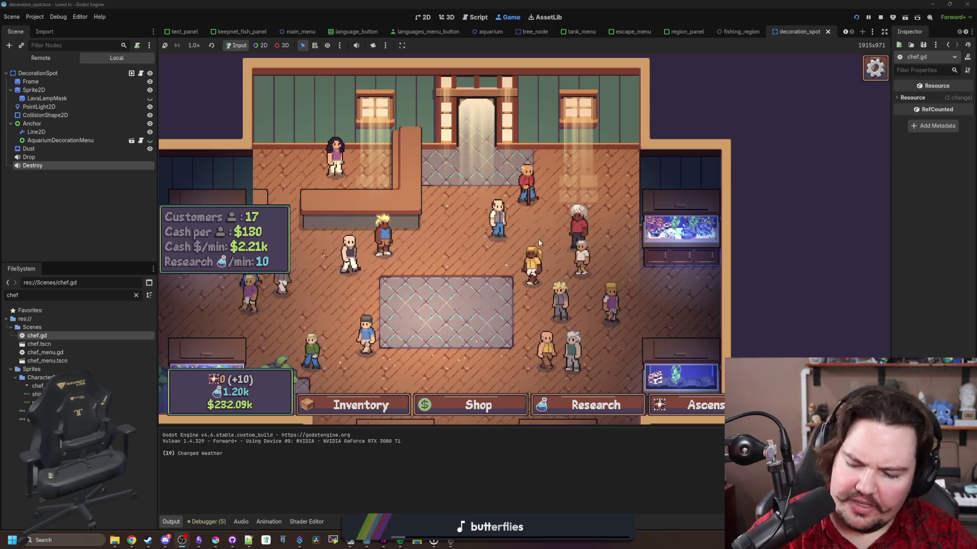
# Bring a new browser window up over Godot to search for Dave the Diver.
pyautogui.hotkey('alt', 'Tab')
# Search Google for 'dave the diver' and open its Steam store page in a maximised window.
pyautogui.write('dave the diver')
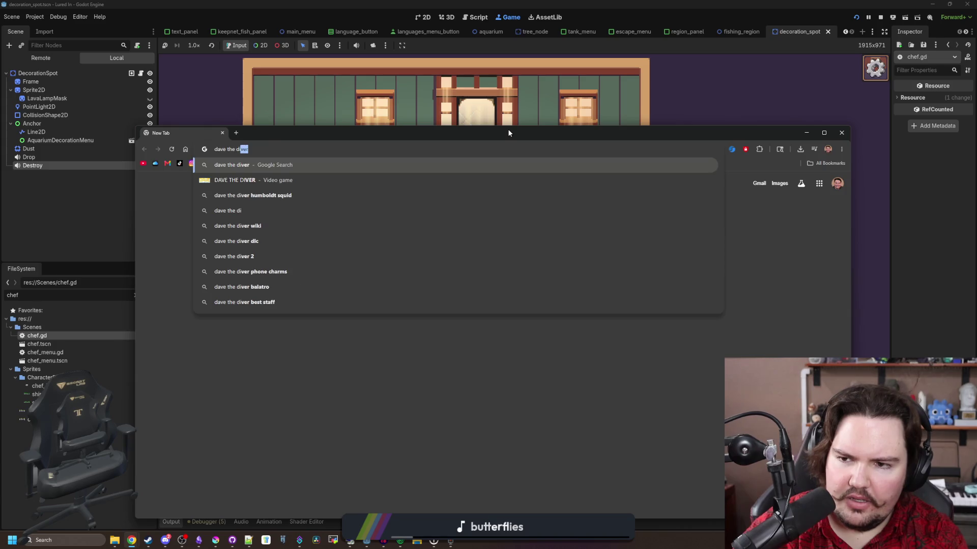
pyautogui.press('Return')
pyautogui.doubleClick(508, 133)
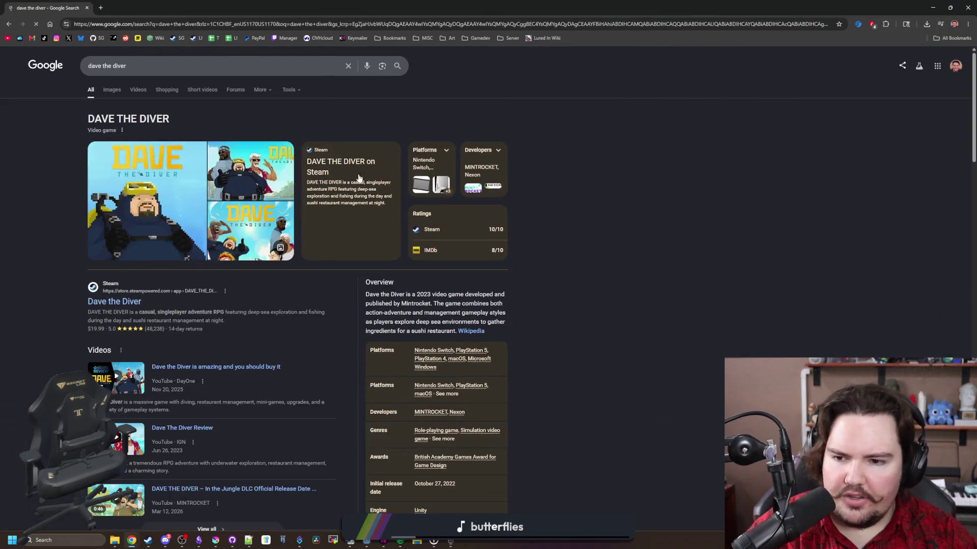
pyautogui.click(124, 288)
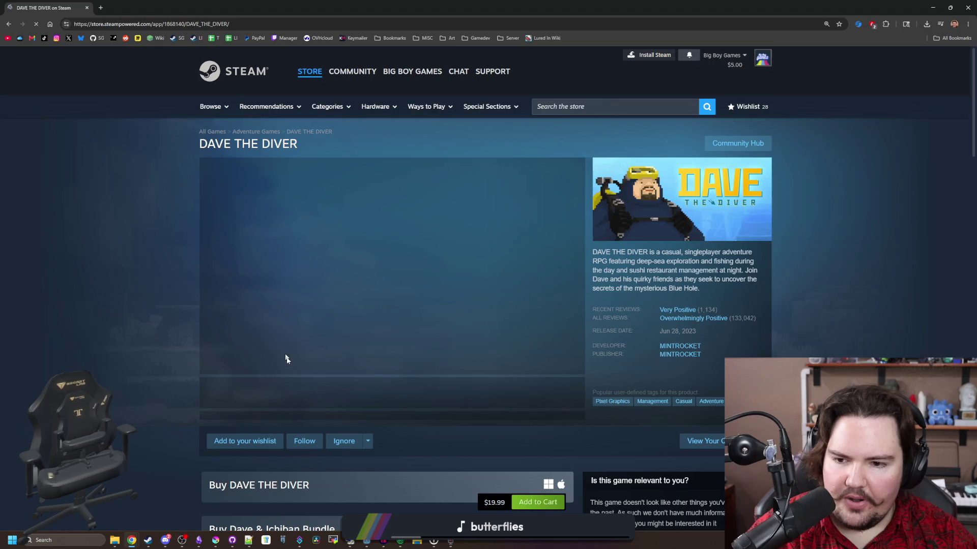
# Page through the Dave the Diver screenshot gallery, cycling past the last image, then close it.
pyautogui.click(403, 398)
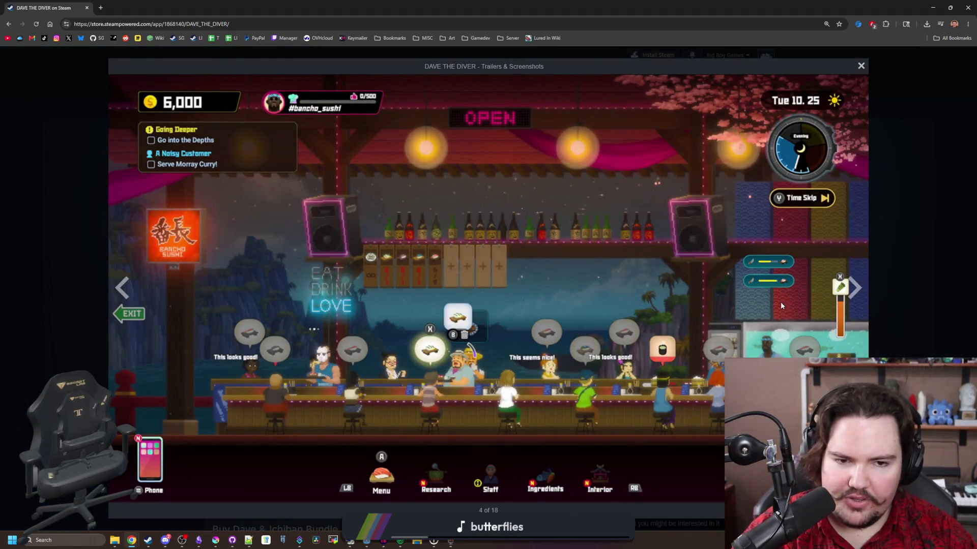
pyautogui.click(844, 300)
pyautogui.click(845, 300)
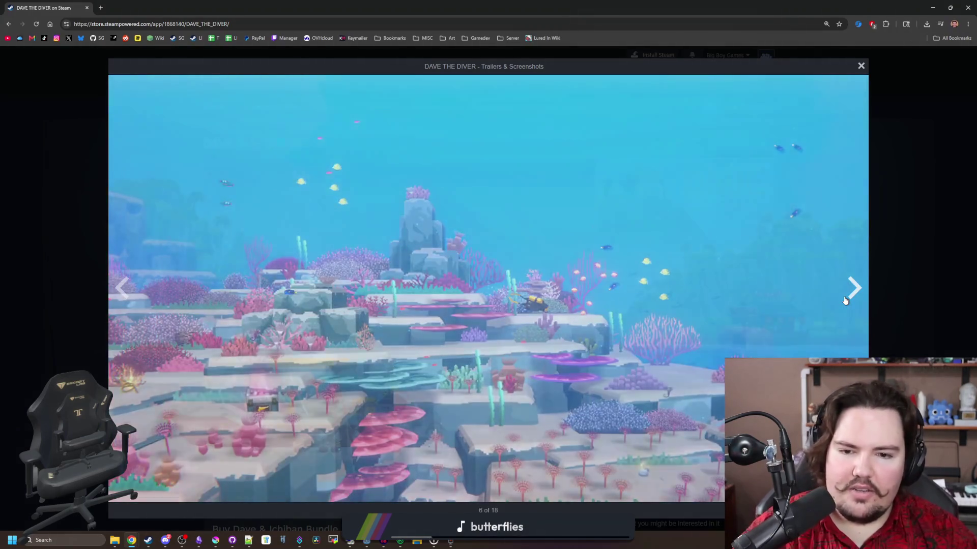
pyautogui.click(844, 300)
pyautogui.click(109, 286)
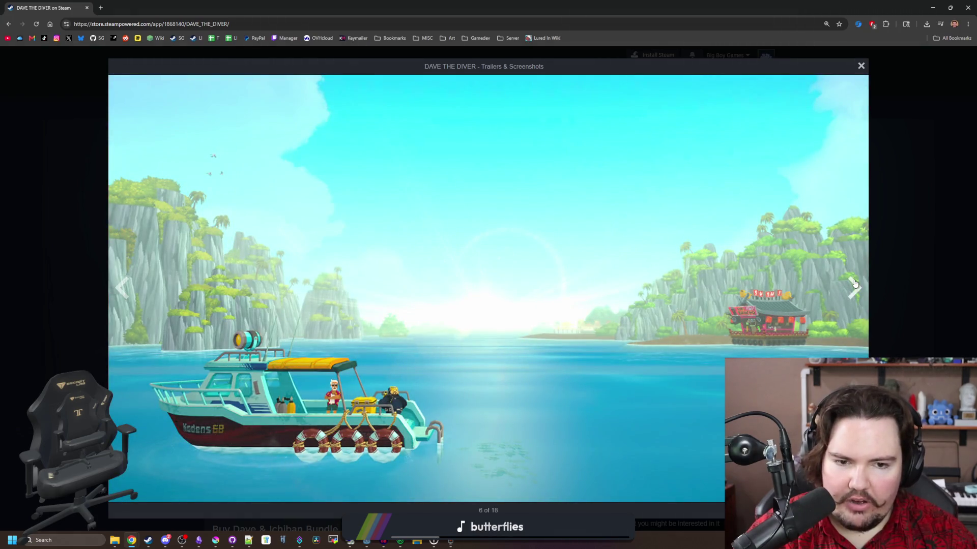
pyautogui.click(854, 283)
pyautogui.click(854, 283)
pyautogui.click(854, 283)
pyautogui.click(855, 283)
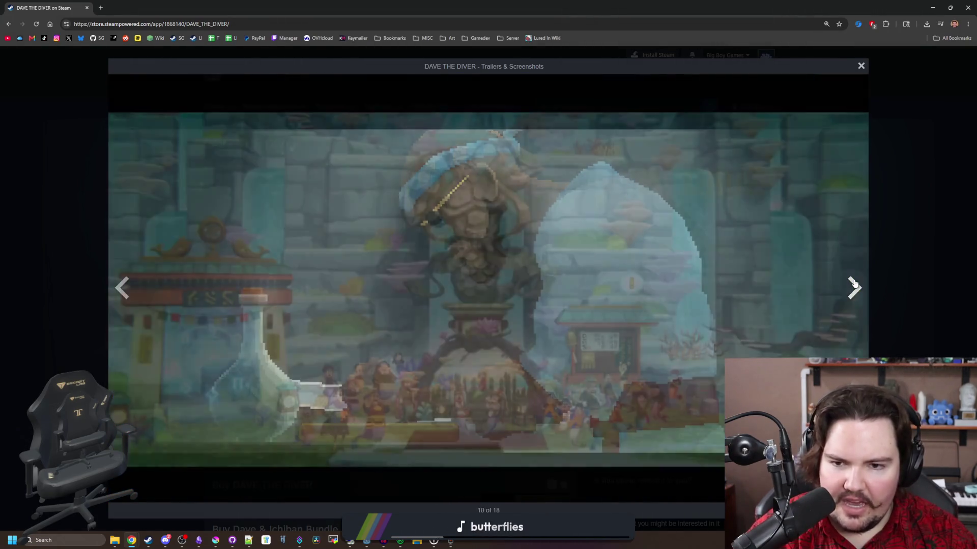
pyautogui.click(855, 283)
pyautogui.click(854, 284)
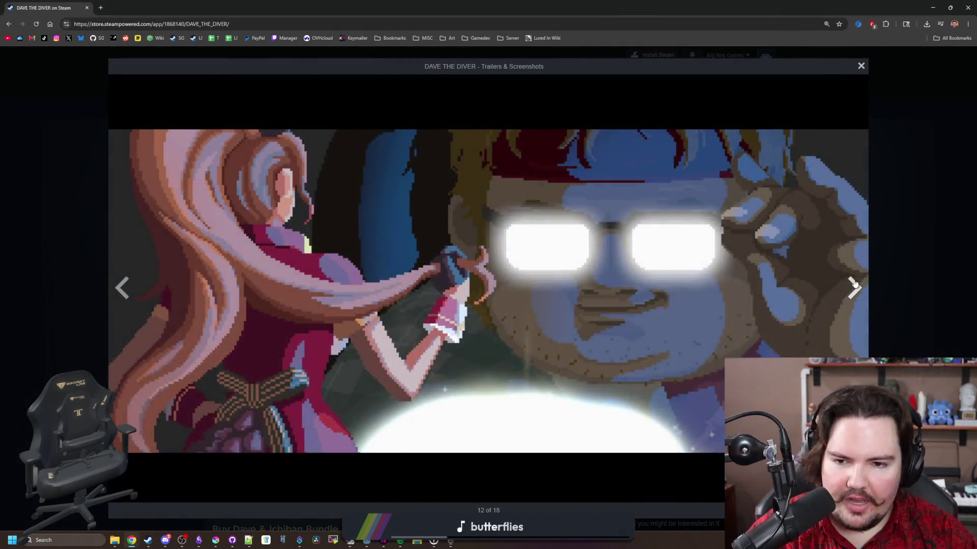
pyautogui.click(854, 284)
pyautogui.click(854, 283)
pyautogui.click(854, 283)
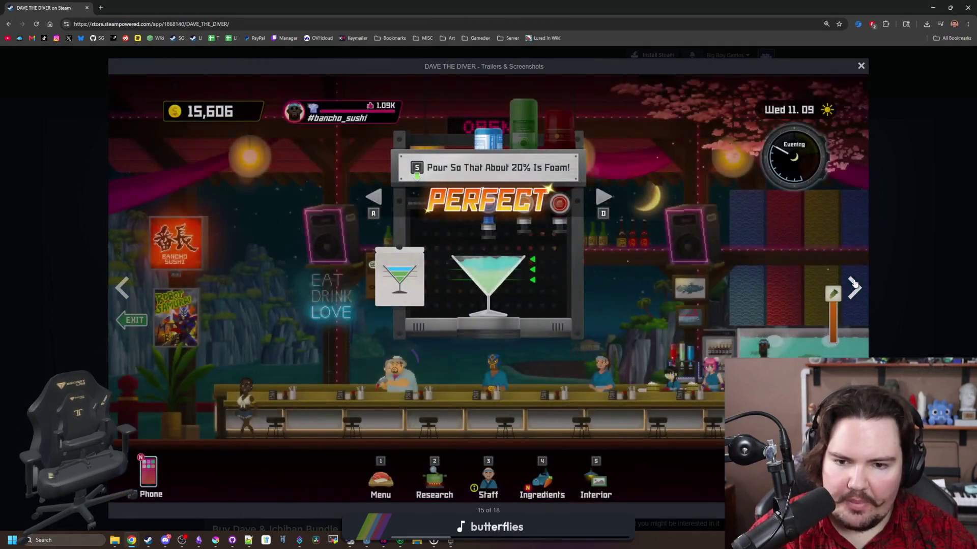
pyautogui.click(854, 284)
pyautogui.click(855, 284)
pyautogui.click(854, 283)
pyautogui.click(854, 284)
pyautogui.click(854, 283)
pyautogui.click(854, 284)
pyautogui.click(854, 283)
pyautogui.click(854, 284)
pyautogui.click(854, 284)
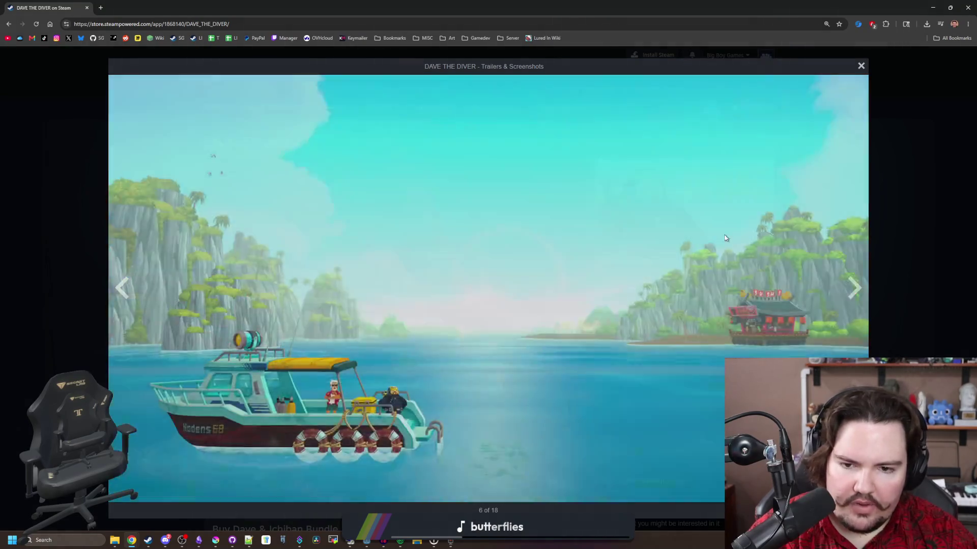
pyautogui.click(872, 288)
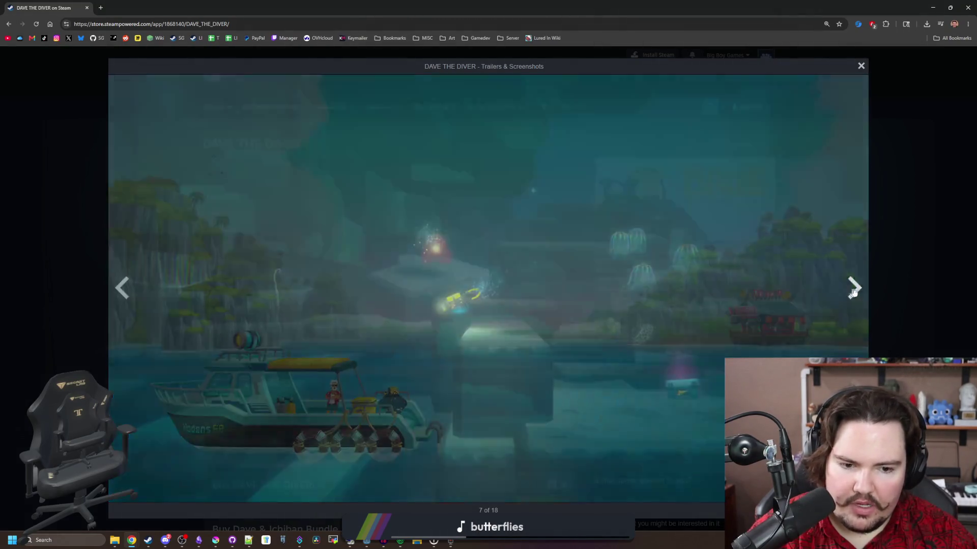
pyautogui.click(952, 249)
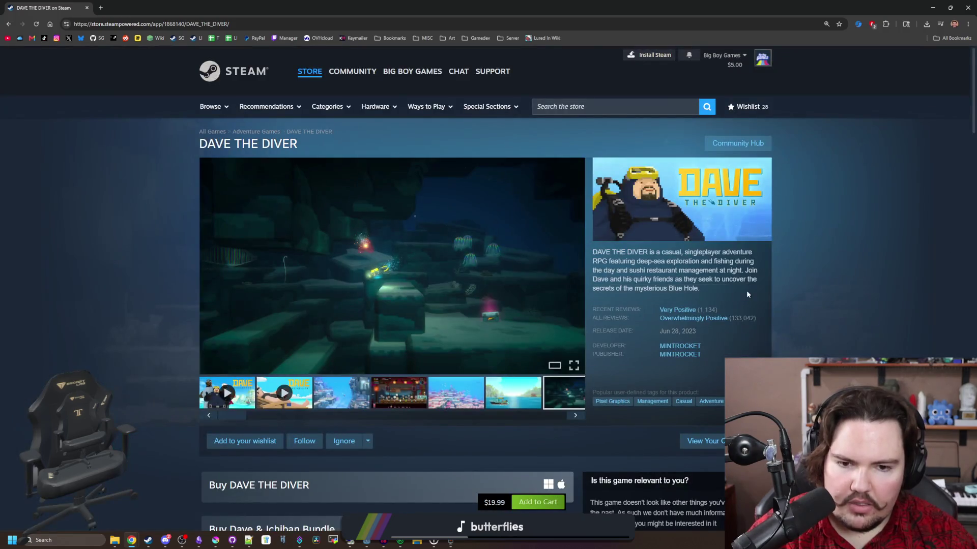
# Scroll through the purchase options, return to the top, then shrink the window and close the store tab.
pyautogui.scroll(-2, 484, 342)
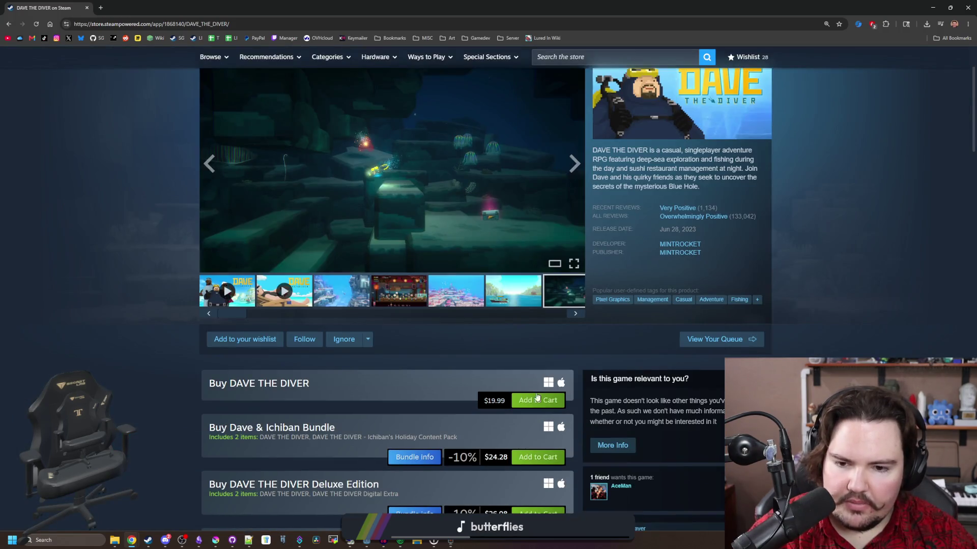
pyautogui.scroll(-2, 458, 397)
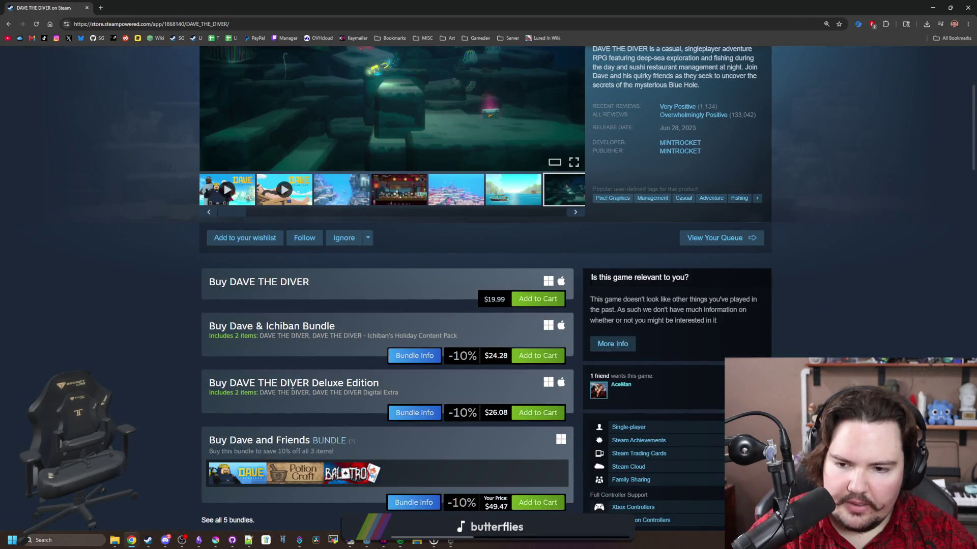
pyautogui.scroll(-2, 286, 388)
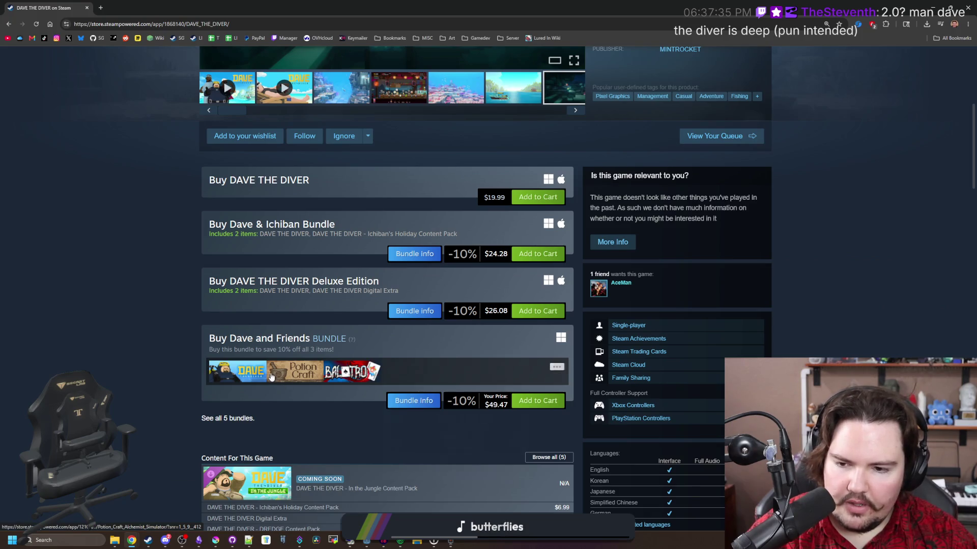
pyautogui.moveTo(249, 382)
pyautogui.scroll(-1, 248, 383)
pyautogui.scroll(-2, 249, 383)
pyautogui.moveTo(372, 340)
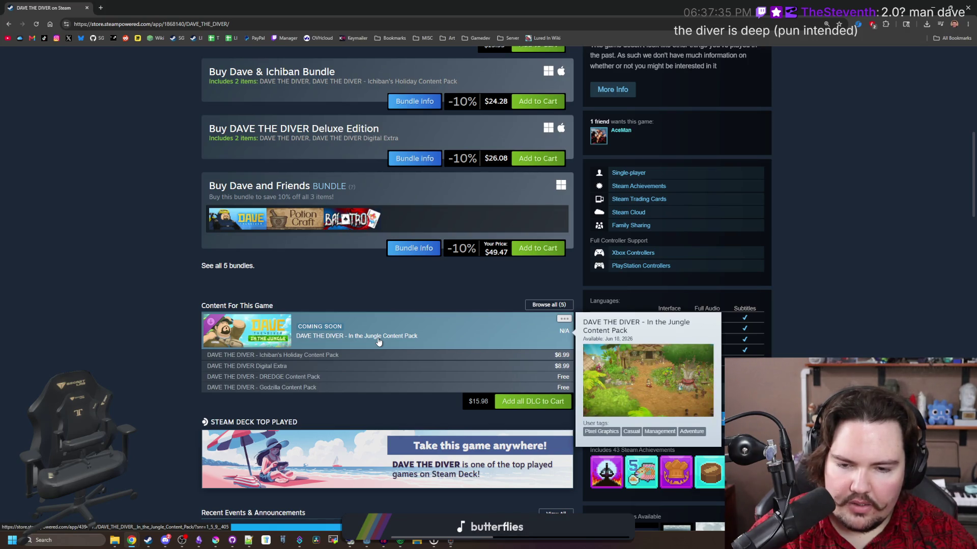
pyautogui.scroll(-5, 189, 316)
pyautogui.scroll(3, 170, 294)
pyautogui.press('Home')
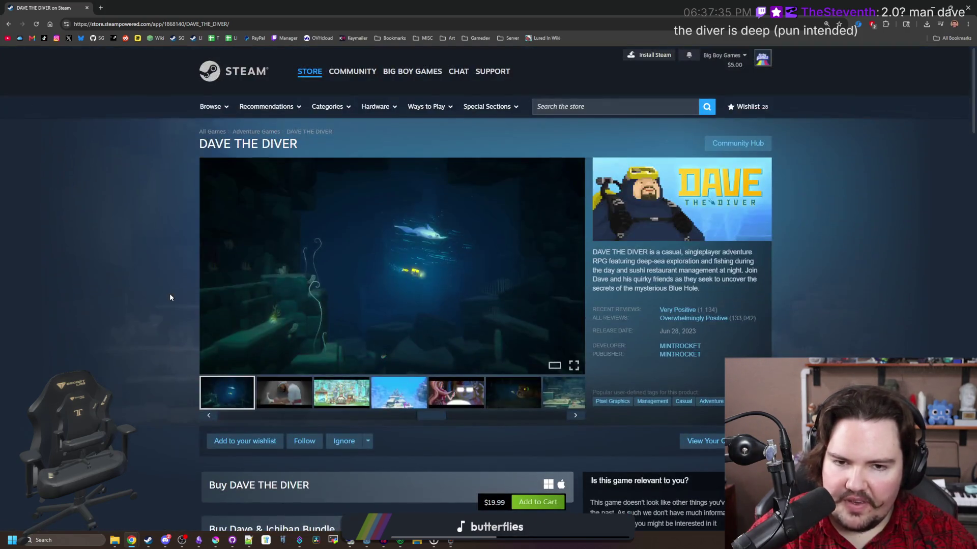
pyautogui.moveTo(81, 8); pyautogui.dragTo(546, 297)
pyautogui.click(547, 297)
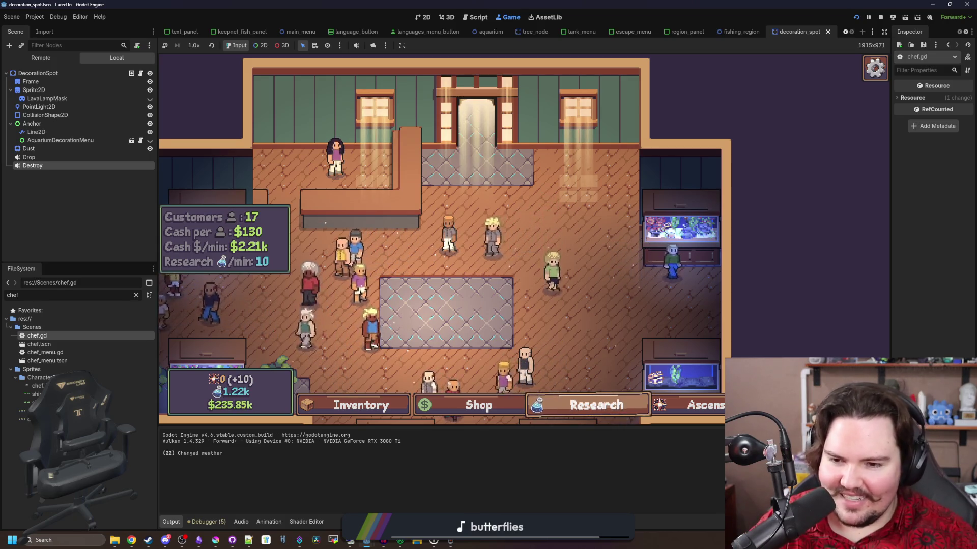
# Zoom the embedded game view out and back in, then bring the Lured In notes forward.
pyautogui.scroll(-1, 618, 314)
pyautogui.scroll(-2, 682, 237)
pyautogui.scroll(2, 694, 258)
pyautogui.scroll(-4, 671, 295)
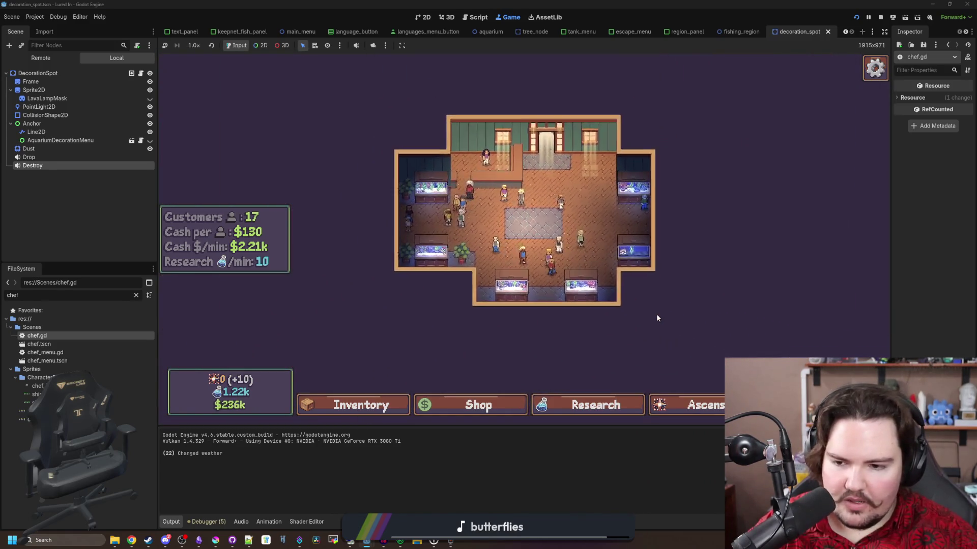
pyautogui.scroll(5, 657, 315)
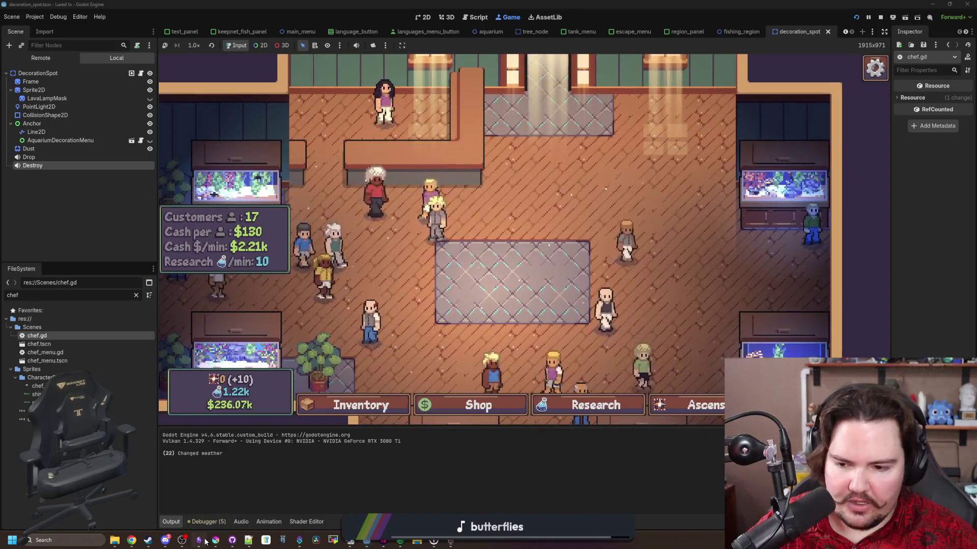
pyautogui.hotkey('alt', 'Tab')
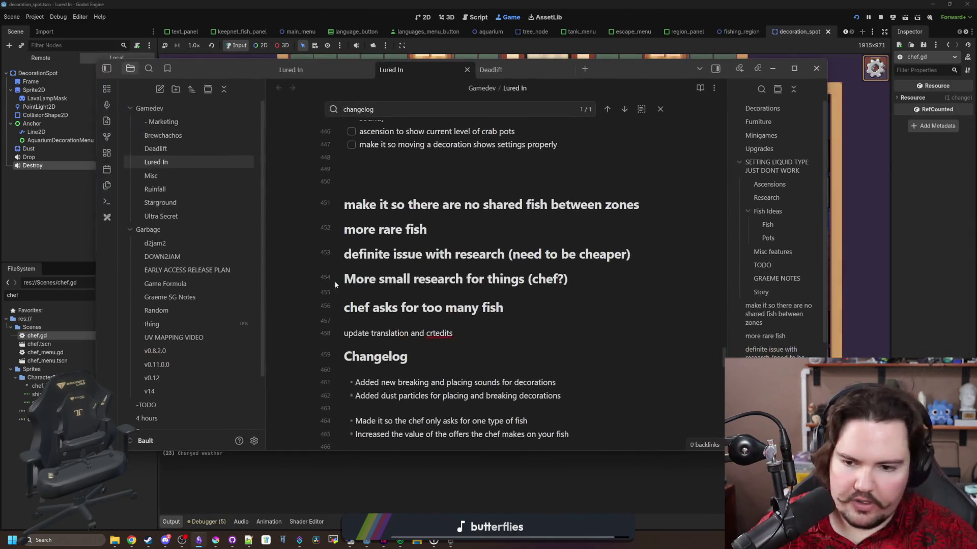
# Flip to the game and back to the Lured In notes, scrolling up toward the fishing mechanics checklist.
pyautogui.hotkey('alt', 'Tab')
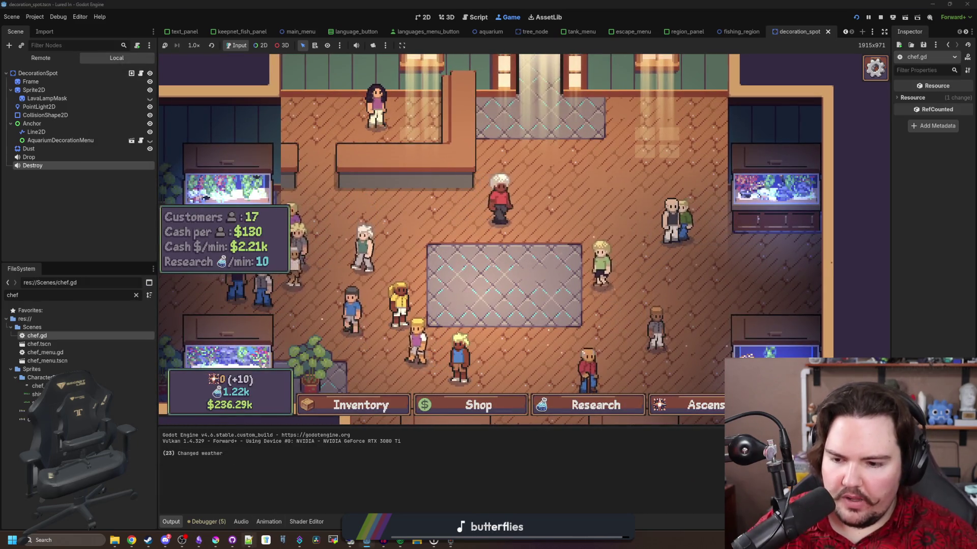
pyautogui.hotkey('alt', 'Tab')
pyautogui.scroll(20, 474, 291)
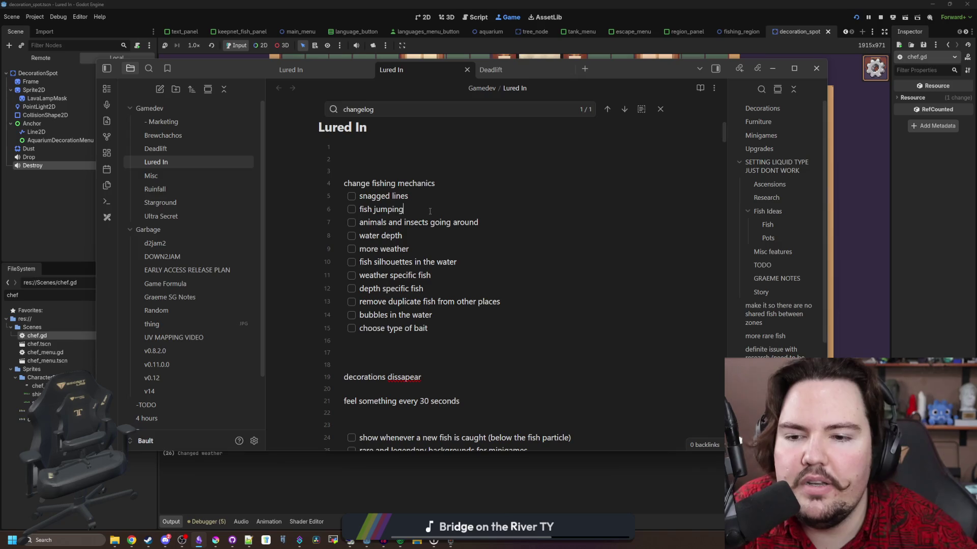
pyautogui.moveTo(456, 262); pyautogui.dragTo(361, 260)
pyautogui.click(386, 261)
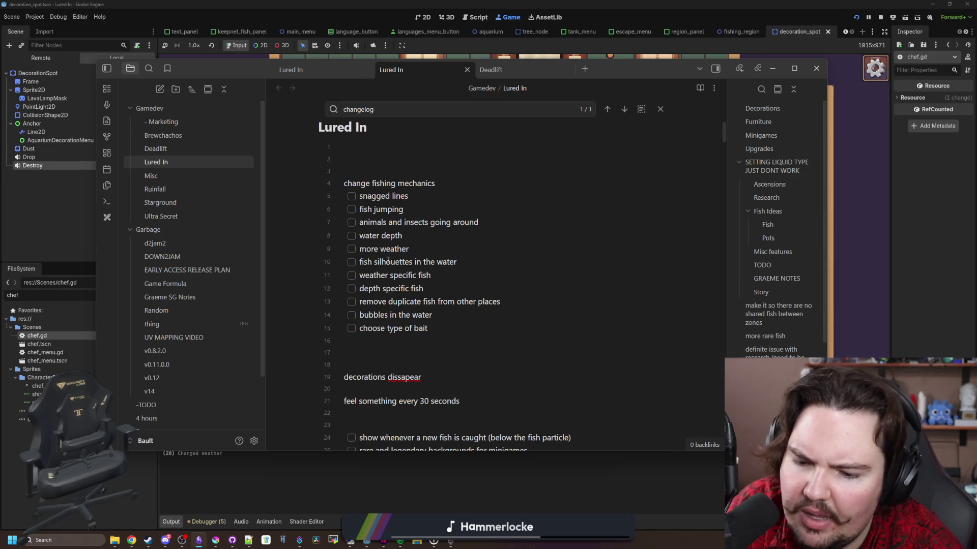
pyautogui.click(386, 262)
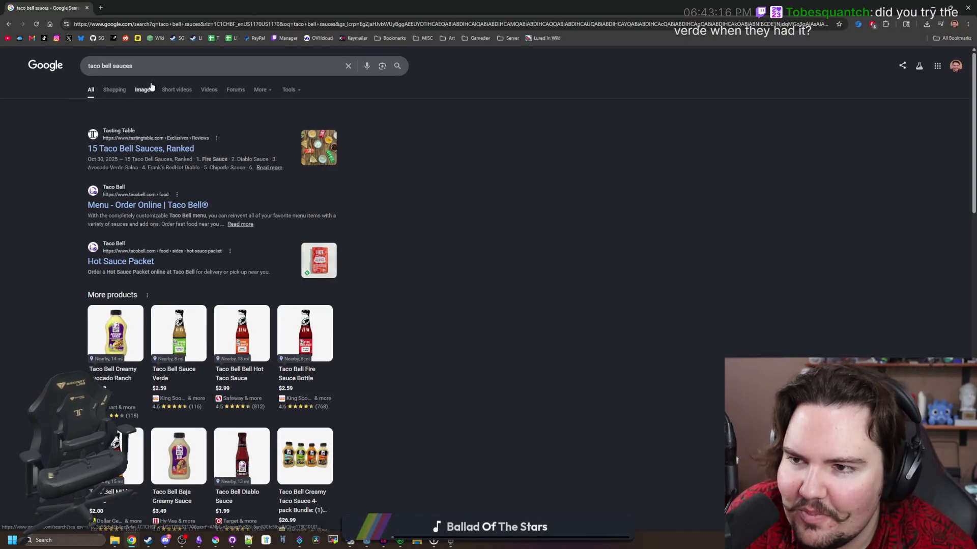
pyautogui.click(144, 90)
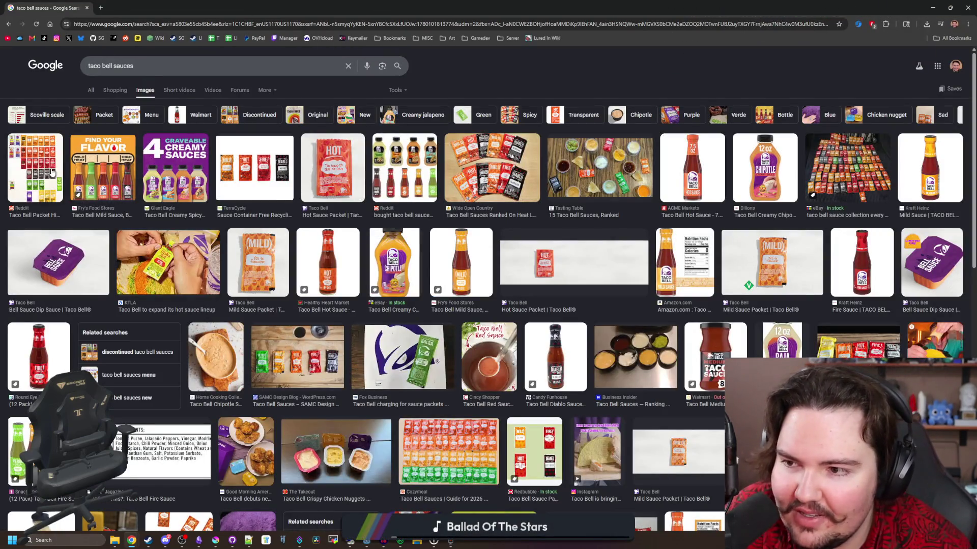
pyautogui.click(54, 173)
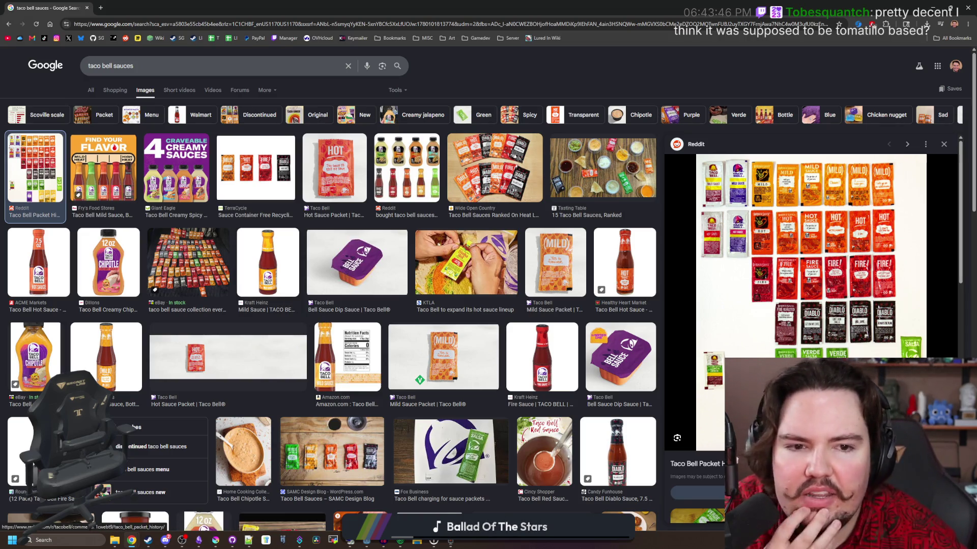
pyautogui.scroll(-3, 662, 349)
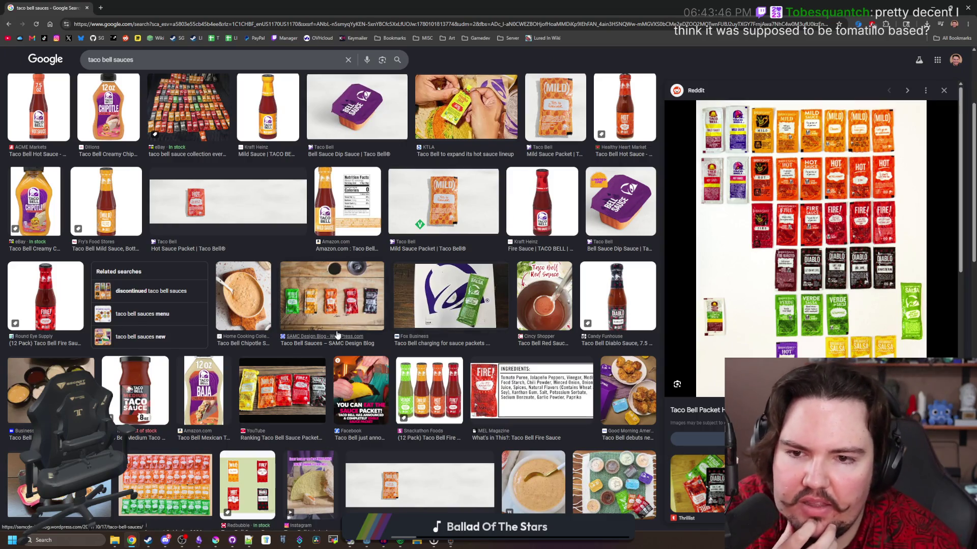
pyautogui.click(166, 481)
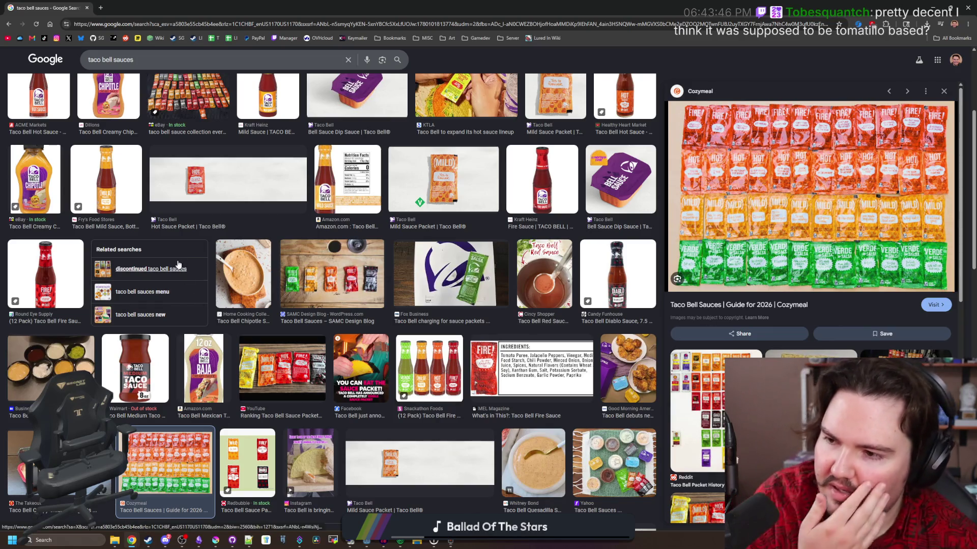
pyautogui.scroll(-4, 180, 265)
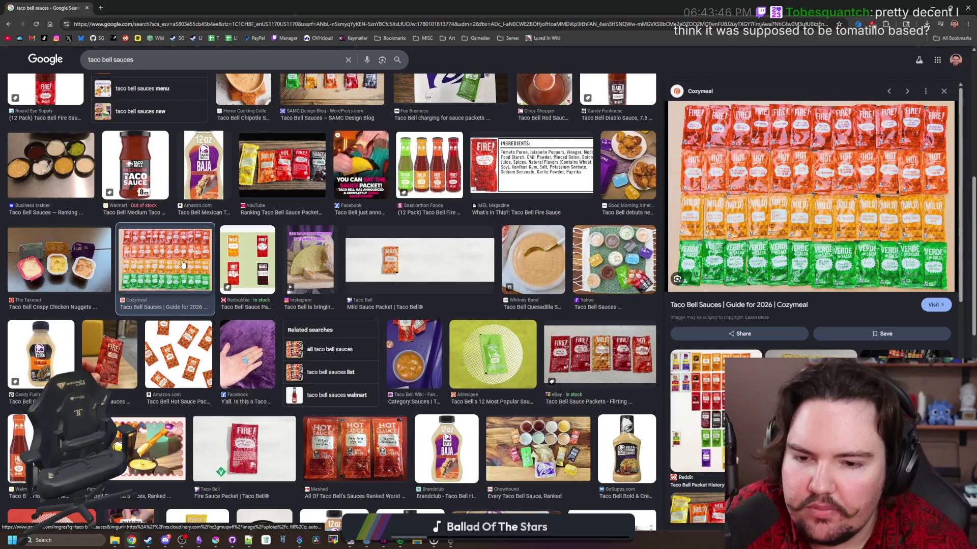
pyautogui.scroll(-3, 391, 377)
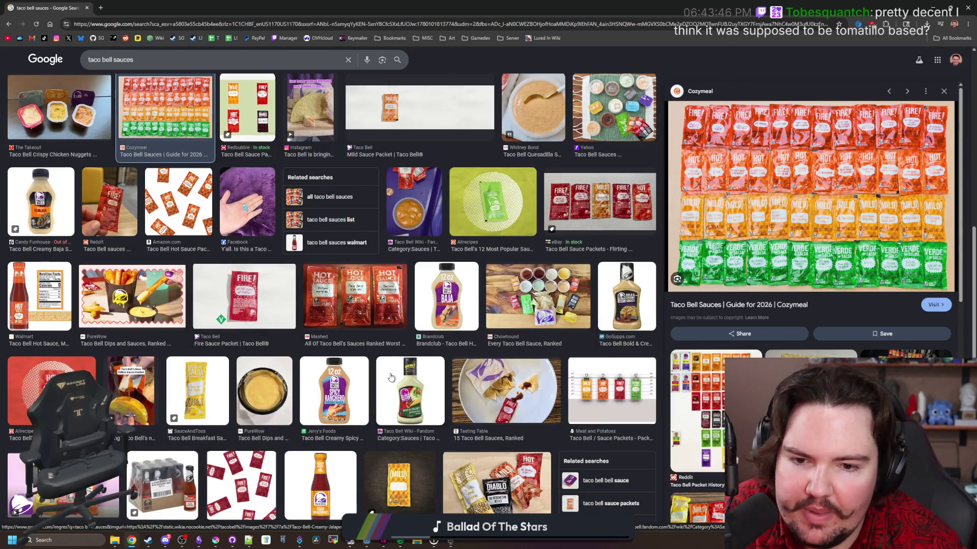
pyautogui.scroll(-3, 297, 259)
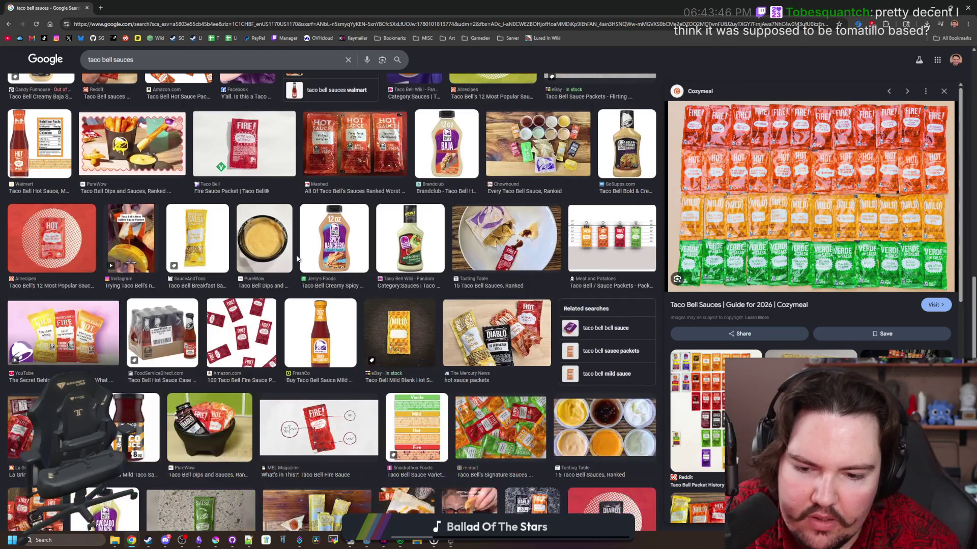
pyautogui.click(471, 339)
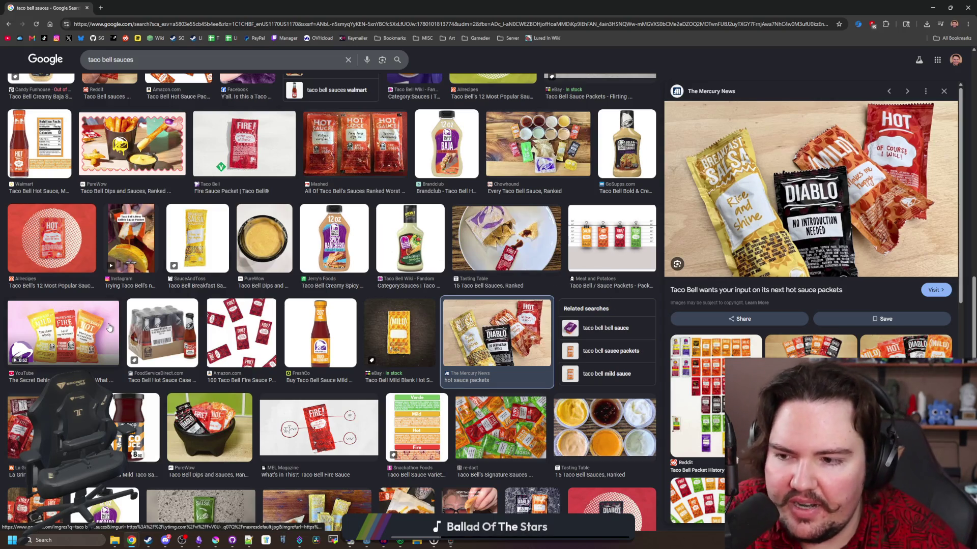
pyautogui.scroll(-1, 108, 327)
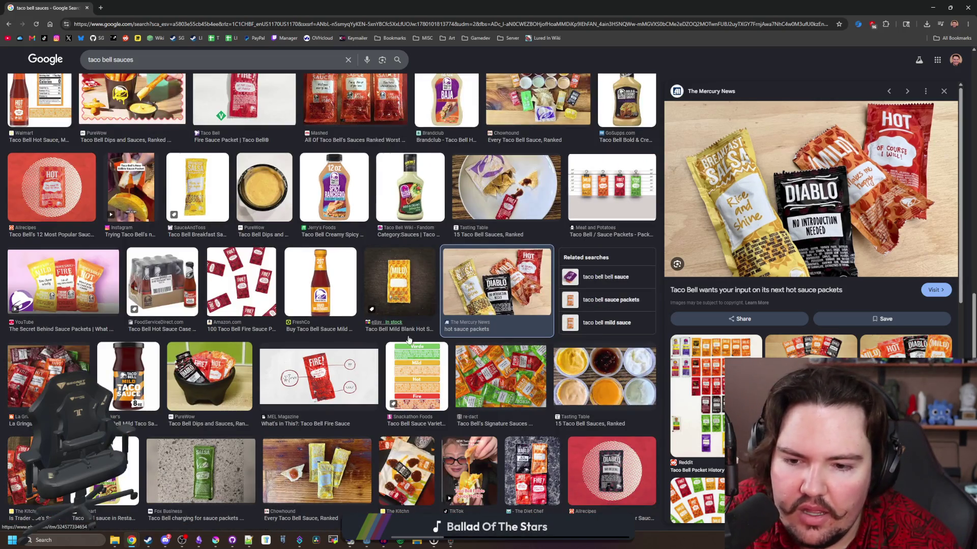
pyautogui.scroll(15, 35, 169)
pyautogui.click(34, 169)
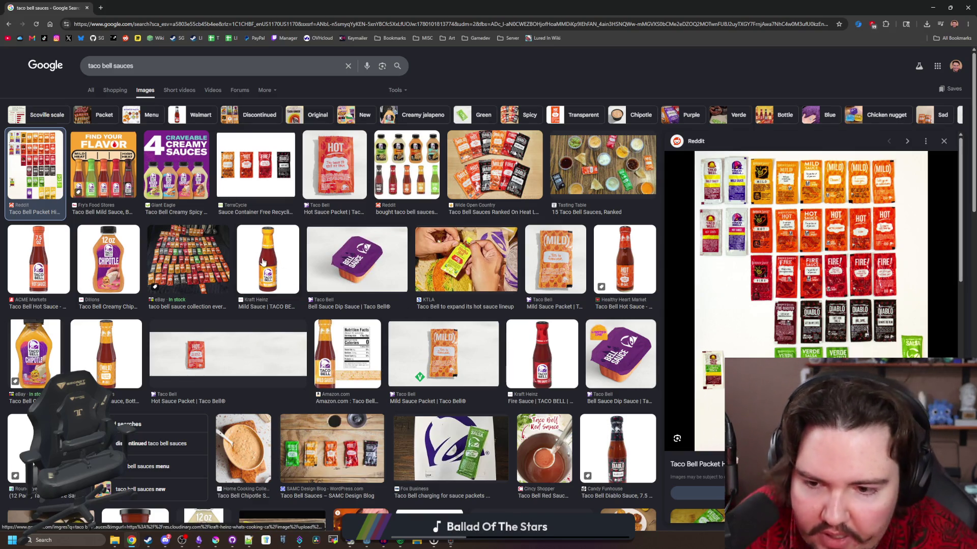
pyautogui.click(151, 68)
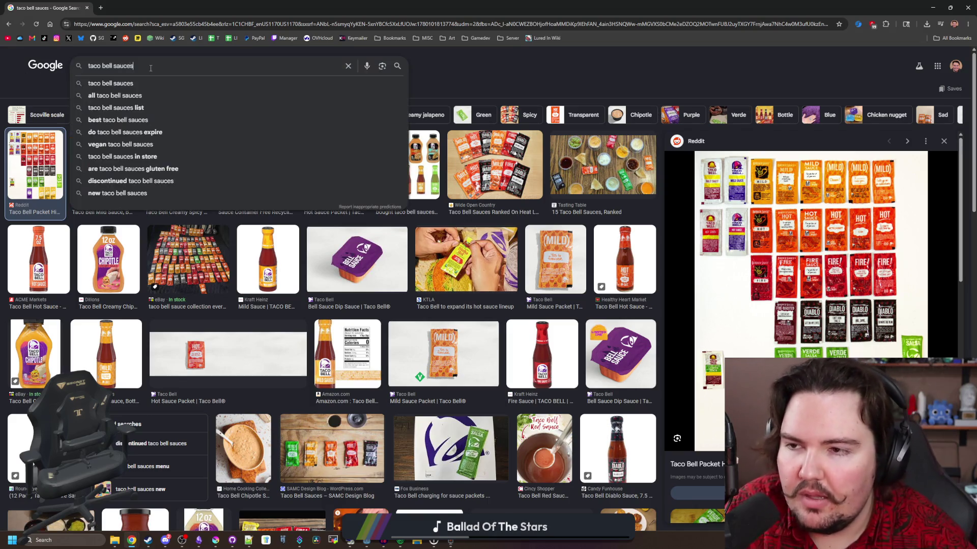
# Change the query to 'taco bell guacamole sauce' and preview the Avocado Verde Salsa packet image.
pyautogui.press('BackSpace')
pyautogui.press('BackSpace')
pyautogui.press('BackSpace')
pyautogui.write('guac')
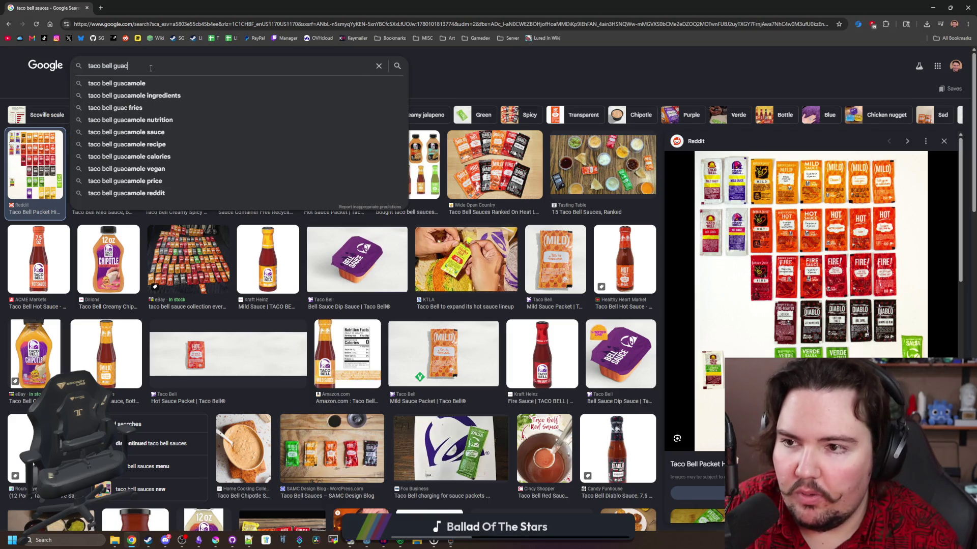
pyautogui.write('amole sauce')
pyautogui.press('Return')
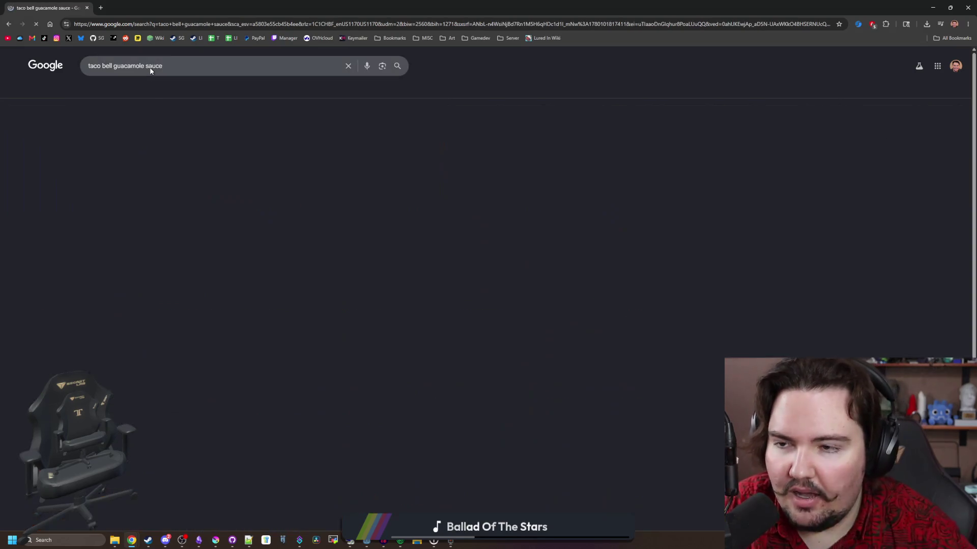
pyautogui.click(167, 164)
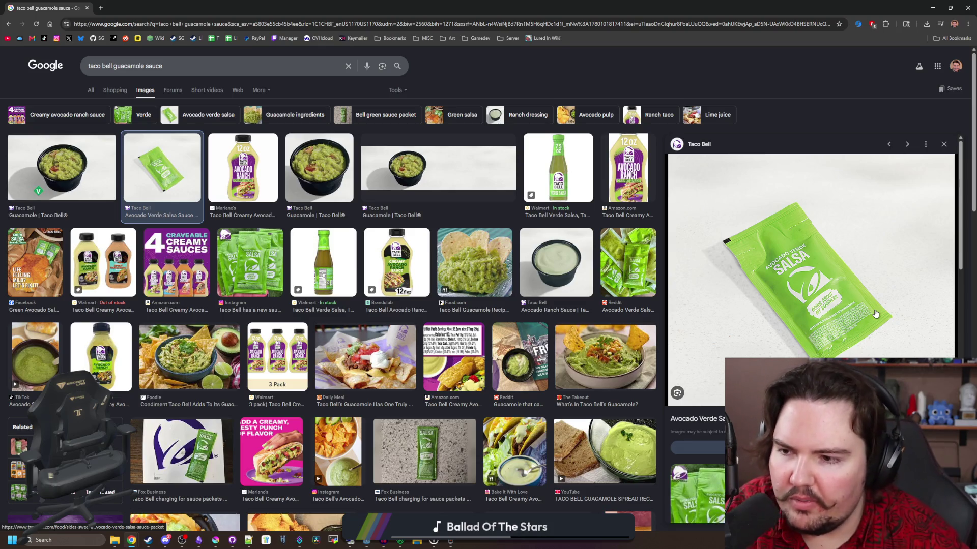
pyautogui.scroll(-2, 424, 273)
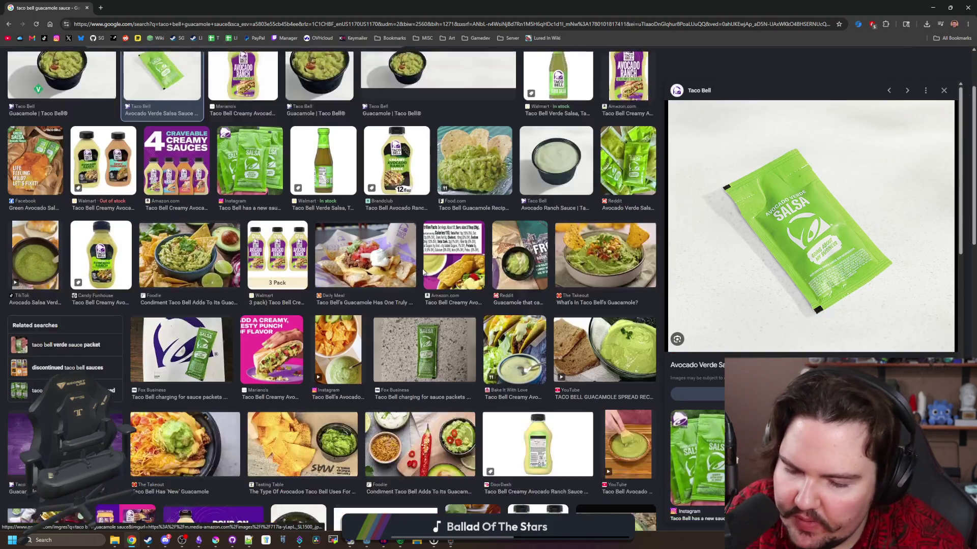
pyautogui.scroll(-1, 423, 273)
pyautogui.scroll(-5, 432, 257)
pyautogui.scroll(9, 186, 196)
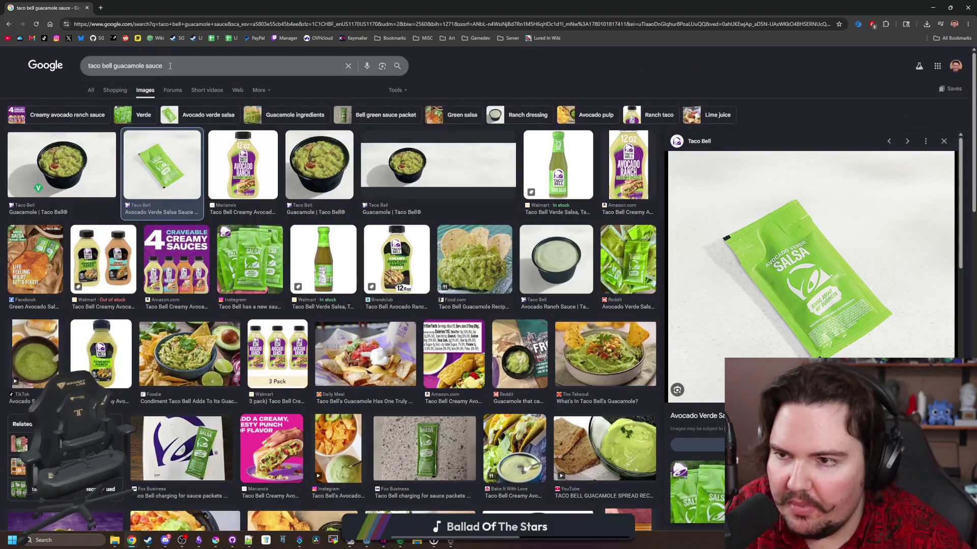
# Replace the query with 'taco bell new menu' and view its image results.
pyautogui.click(91, 66)
pyautogui.hotkey('ctrl', 'a')
pyautogui.write('taco bell new menu')
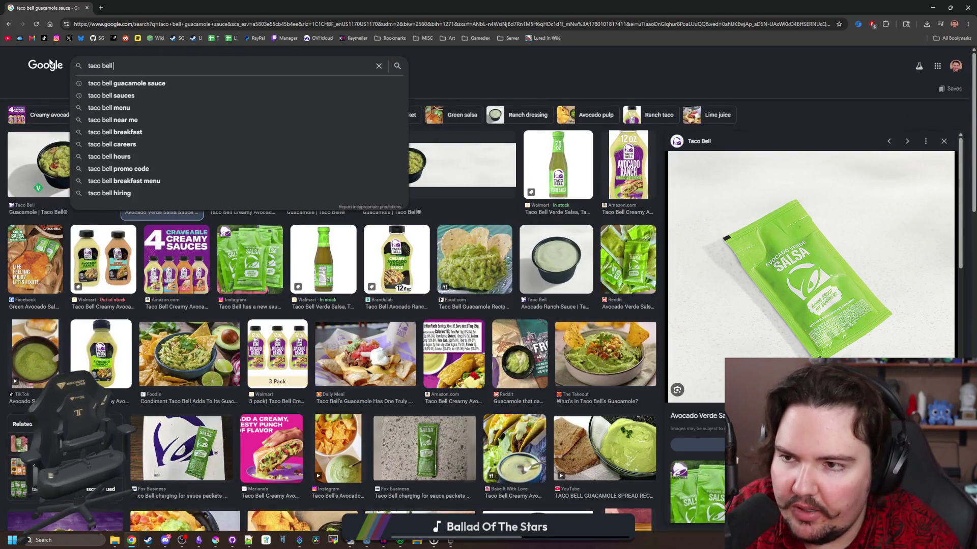
pyautogui.press('Return')
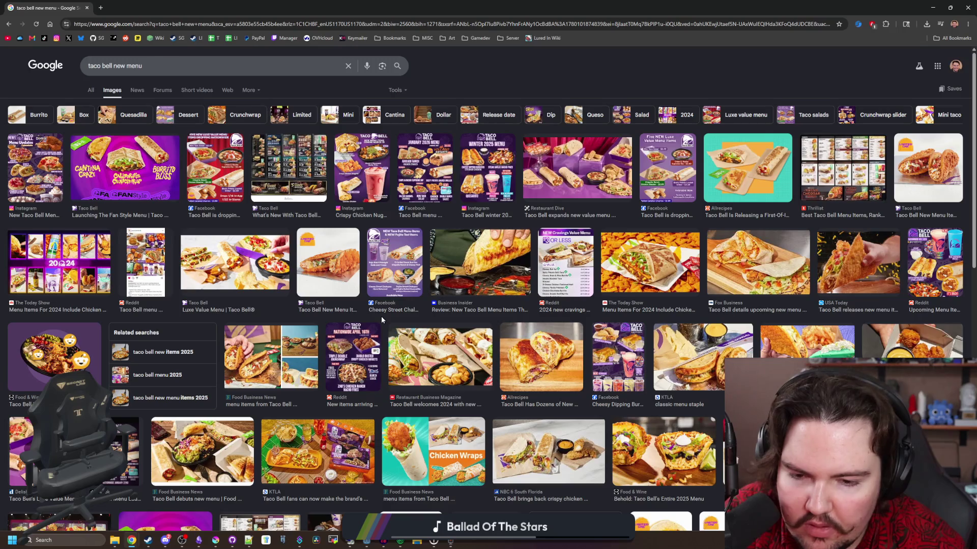
pyautogui.click(525, 24)
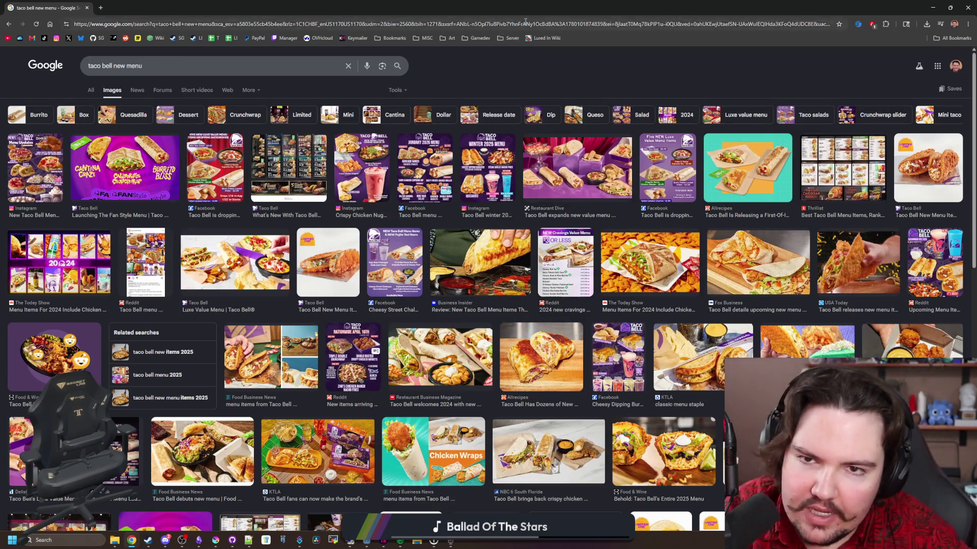
# Search images for just 'chicken cantina' and preview the Easy Chicken Recipes taco image.
pyautogui.write('chicken cantina')
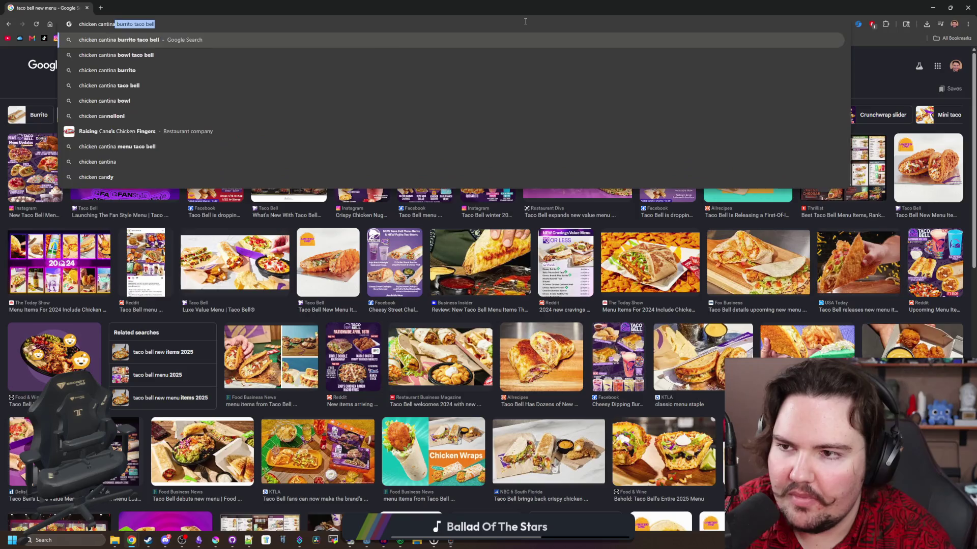
pyautogui.press('Return')
pyautogui.click(177, 65)
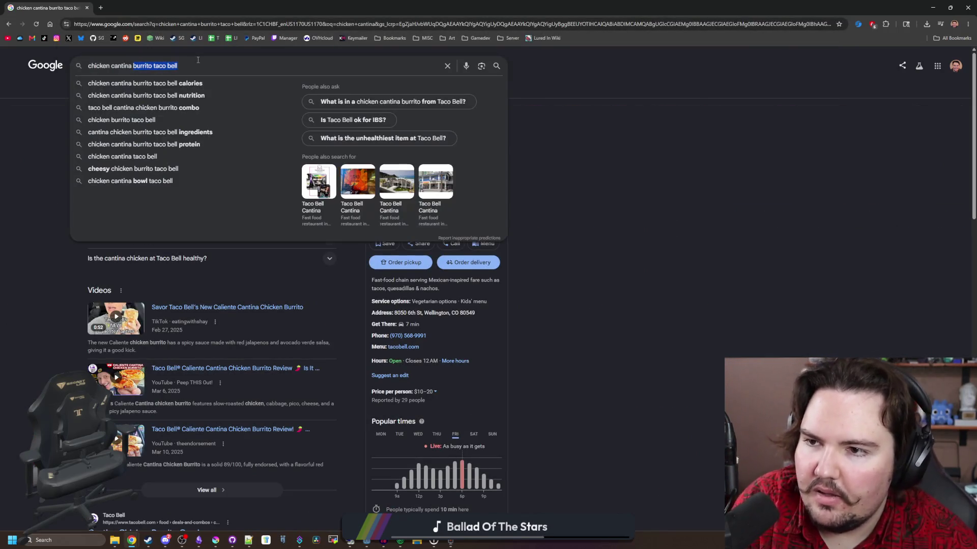
pyautogui.click(51, 134)
pyautogui.click(113, 90)
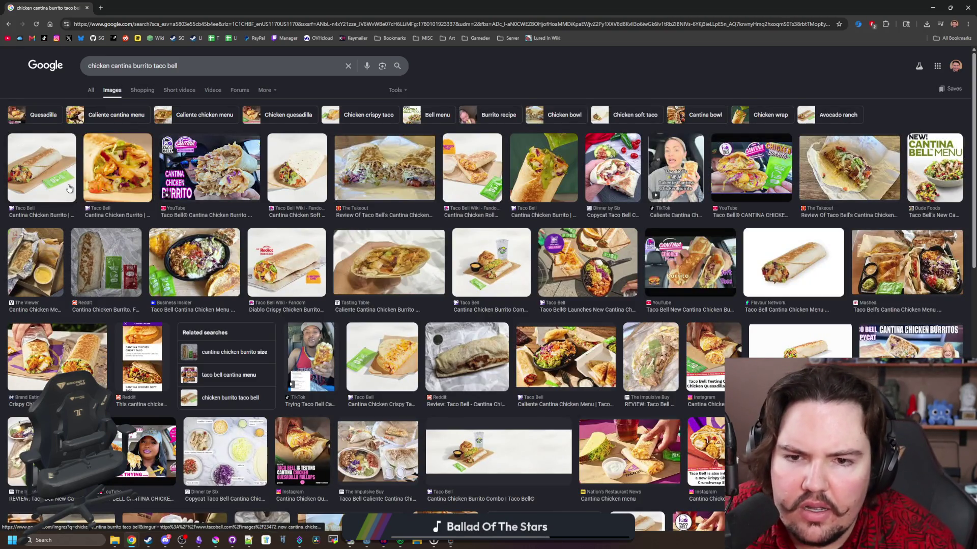
pyautogui.moveTo(180, 66); pyautogui.dragTo(137, 64)
pyautogui.press('BackSpace')
pyautogui.press('Return')
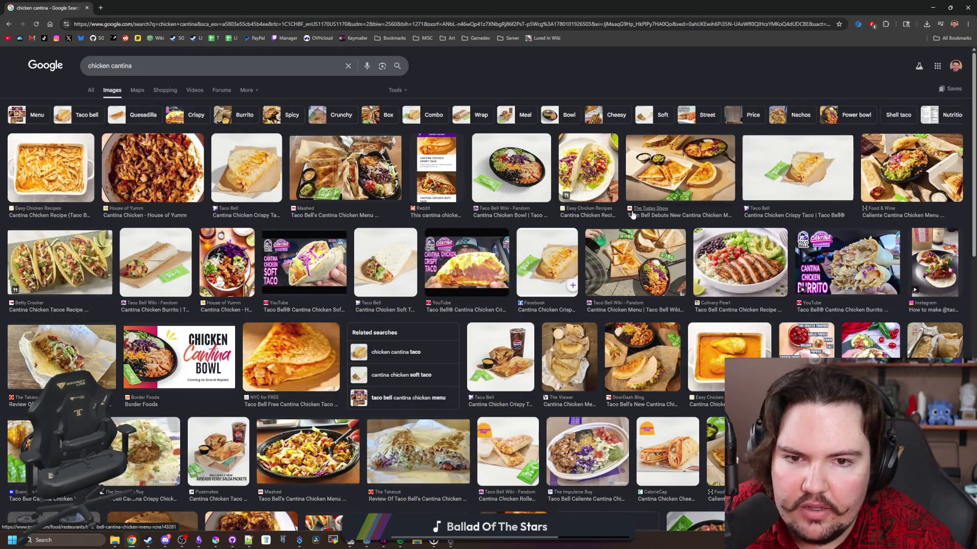
pyautogui.click(585, 170)
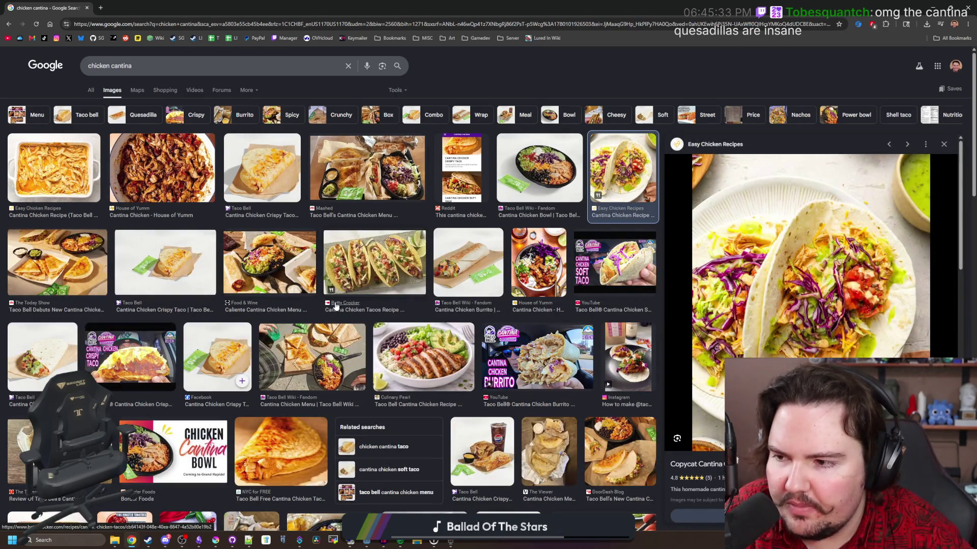
# Narrow the search to 'chicken cantina quesadilla' and preview Taco Bell's quesadilla with dips.
pyautogui.click(149, 67)
pyautogui.write('que')
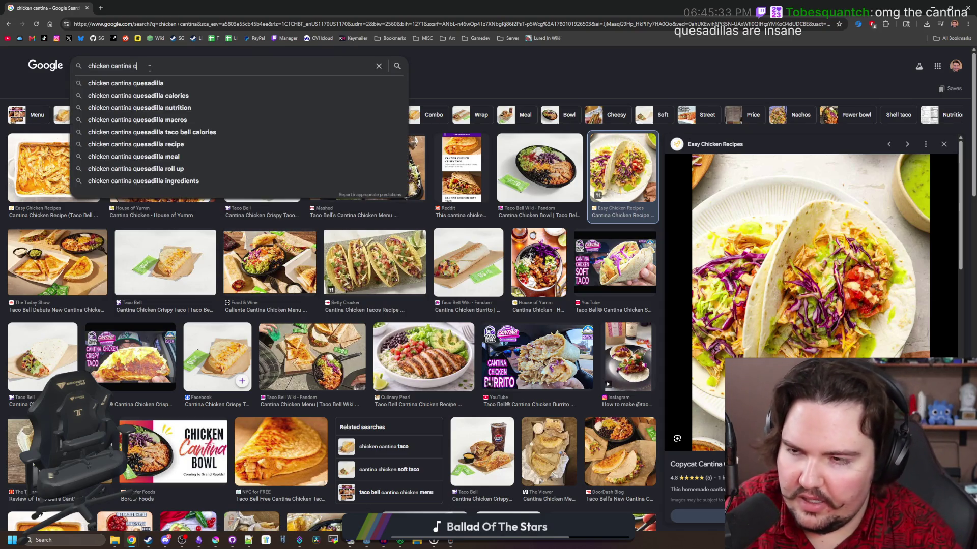
pyautogui.click(181, 83)
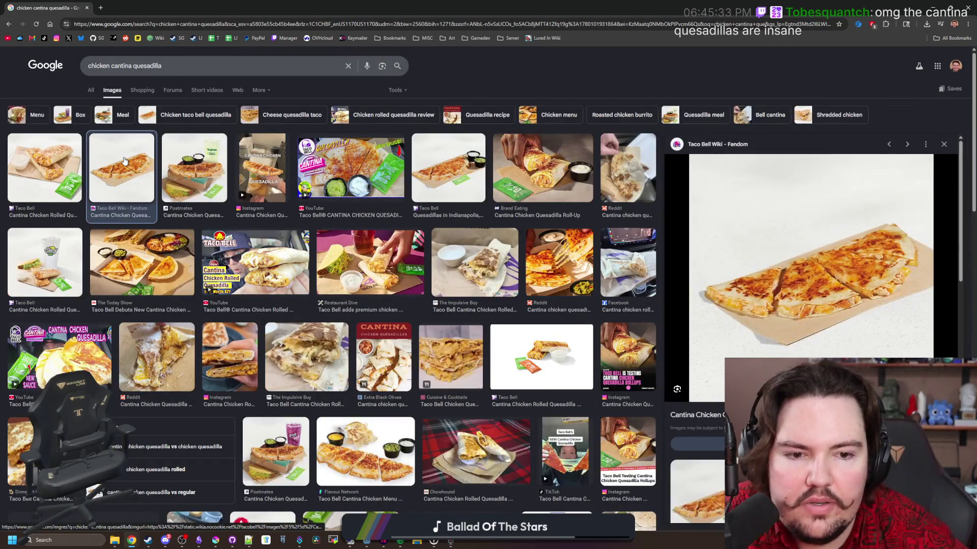
pyautogui.click(447, 171)
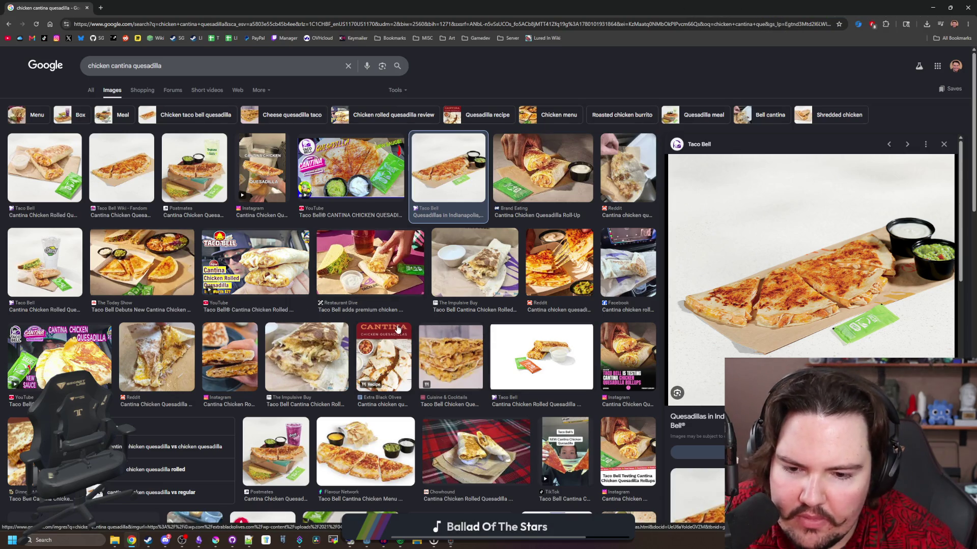
pyautogui.scroll(-3, 509, 346)
pyautogui.scroll(2, 425, 338)
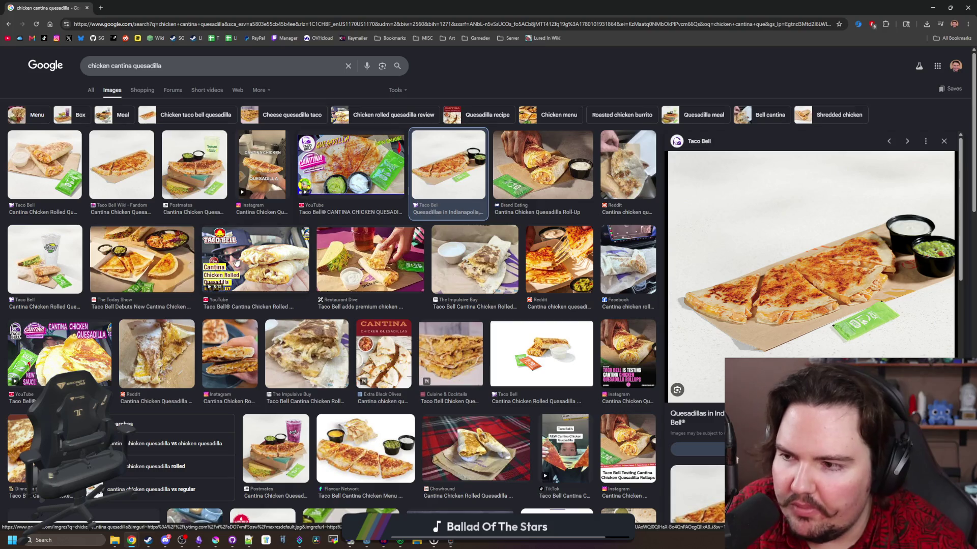
# Check the cantina Chicken Quesadilla answer, open and close the broken Taco Bell FAQ tab, then minimise Chrome.
pyautogui.click(96, 90)
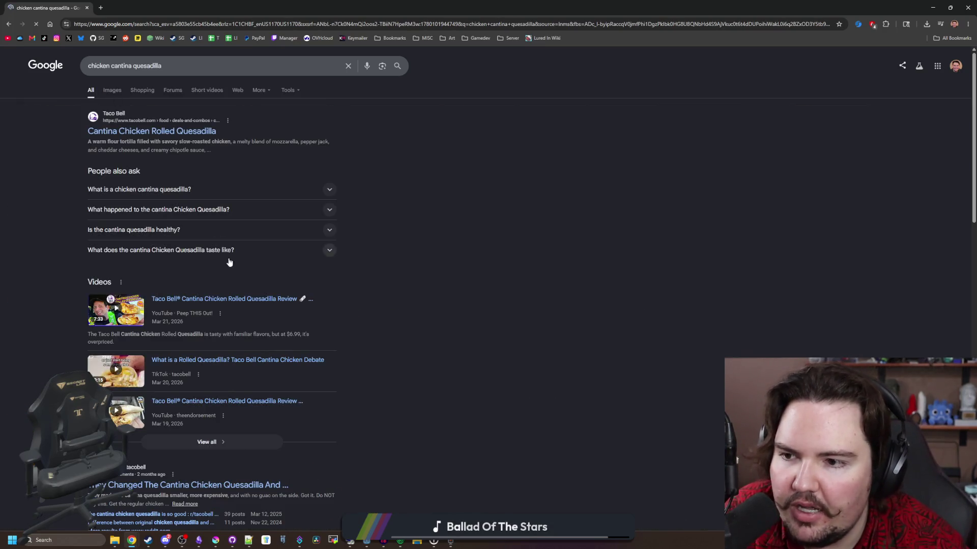
pyautogui.click(229, 216)
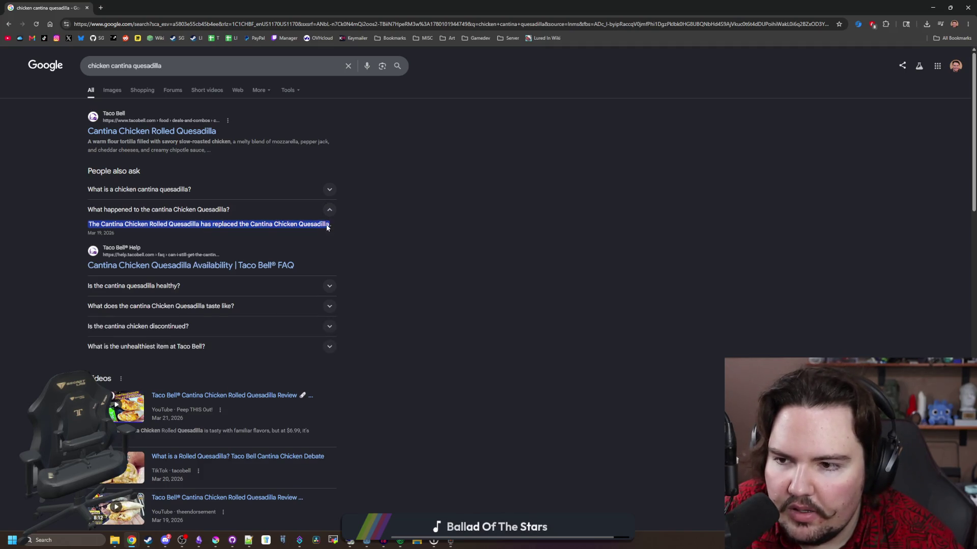
pyautogui.middleClick(114, 268)
pyautogui.click(135, 8)
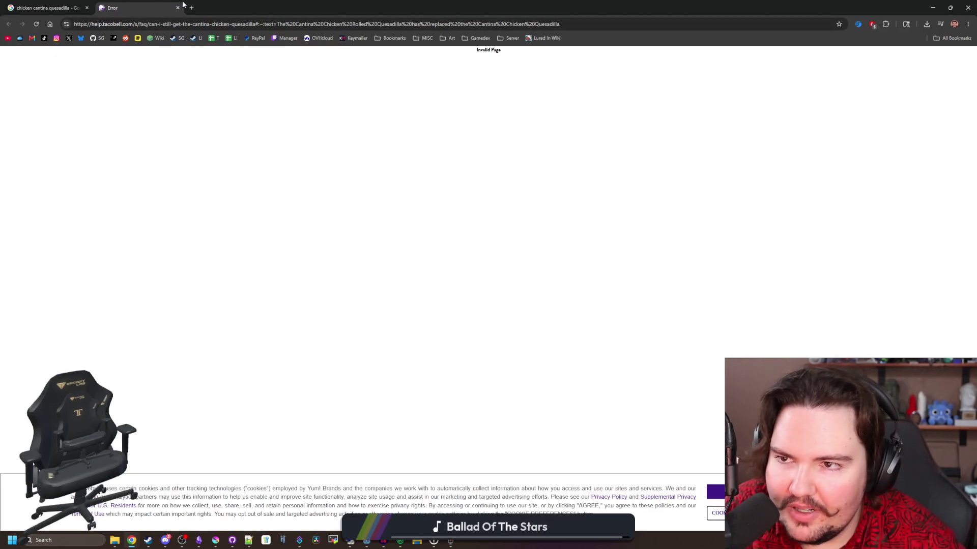
pyautogui.click(178, 9)
pyautogui.press('super+Down')
pyautogui.press('super+Down')
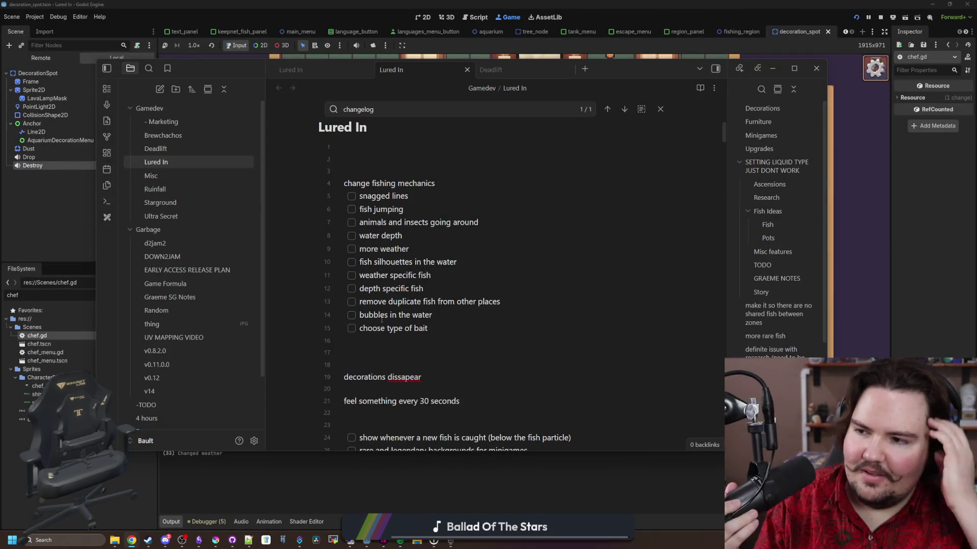
# Refocus the Lured In note on line 16, then open a new browser window.
pyautogui.click(405, 349)
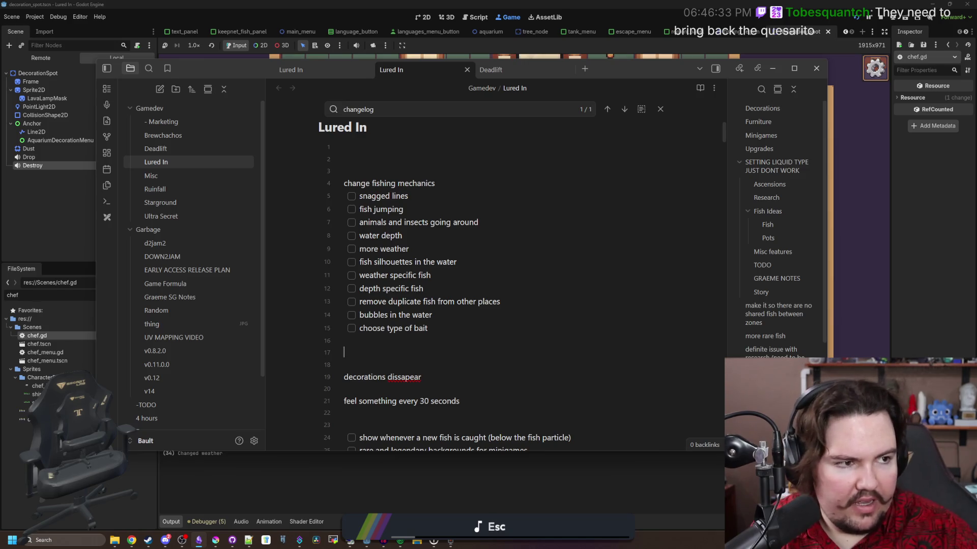
pyautogui.press('super+2')
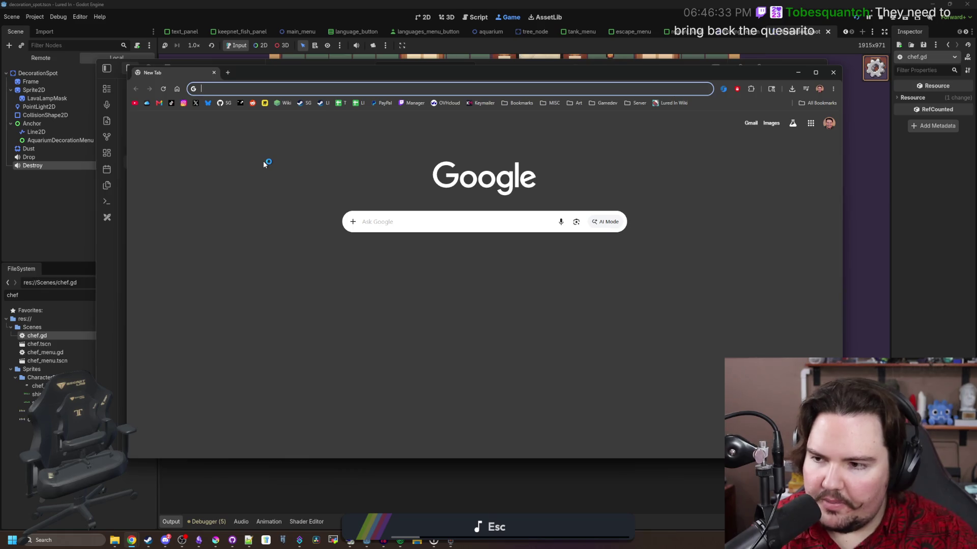
# Search images for 'quesarito' and preview the Taco Bell Wiki and vegan quesarito images.
pyautogui.write('quesariot')
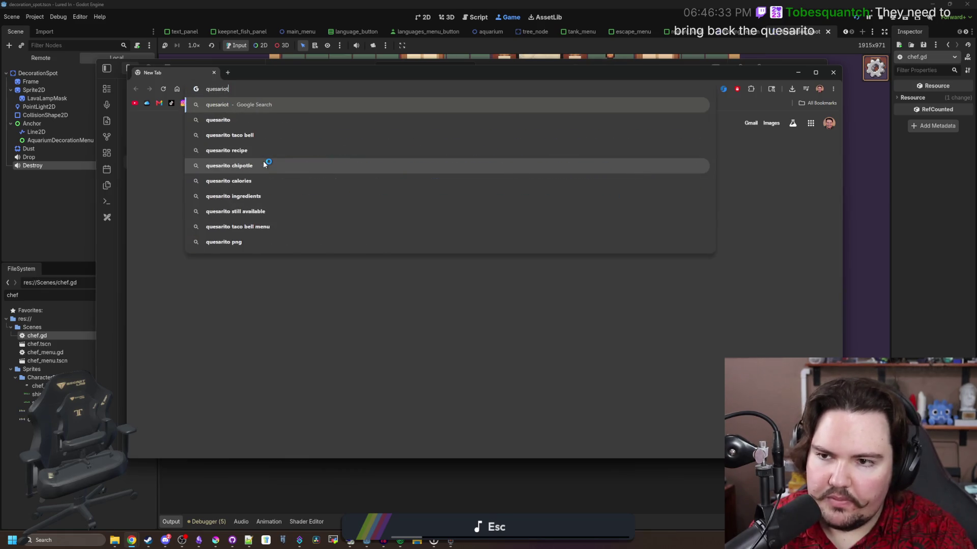
pyautogui.write('o')
pyautogui.press('Return')
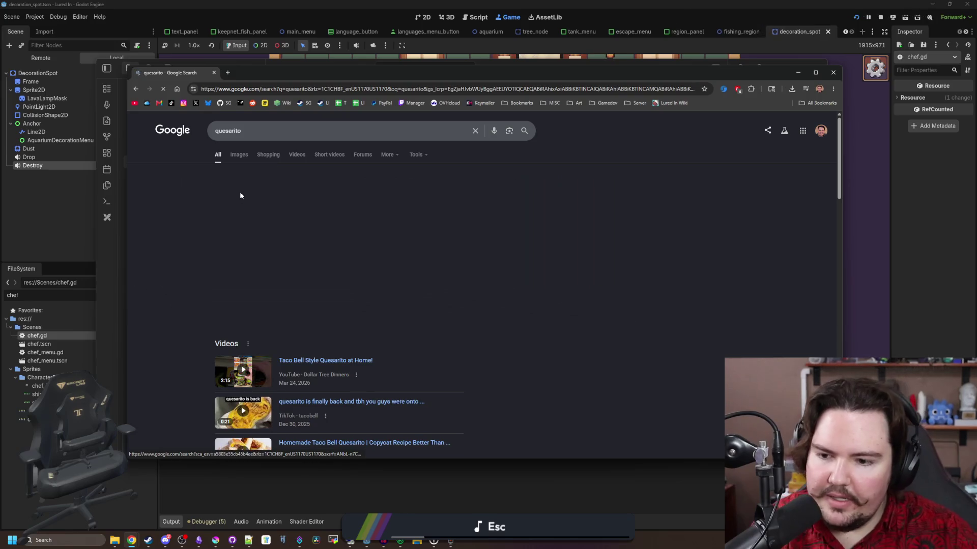
pyautogui.click(238, 158)
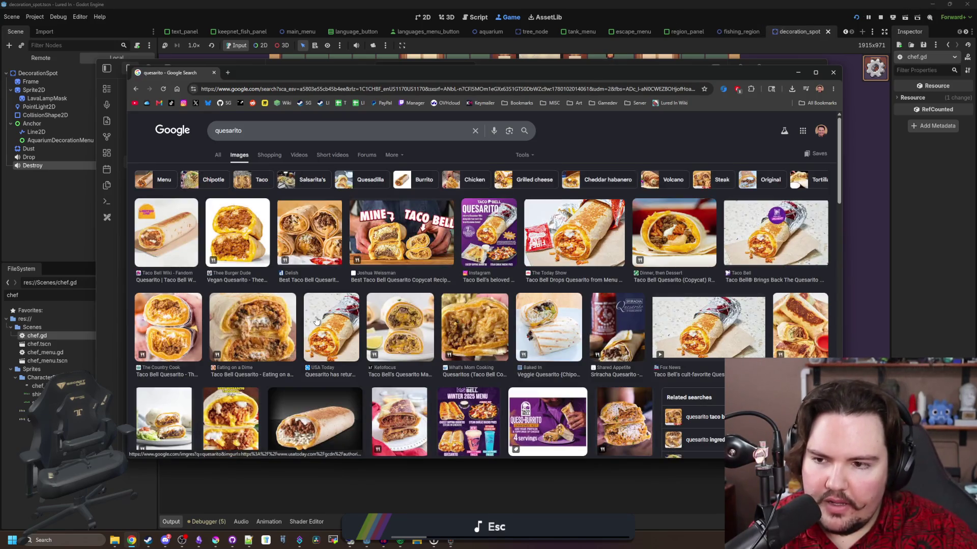
pyautogui.click(177, 246)
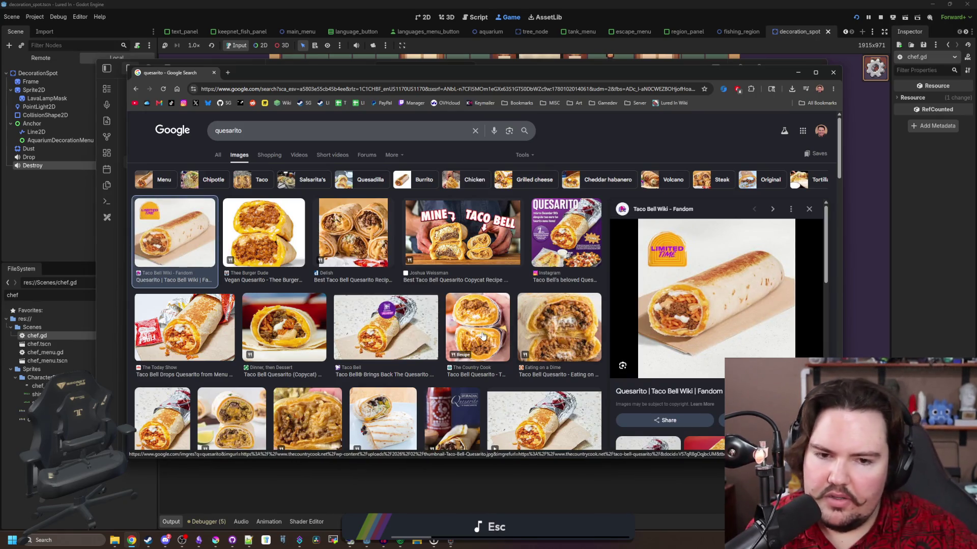
pyautogui.click(292, 234)
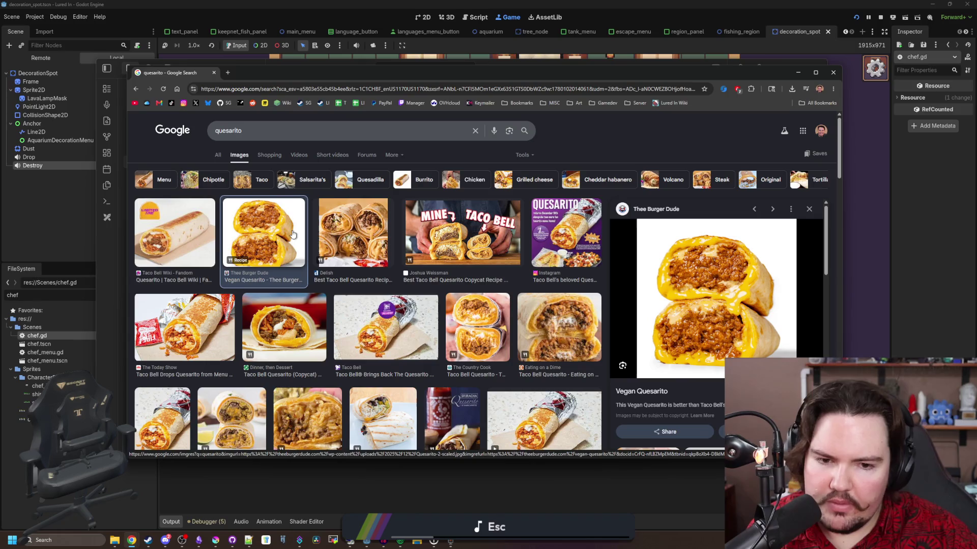
pyautogui.press('Left')
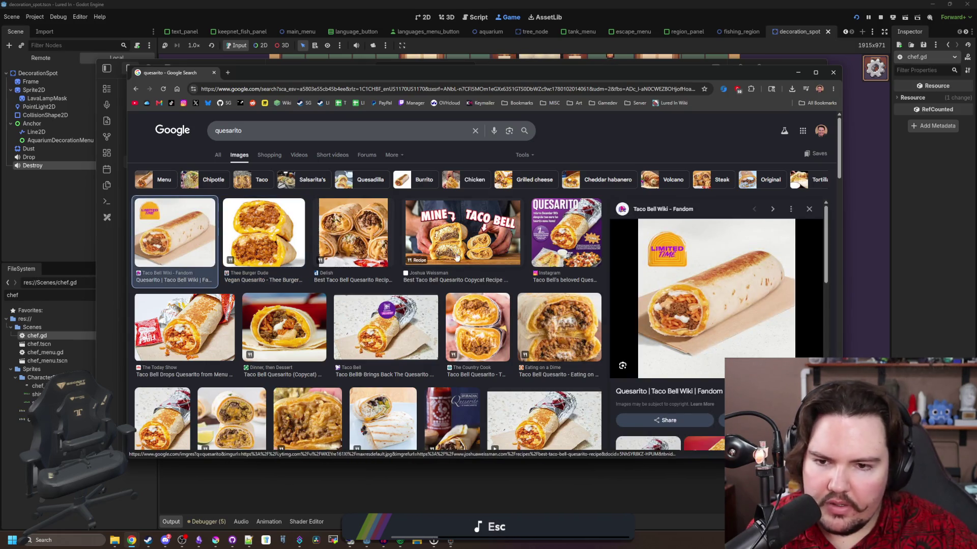
# Scroll through the quesarito image results and move the browser window aside to reveal the notes.
pyautogui.scroll(-3, 348, 321)
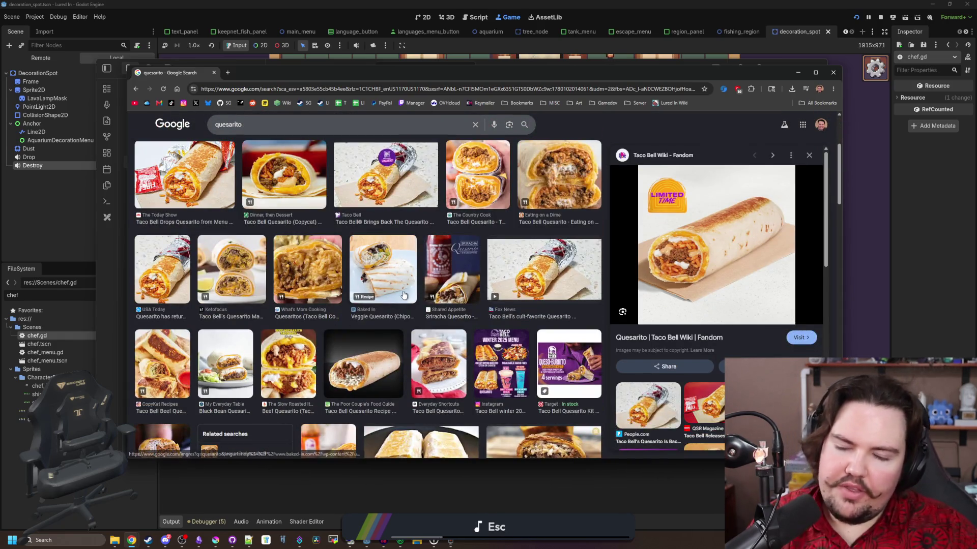
pyautogui.scroll(-1, 404, 295)
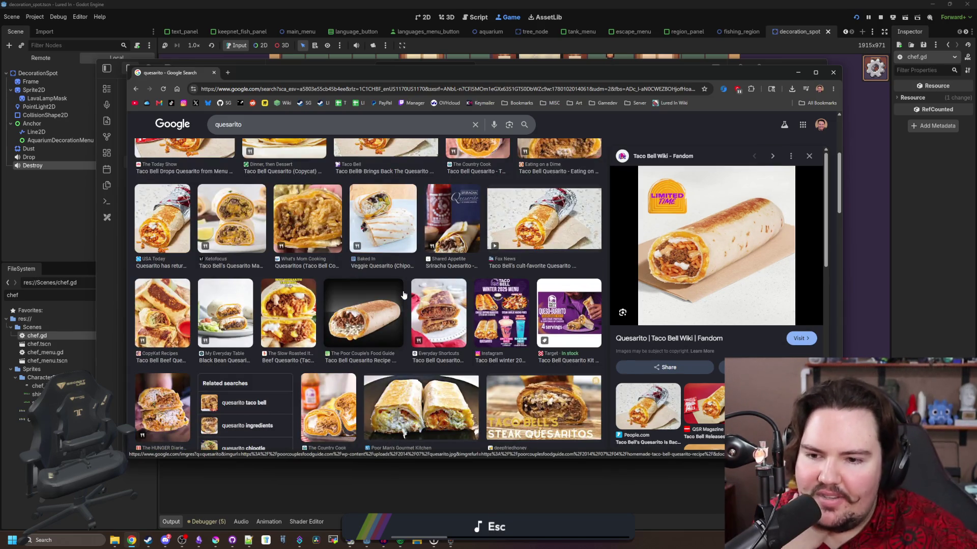
pyautogui.scroll(-4, 407, 300)
pyautogui.scroll(-1, 417, 311)
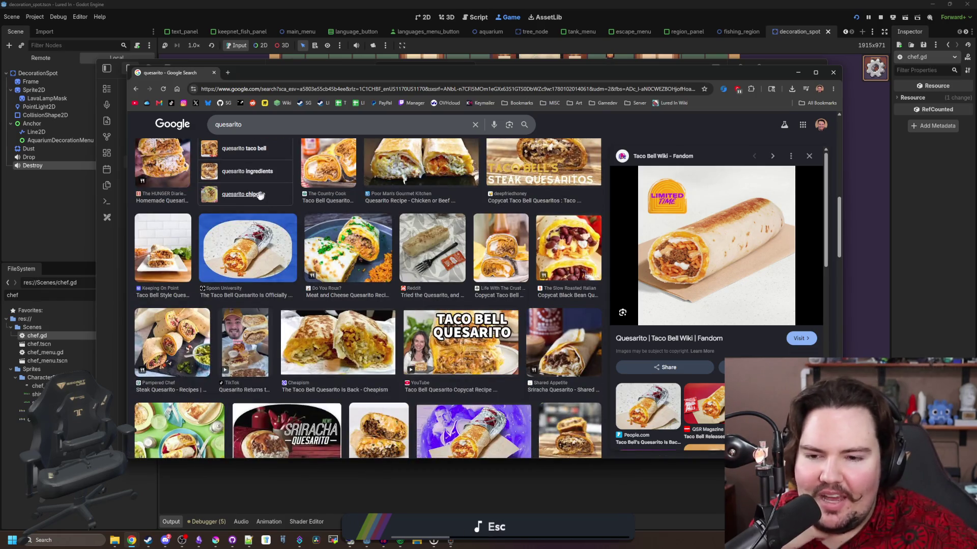
pyautogui.scroll(5, 240, 205)
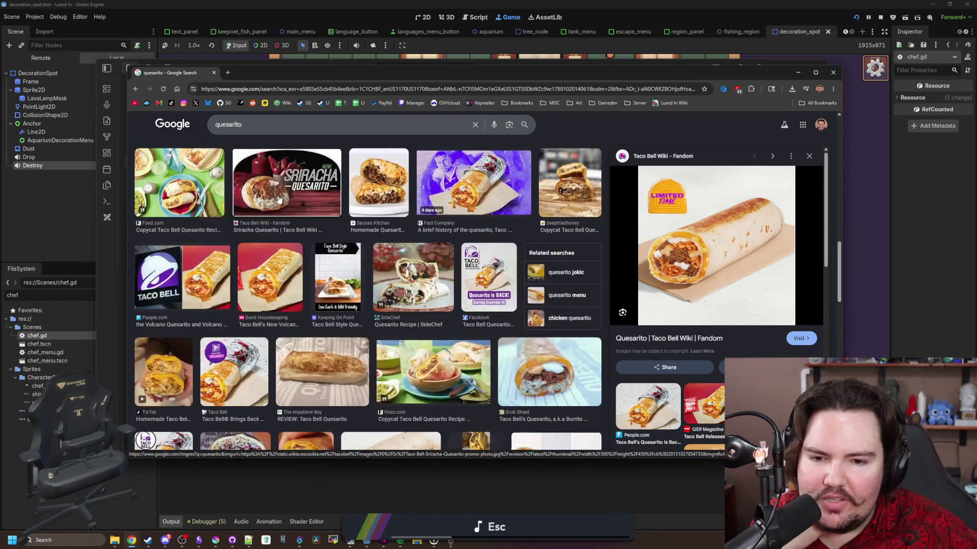
pyautogui.moveTo(243, 71); pyautogui.dragTo(494, 194)
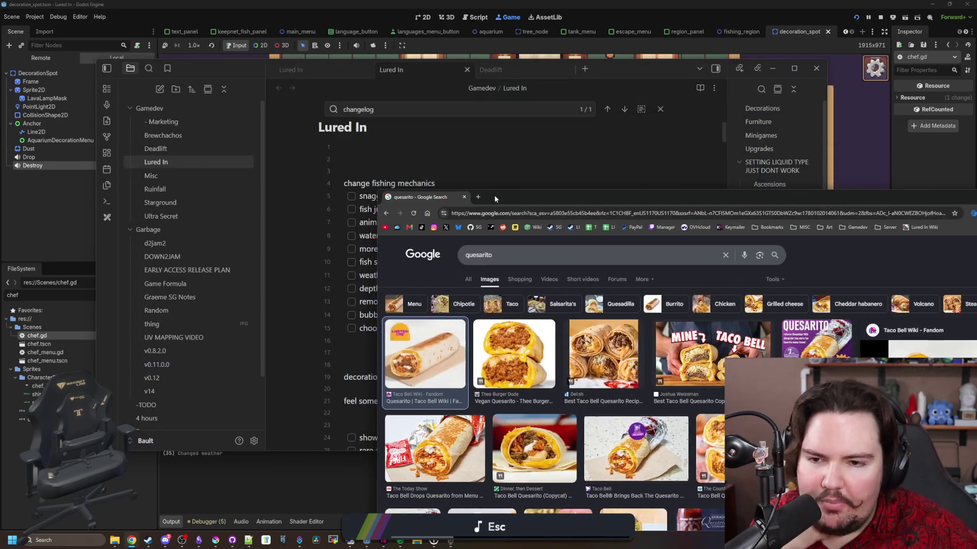
# Close the quesarito browser window and place the caret on empty lines 16 and 17 of the Lured In note.
pyautogui.click(463, 198)
pyautogui.click(396, 349)
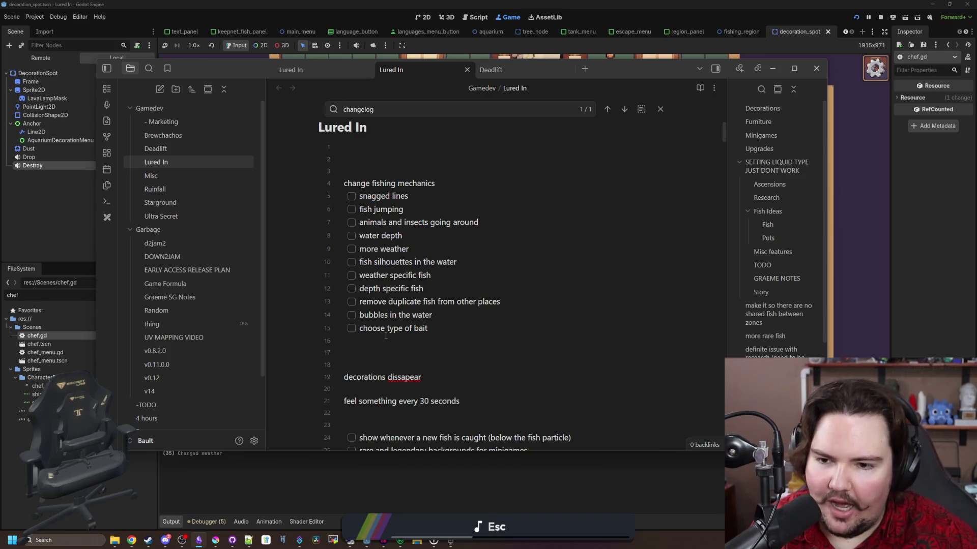
pyautogui.click(402, 346)
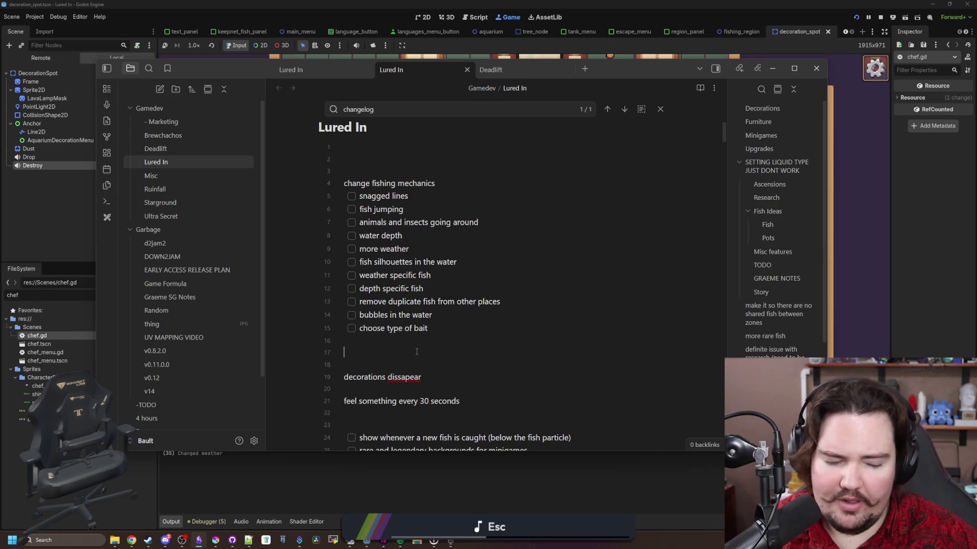
pyautogui.click(420, 352)
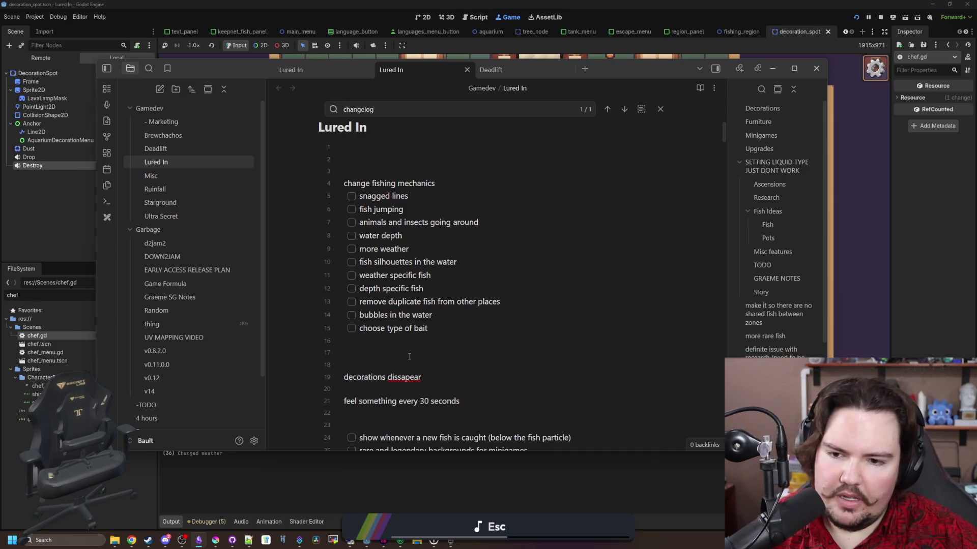
pyautogui.scroll(-1, 402, 348)
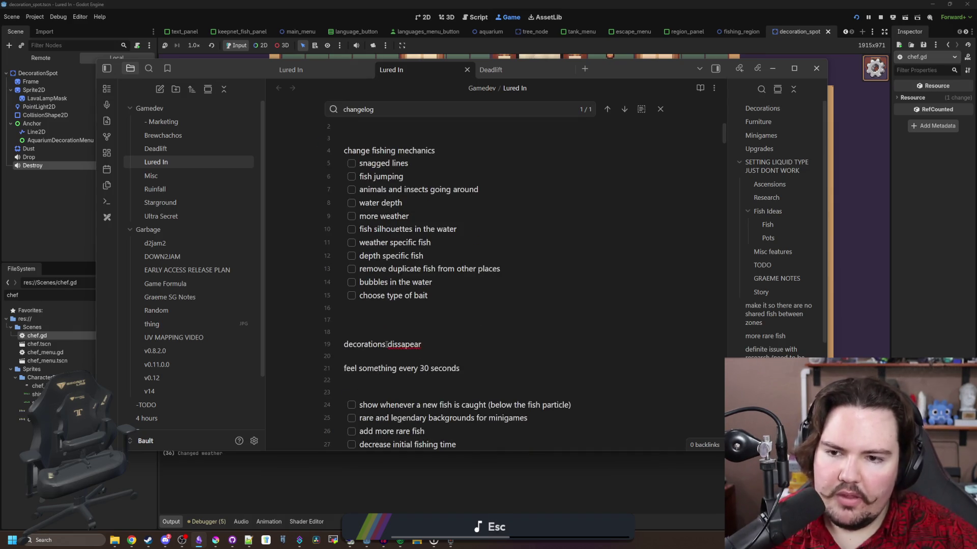
pyautogui.scroll(2, 391, 305)
pyautogui.click(381, 178)
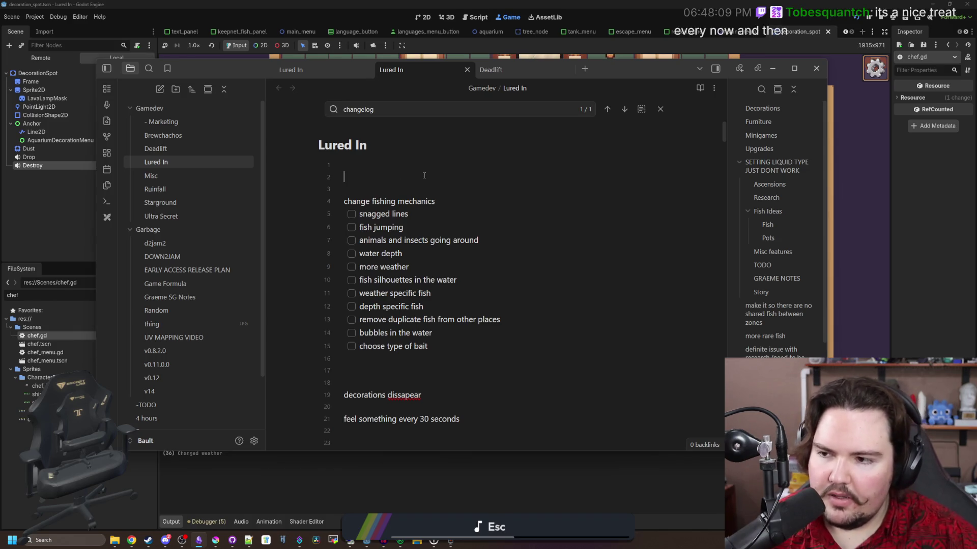
pyautogui.scroll(-2, 382, 309)
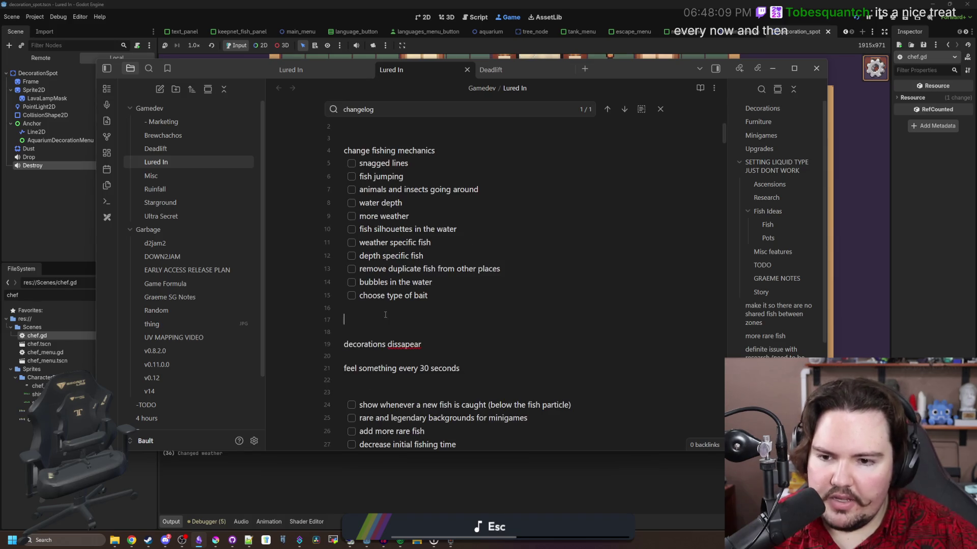
pyautogui.click(399, 317)
pyautogui.scroll(2, 472, 173)
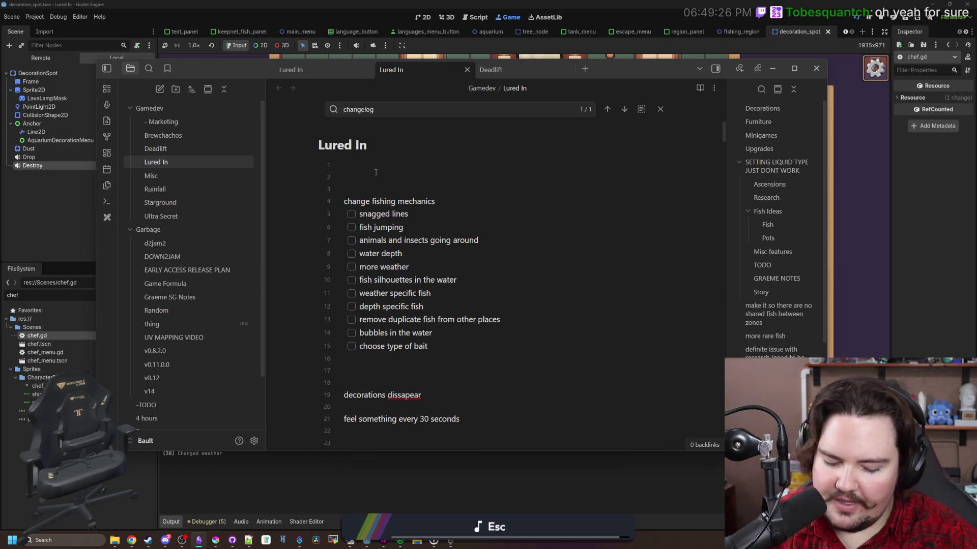
pyautogui.click(376, 172)
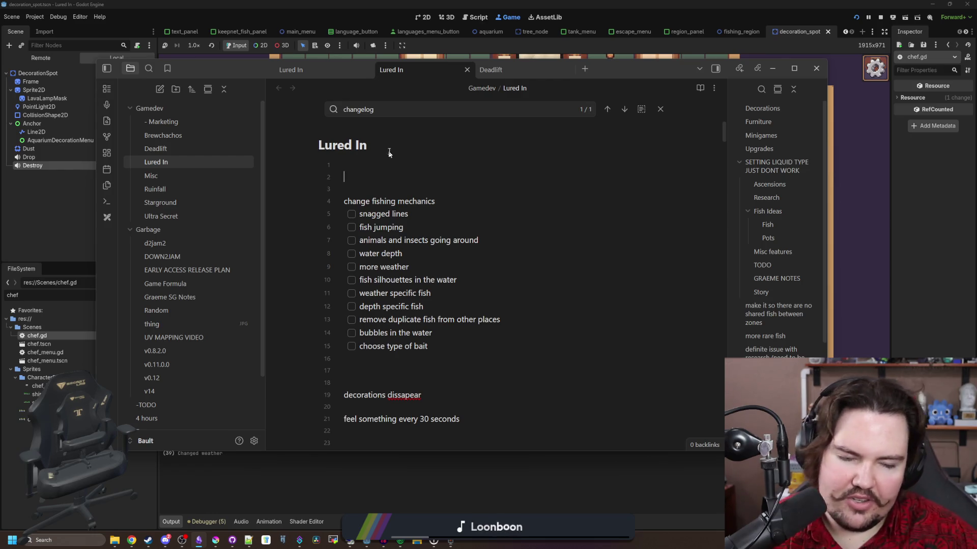
pyautogui.press('super+2')
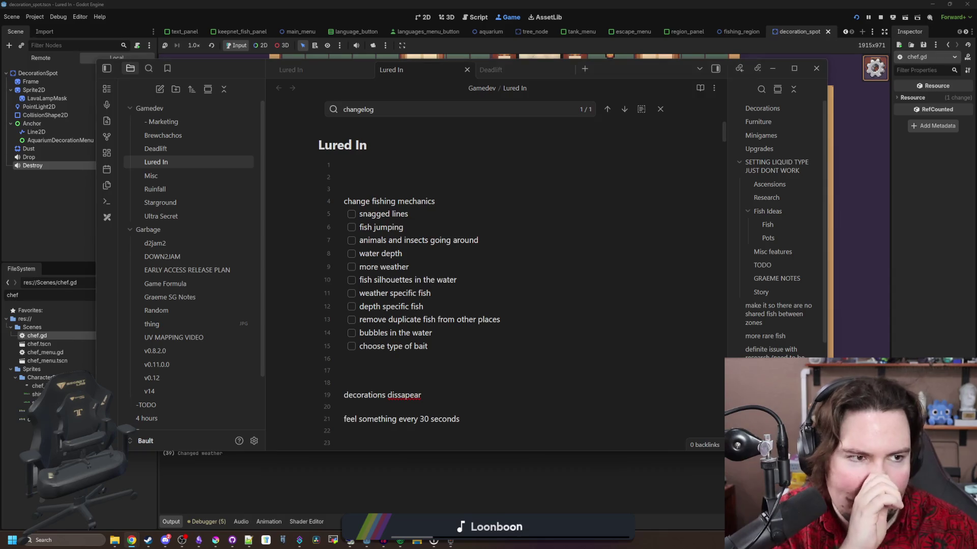
# Search Google for 'creme brulee' and switch to image results.
pyautogui.write('creme brulee')
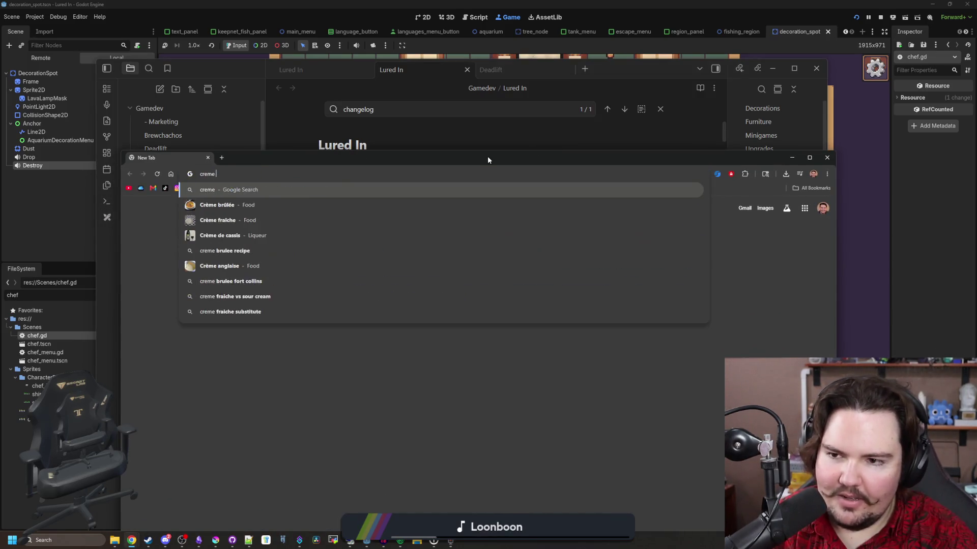
pyautogui.press('Return')
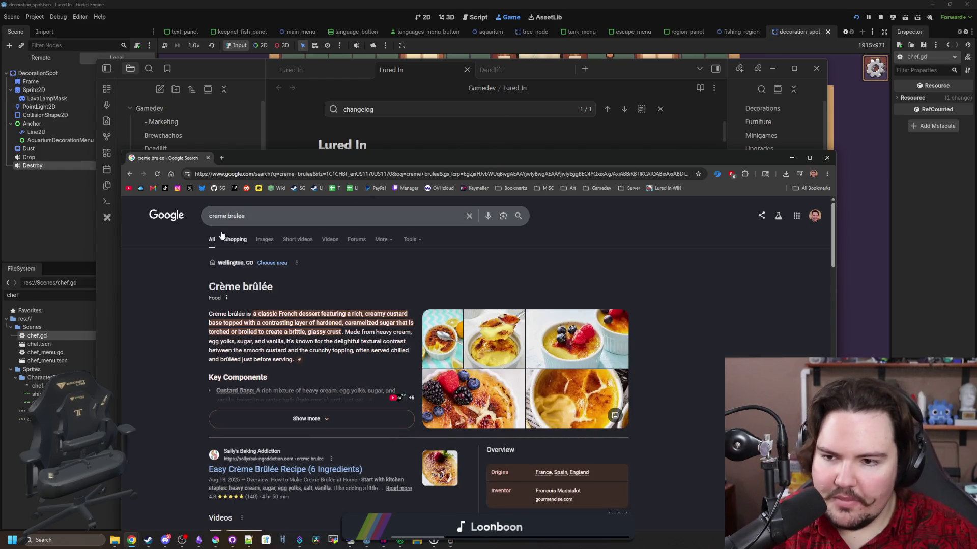
pyautogui.click(264, 240)
# Maximize Chrome and preview the Sugar Salt Magic, Honest Cooking and Wikipedia crème brûlée images.
pyautogui.doubleClick(310, 159)
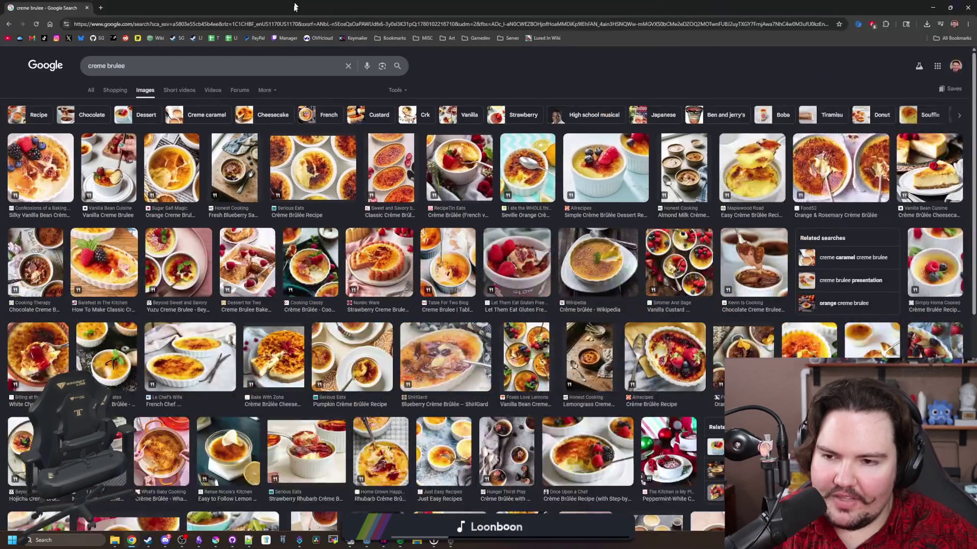
pyautogui.click(193, 175)
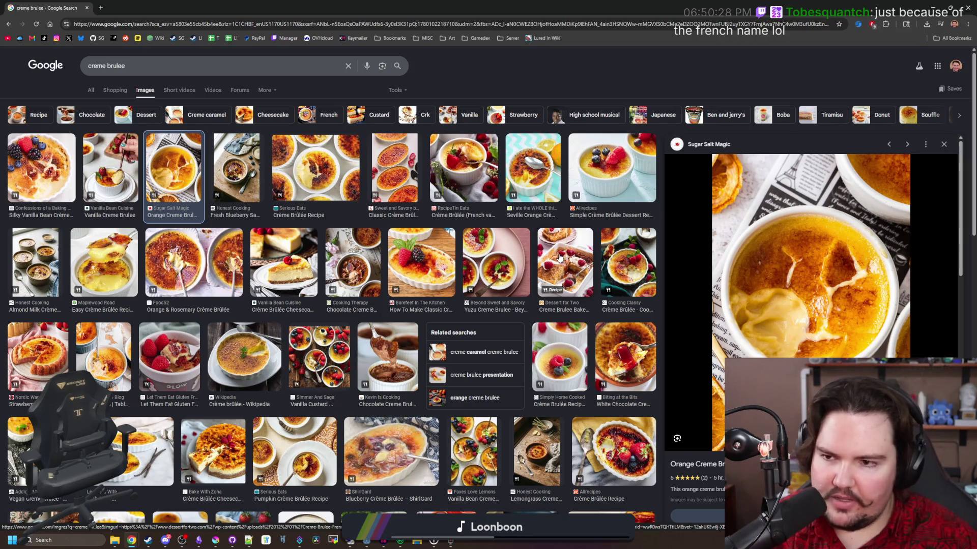
pyautogui.click(238, 176)
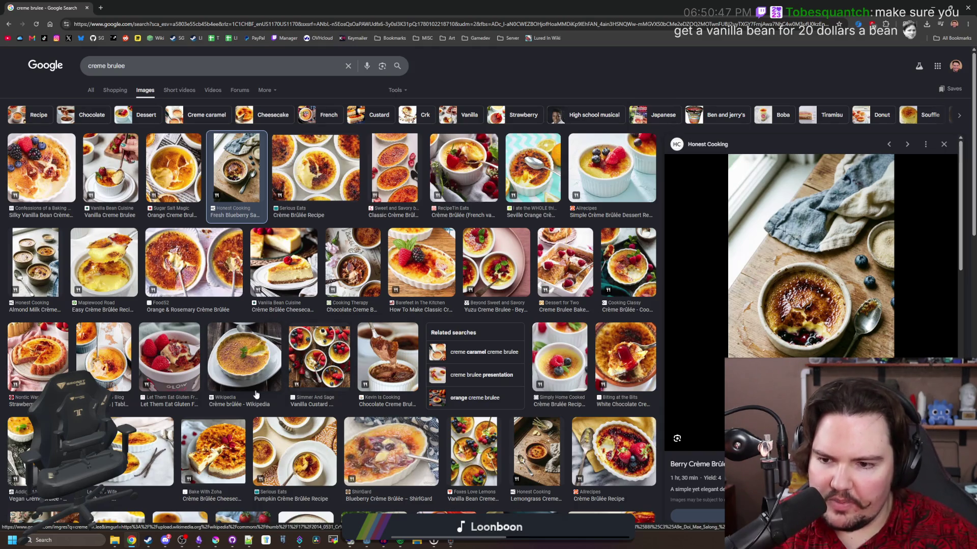
pyautogui.click(255, 372)
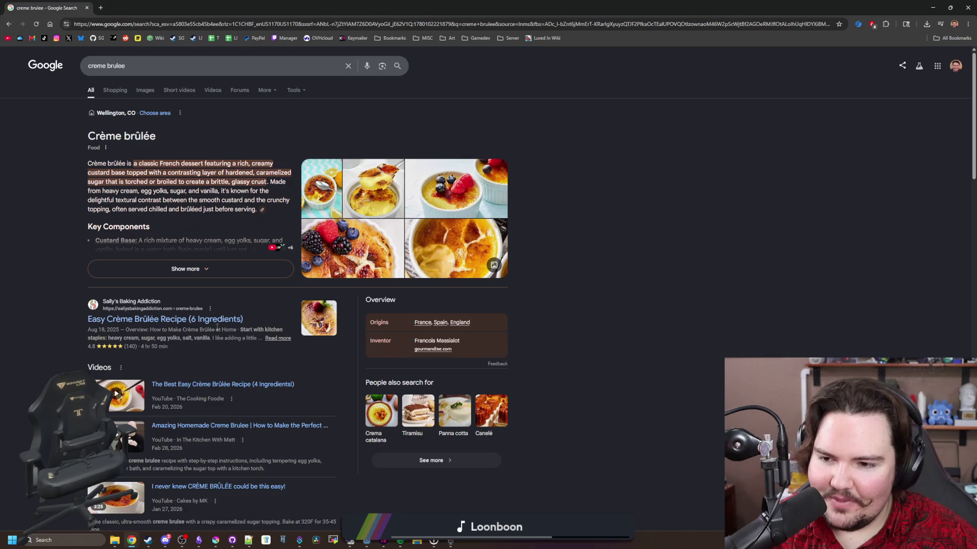
# Return to the creme brulee image results and preview the Sugar Salt Magic image.
pyautogui.moveTo(109, 339); pyautogui.dragTo(138, 339)
pyautogui.click(131, 338)
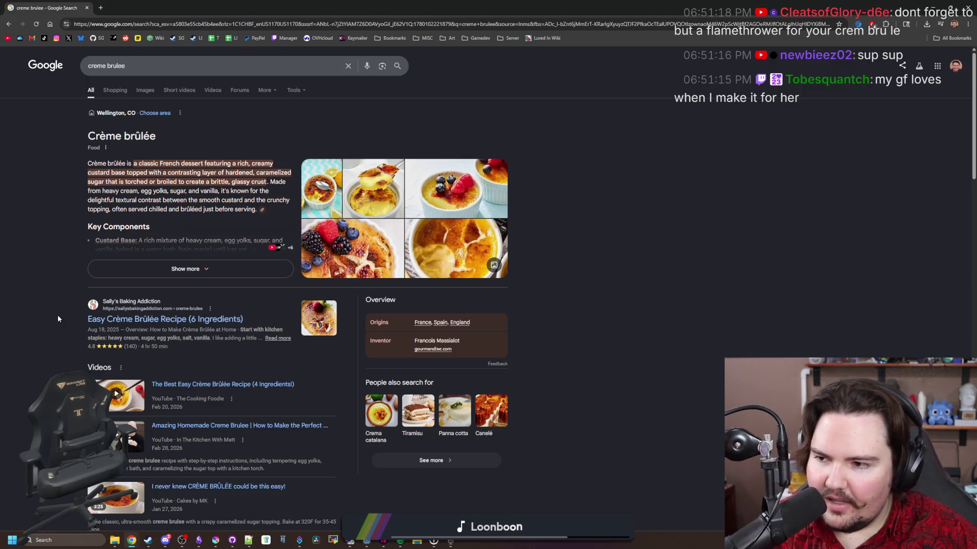
pyautogui.click(145, 90)
pyautogui.click(155, 185)
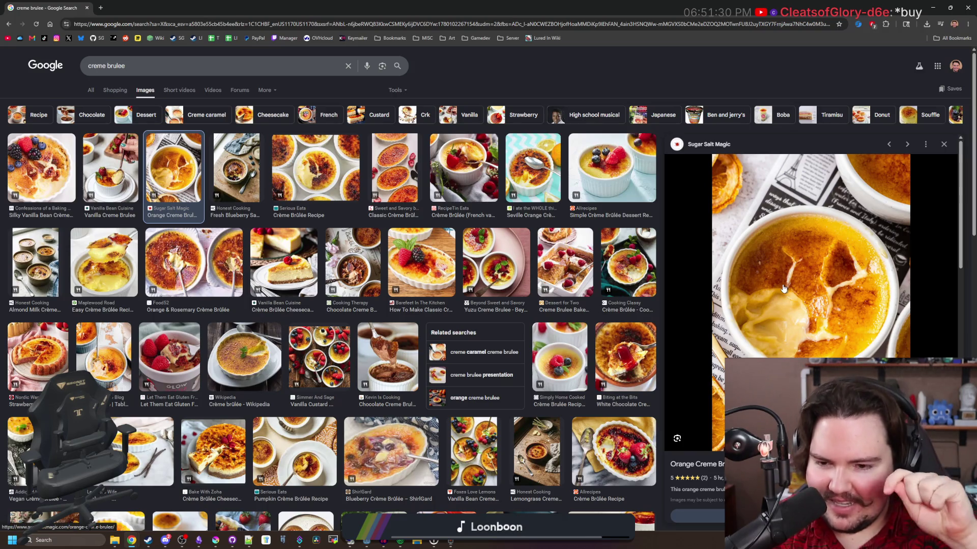
# Preview The Kitchn's crème brûlée image, then restore Chrome to a smaller window.
pyautogui.scroll(-3, 321, 377)
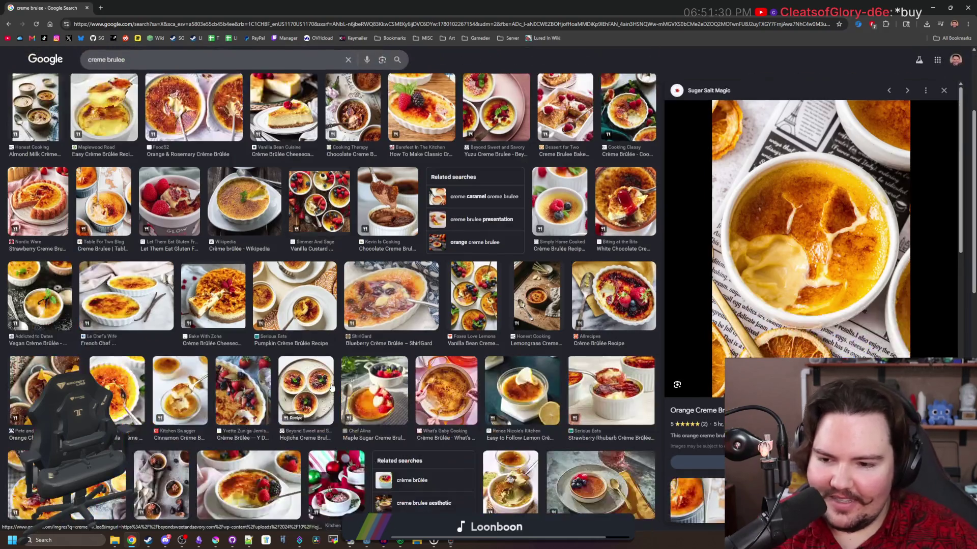
pyautogui.scroll(-5, 321, 367)
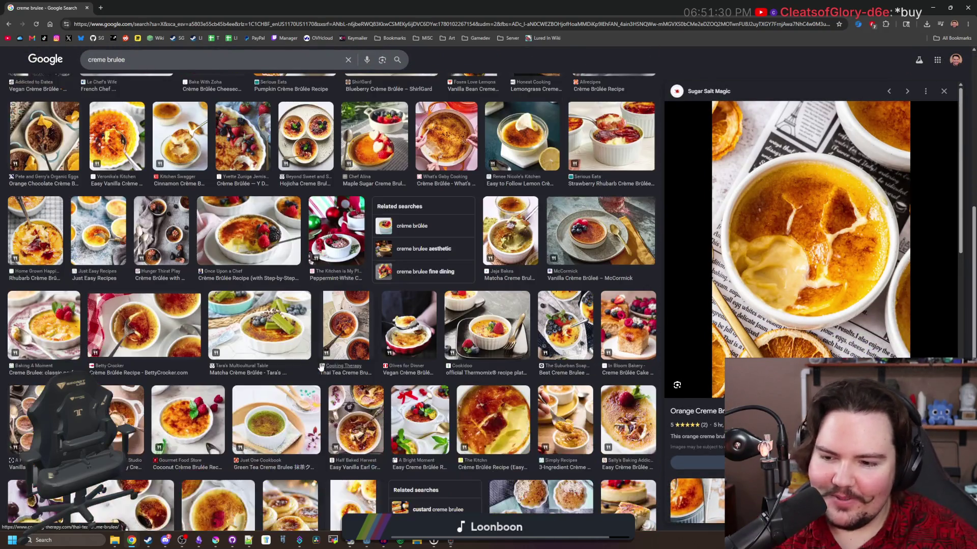
pyautogui.scroll(-2, 269, 265)
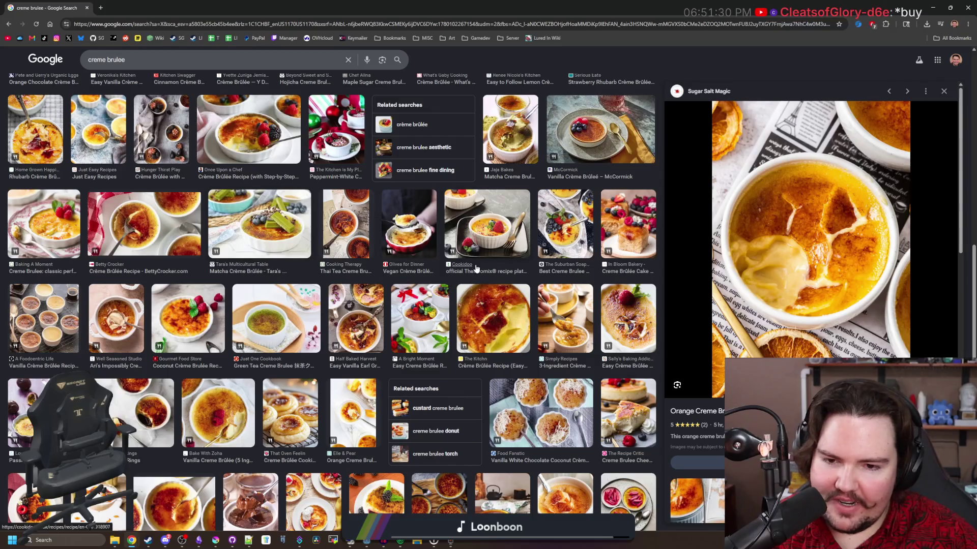
pyautogui.click(492, 316)
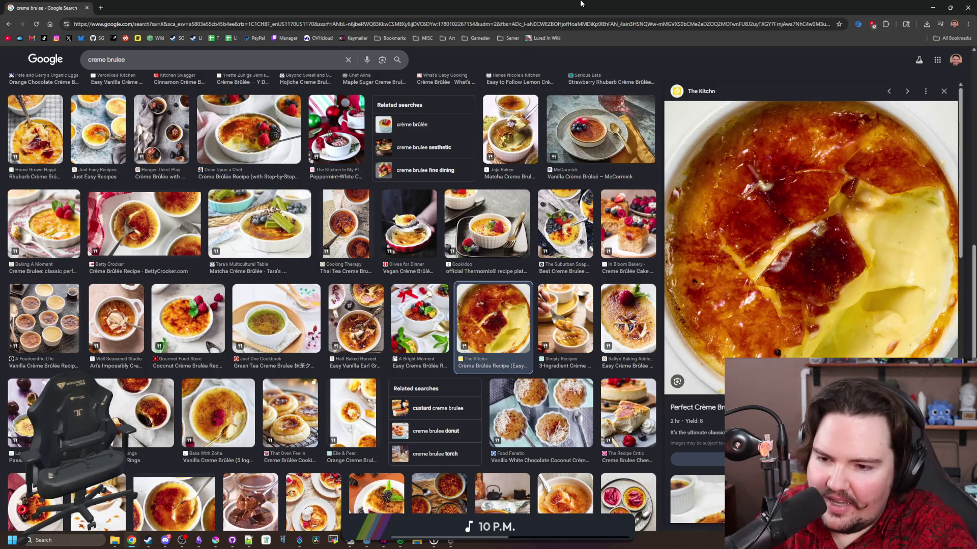
pyautogui.scroll(10, 92, 100)
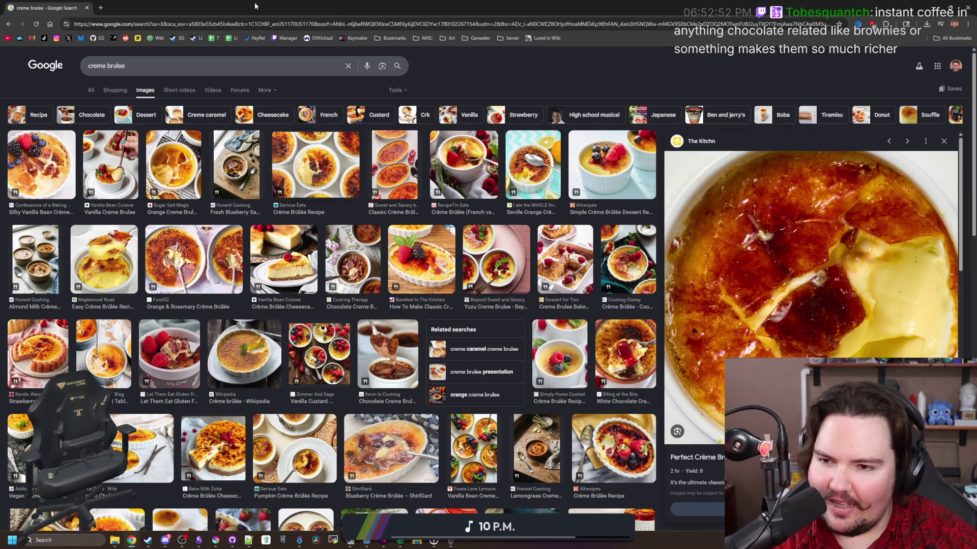
pyautogui.doubleClick(285, 4)
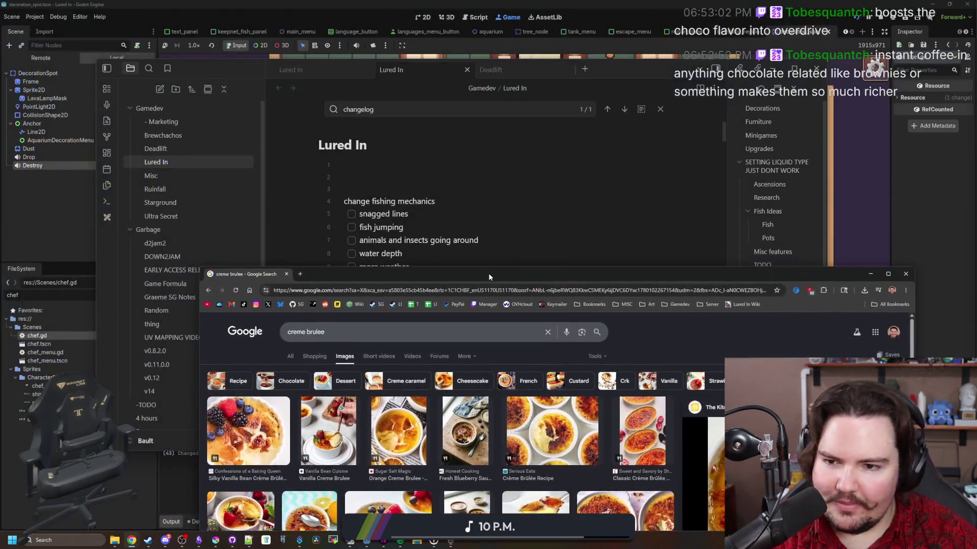
# Close the creme brulee browser window and bring Obsidian's Lured In note forward.
pyautogui.click(287, 275)
pyautogui.click(431, 359)
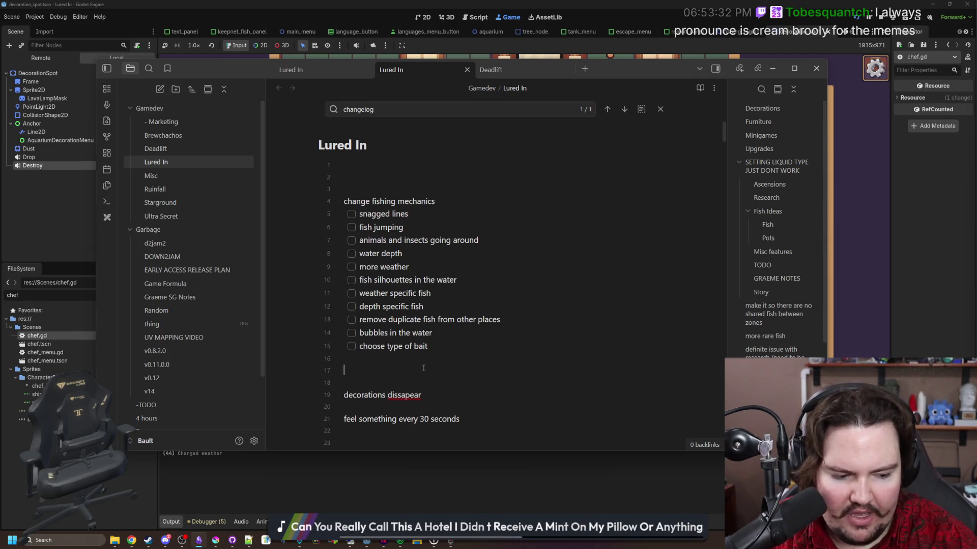
pyautogui.click(423, 368)
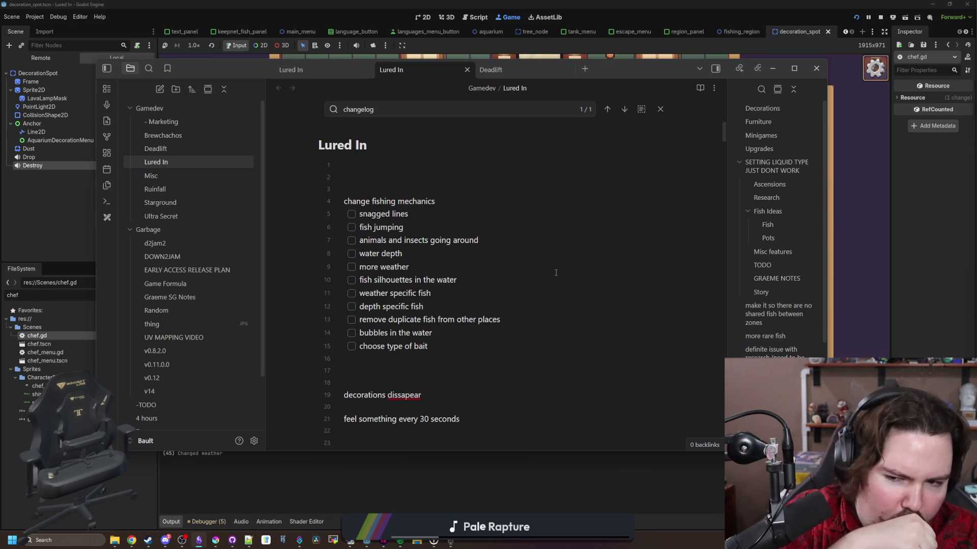
# Hide the notes, then zoom and pan the running game view to the top of the shop.
pyautogui.click(773, 69)
pyautogui.scroll(-1, 569, 258)
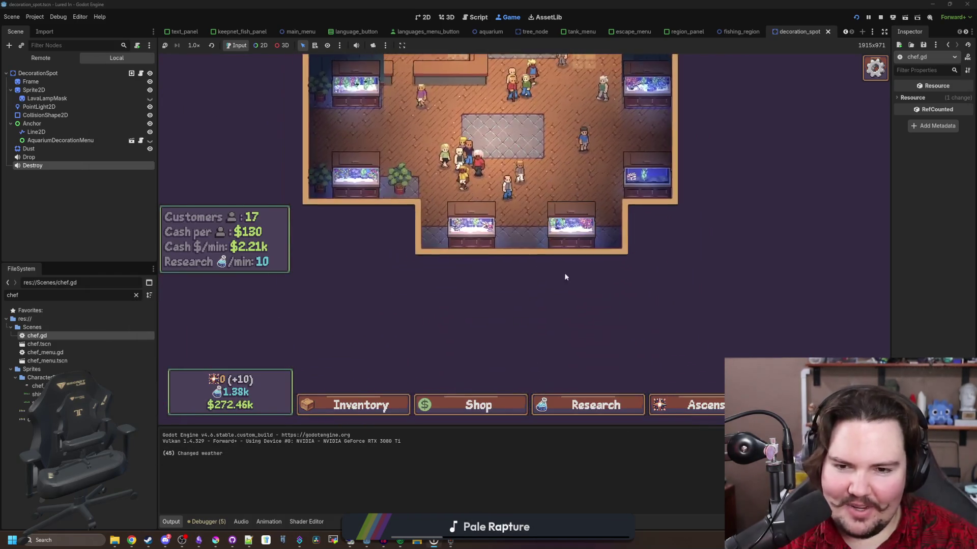
pyautogui.scroll(3, 575, 280)
pyautogui.scroll(-1, 583, 307)
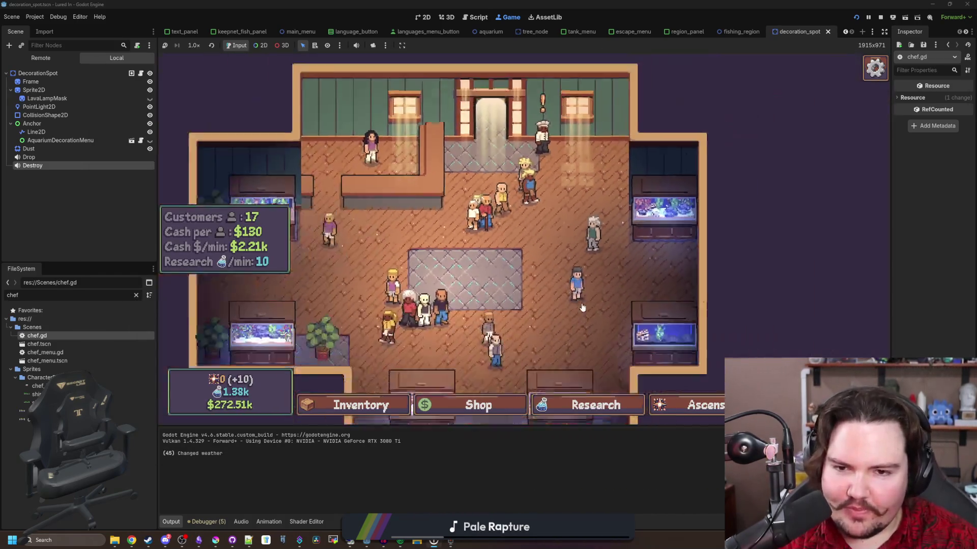
pyautogui.scroll(-1, 559, 295)
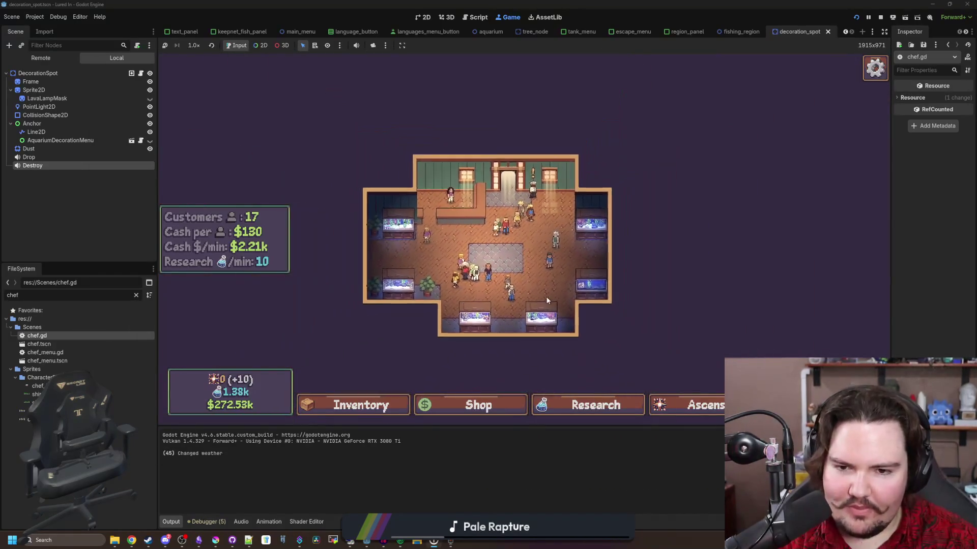
pyautogui.scroll(3, 539, 282)
pyautogui.scroll(-2, 533, 277)
pyautogui.scroll(1, 533, 277)
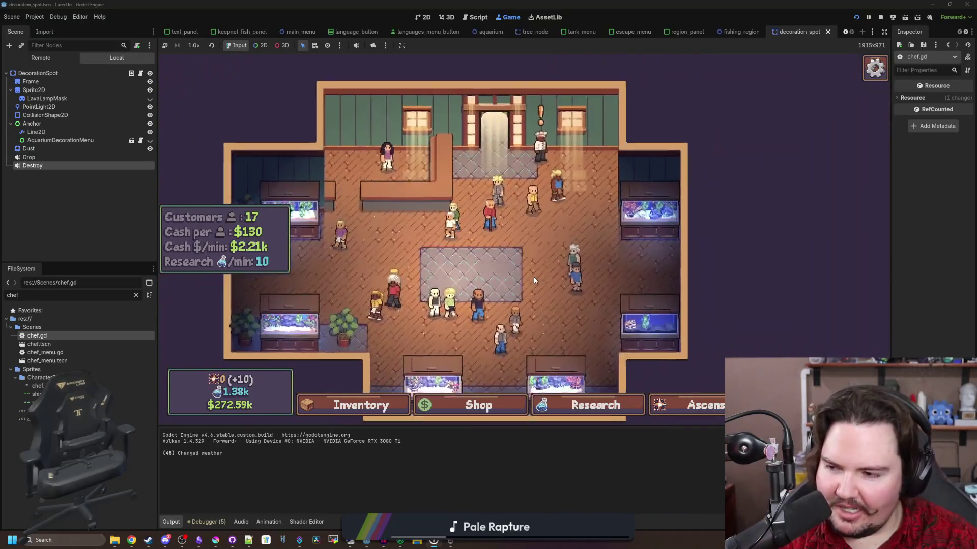
pyautogui.scroll(2, 534, 276)
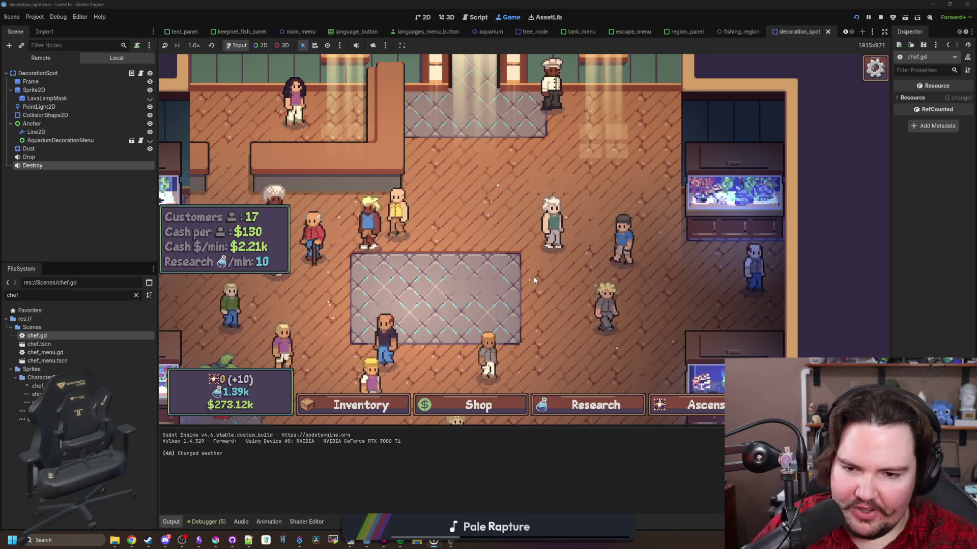
pyautogui.scroll(-1, 519, 296)
pyautogui.moveTo(520, 296)
pyautogui.mouseDown()
pyautogui.moveTo(501, 277)
pyautogui.moveTo(547, 323)
pyautogui.mouseUp()
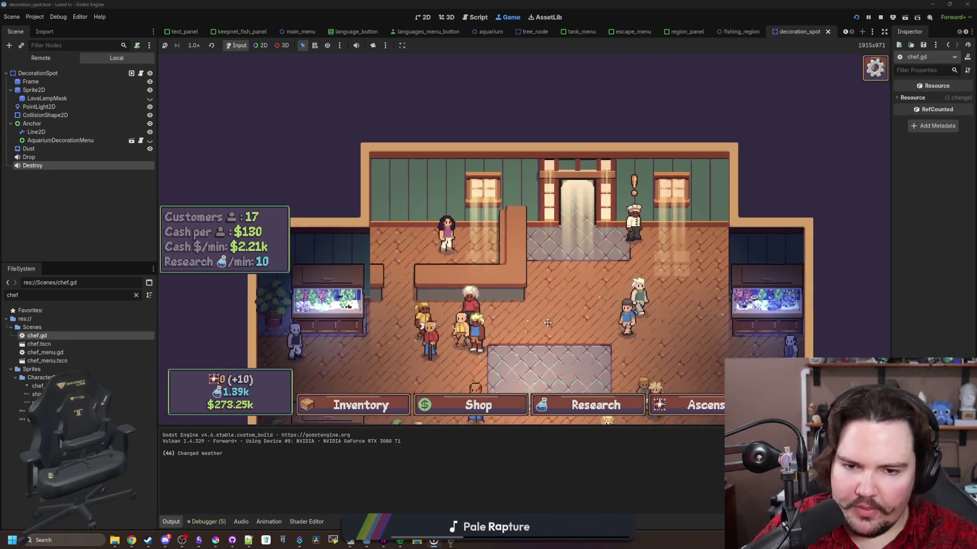
pyautogui.scroll(-2, 547, 323)
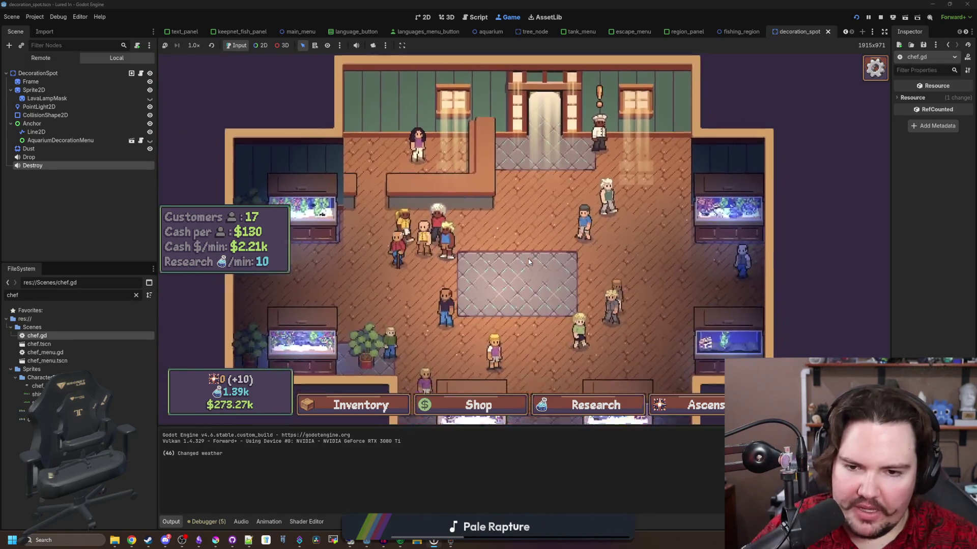
# Open the in-game Travel panel with T, look it over, and close it.
pyautogui.press('t')
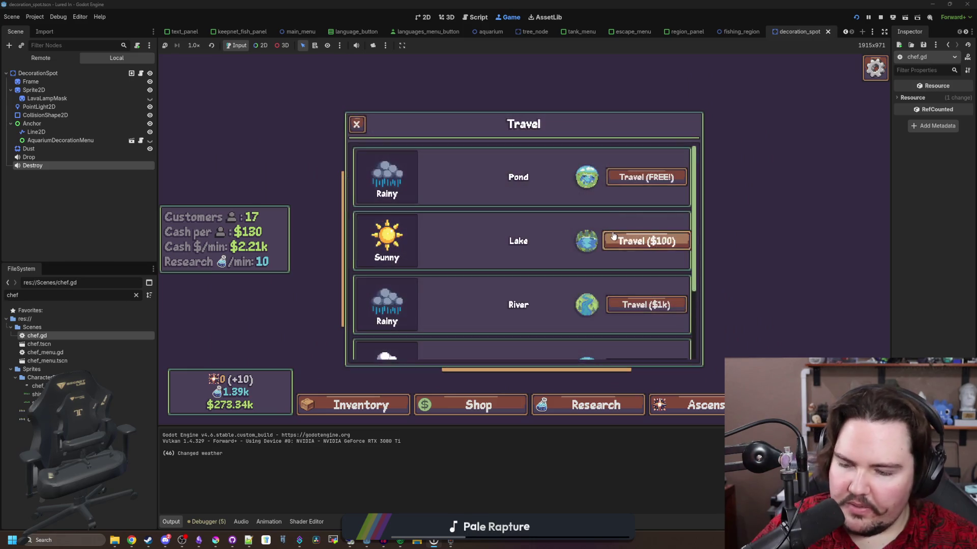
pyautogui.scroll(-2, 551, 233)
pyautogui.scroll(2, 539, 273)
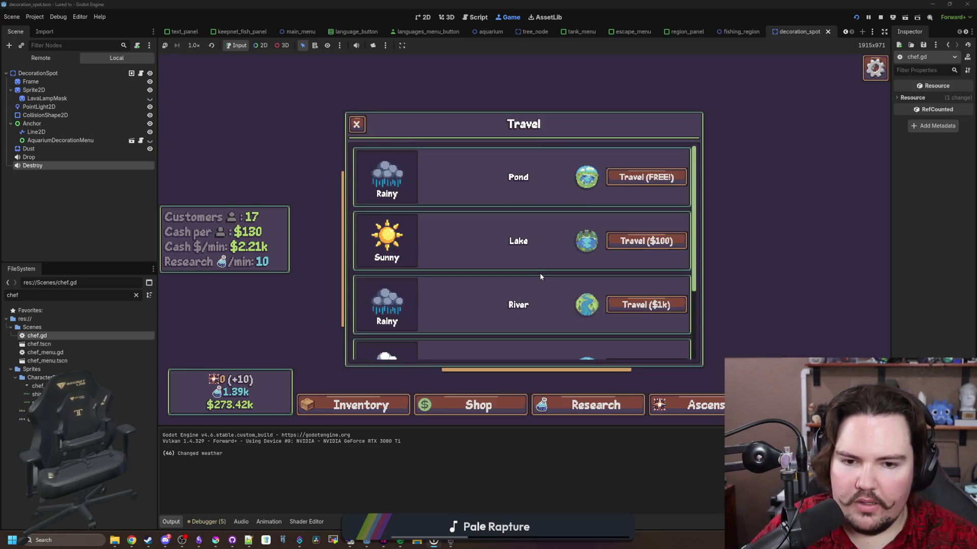
pyautogui.scroll(-2, 593, 316)
pyautogui.moveTo(365, 335)
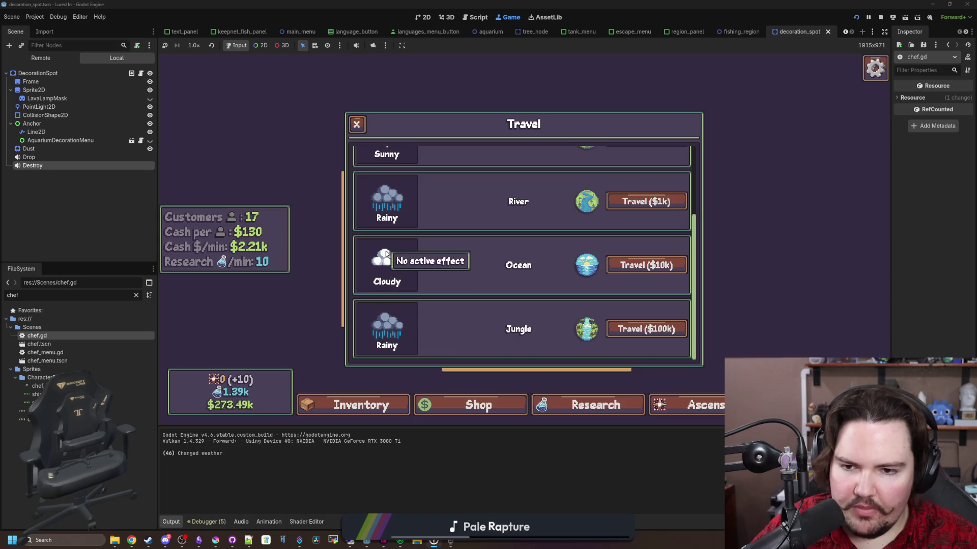
pyautogui.scroll(2, 379, 257)
pyautogui.moveTo(384, 253)
pyautogui.scroll(-2, 382, 305)
pyautogui.scroll(2, 384, 209)
pyautogui.click(356, 126)
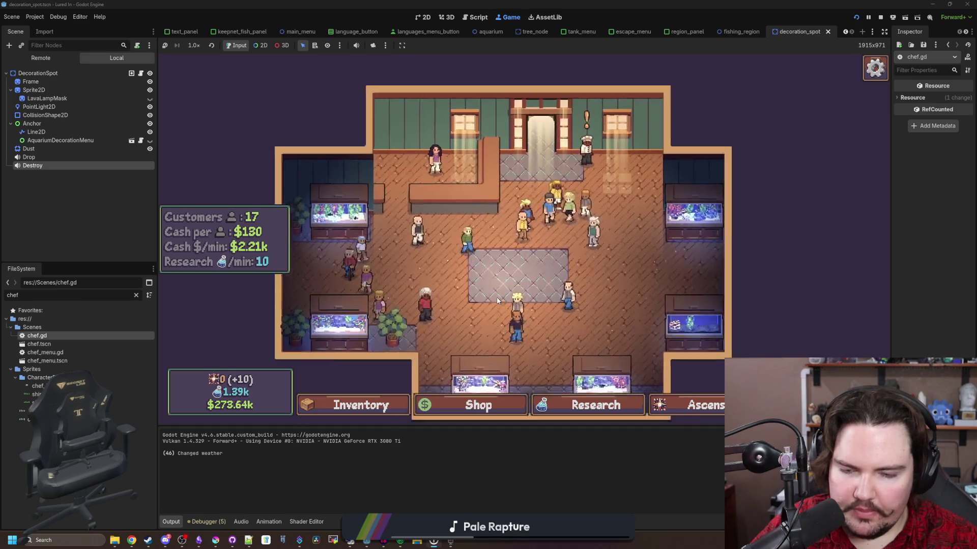
# Stop the running game, return to chef.gd line 84, and clear the chef file filter.
pyautogui.click(880, 18)
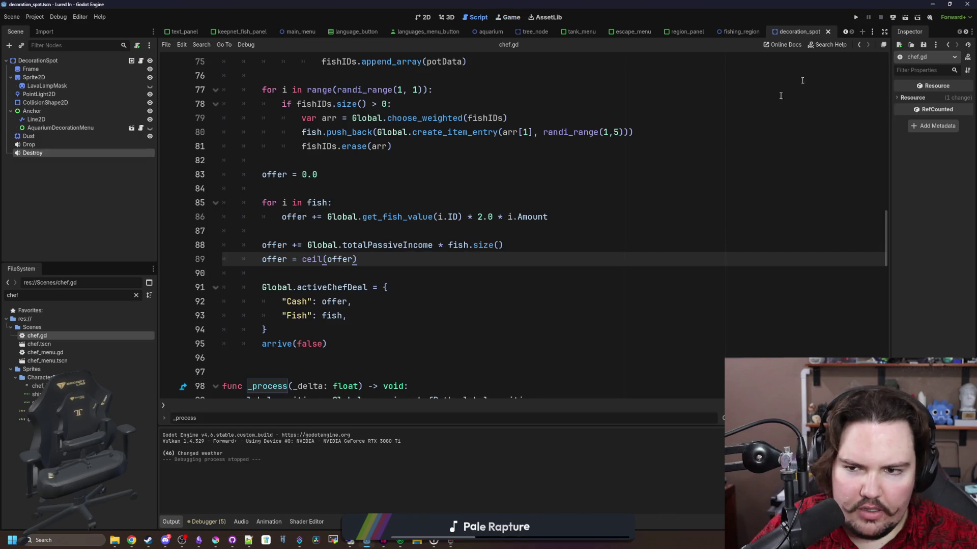
pyautogui.click(356, 189)
pyautogui.click(136, 296)
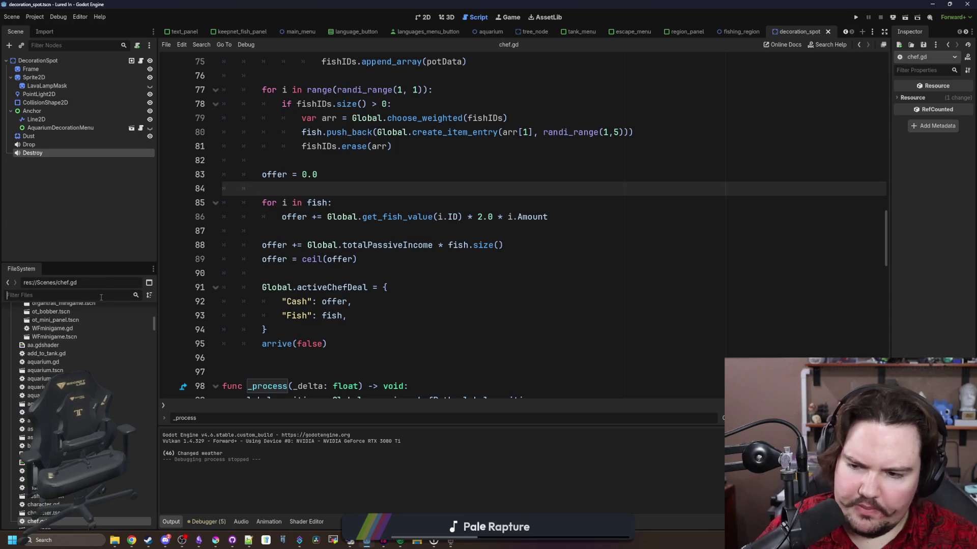
# Filter the FileSystem for 'items' to open items_table.gd, then filter for 'regions' to open regions_table.gd.
pyautogui.write('items')
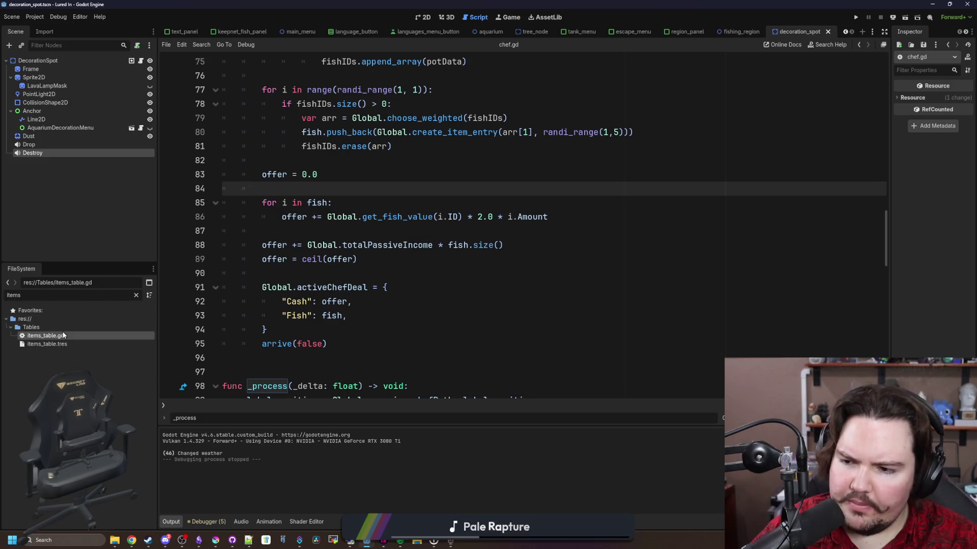
pyautogui.doubleClick(64, 336)
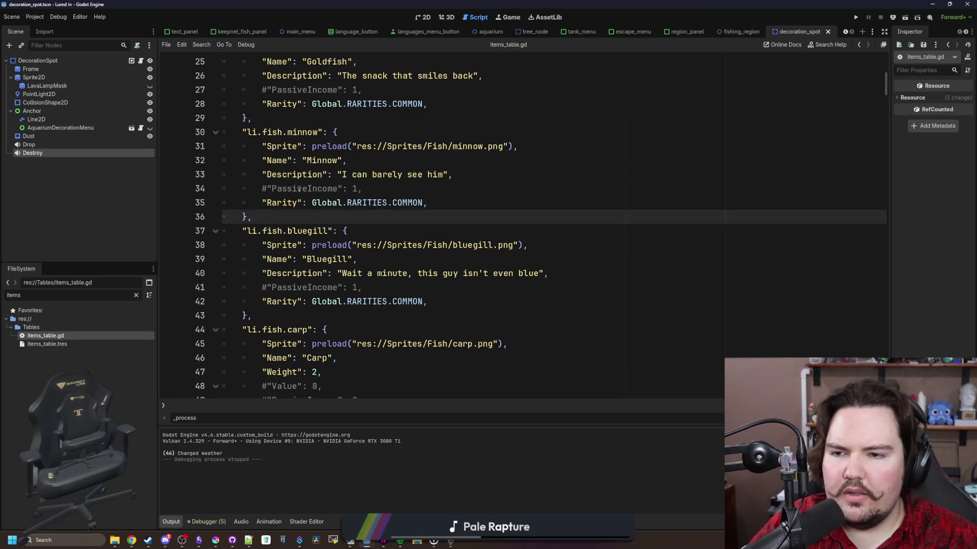
pyautogui.click(136, 295)
pyautogui.write('regions')
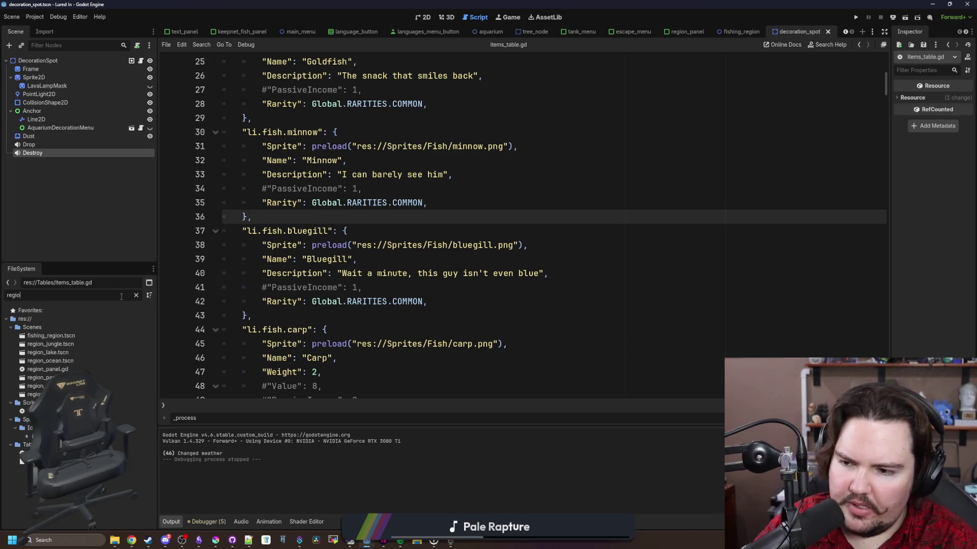
pyautogui.doubleClick(101, 337)
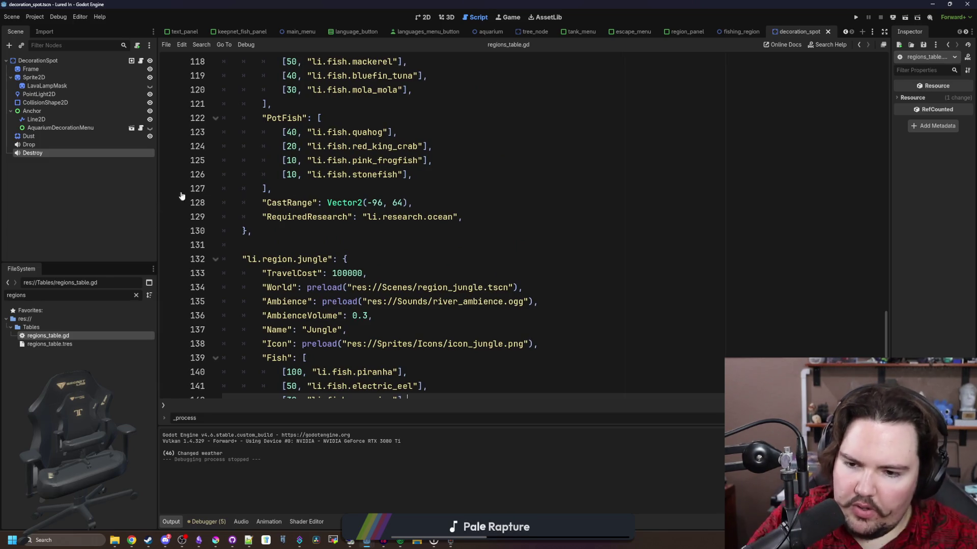
# Review the jungle region's fish entries (piranha, electric eel, arapaima) in regions_table.gd.
pyautogui.scroll(-3, 356, 229)
pyautogui.click(391, 273)
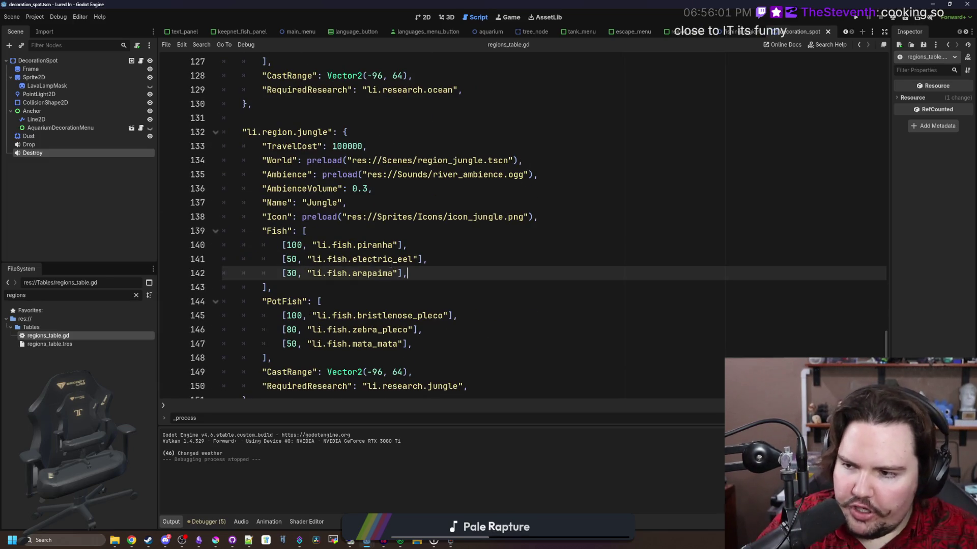
pyautogui.moveTo(425, 277); pyautogui.dragTo(244, 247)
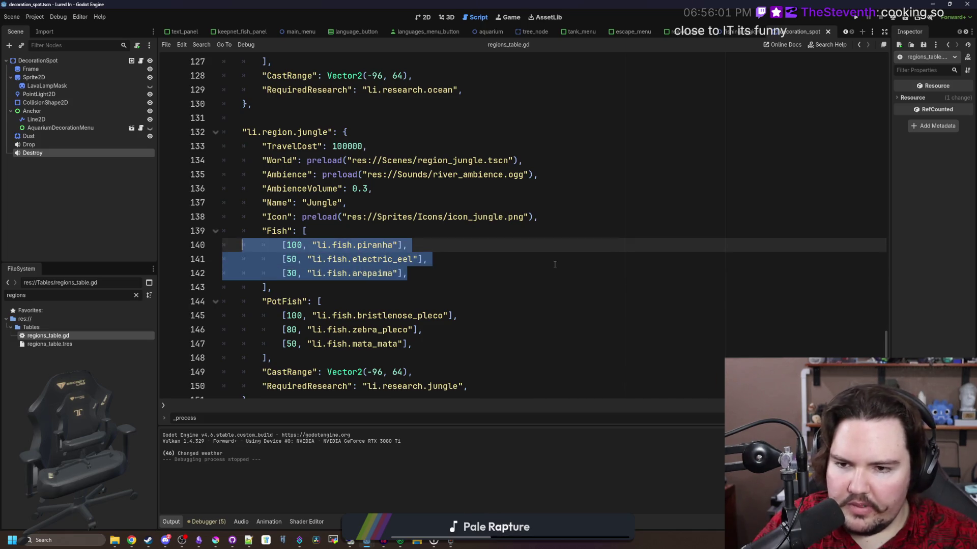
pyautogui.click(430, 259)
pyautogui.moveTo(432, 346); pyautogui.dragTo(229, 245)
pyautogui.click(451, 285)
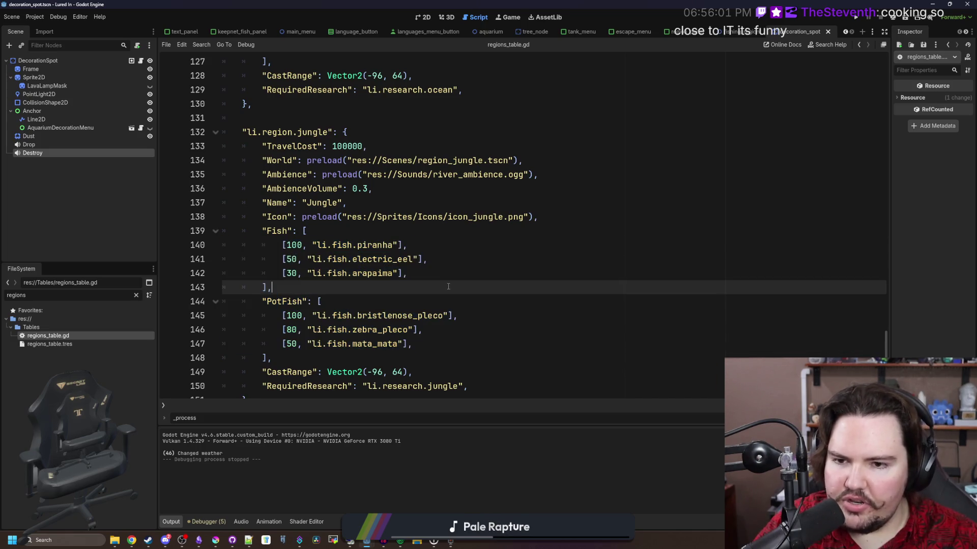
pyautogui.scroll(5, 450, 285)
pyautogui.scroll(-4, 449, 287)
pyautogui.click(476, 317)
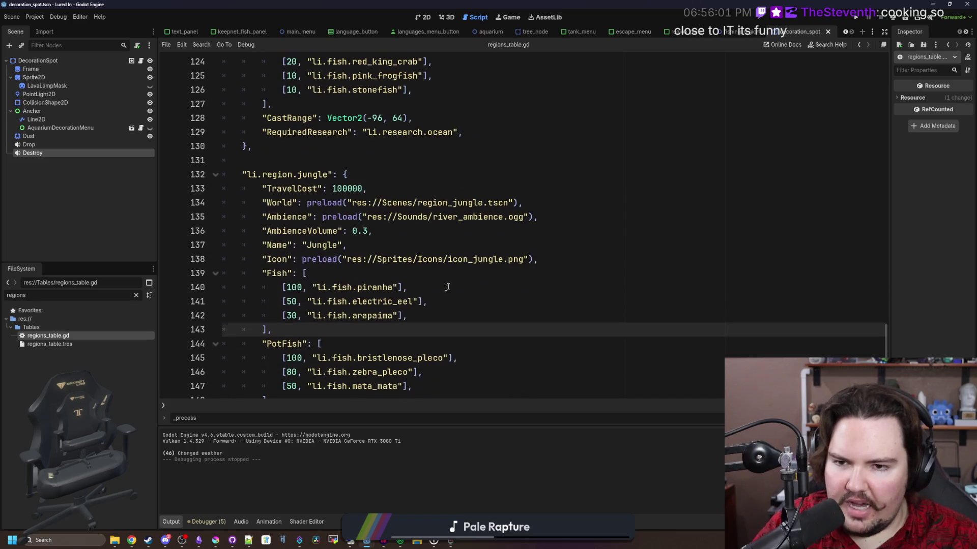
pyautogui.hotkey('shift', 'Home')
pyautogui.moveTo(475, 316)
pyautogui.mouseDown()
pyautogui.moveTo(295, 301)
pyautogui.moveTo(283, 287)
pyautogui.mouseUp()
pyautogui.click(427, 305)
pyautogui.click(430, 317)
pyautogui.click(427, 302)
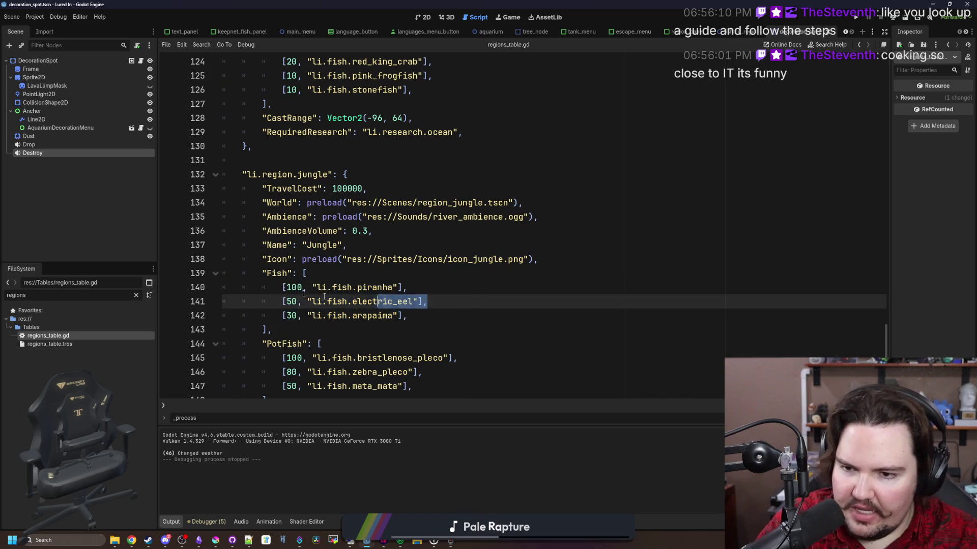
pyautogui.moveTo(428, 301); pyautogui.dragTo(226, 287)
pyautogui.click(462, 285)
# Review the ocean region's four fish entries and the river region's fish list.
pyautogui.scroll(7, 462, 285)
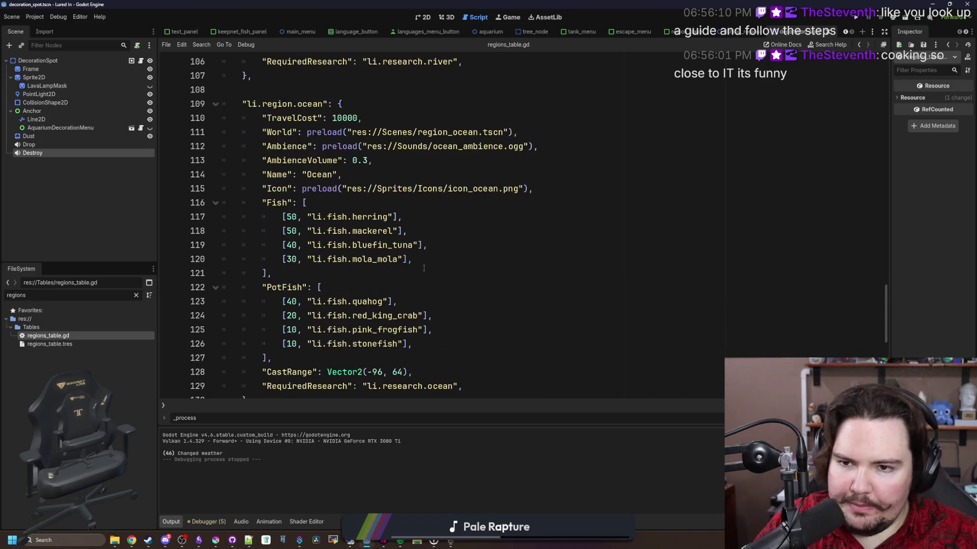
pyautogui.moveTo(472, 298); pyautogui.dragTo(171, 256)
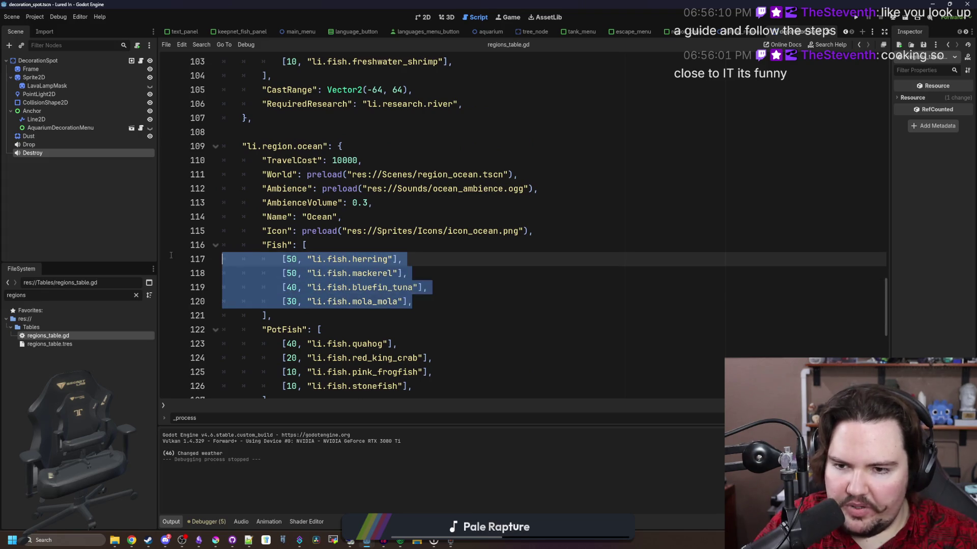
pyautogui.click(400, 238)
pyautogui.scroll(8, 399, 239)
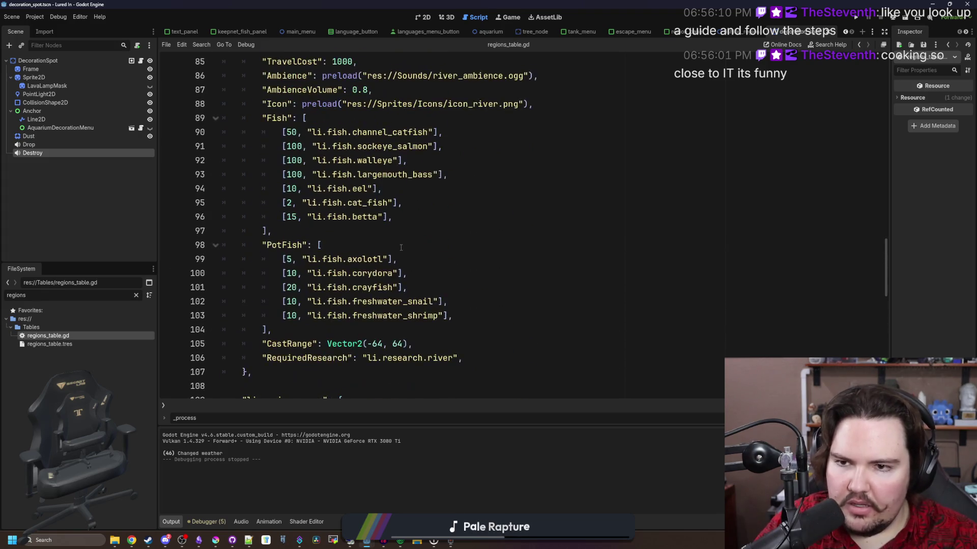
pyautogui.moveTo(393, 303)
pyautogui.mouseDown()
pyautogui.moveTo(179, 207)
pyautogui.moveTo(222, 216)
pyautogui.mouseUp()
pyautogui.click(360, 217)
# Scroll up to the lake region and comment out its carp entry with Ctrl+K.
pyautogui.scroll(7, 401, 218)
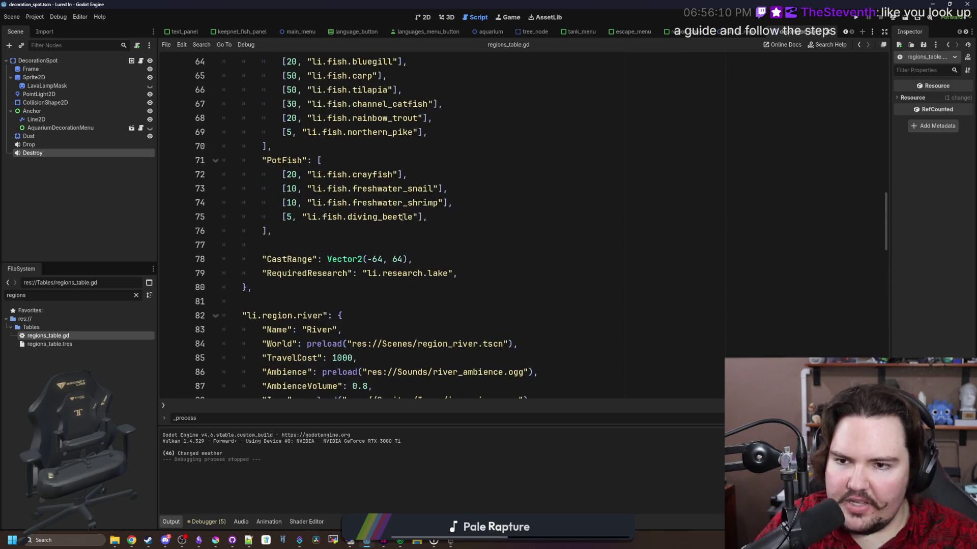
pyautogui.scroll(2, 402, 218)
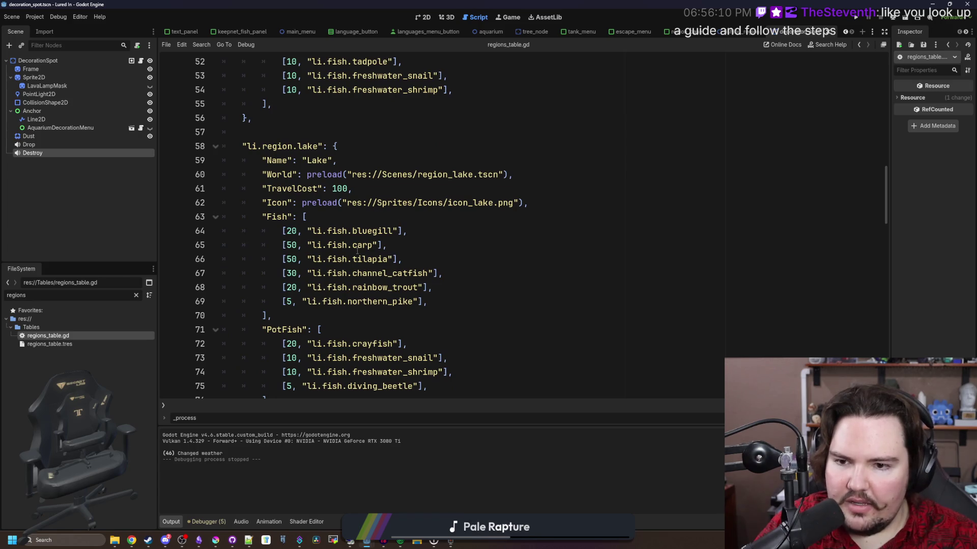
pyautogui.click(283, 246)
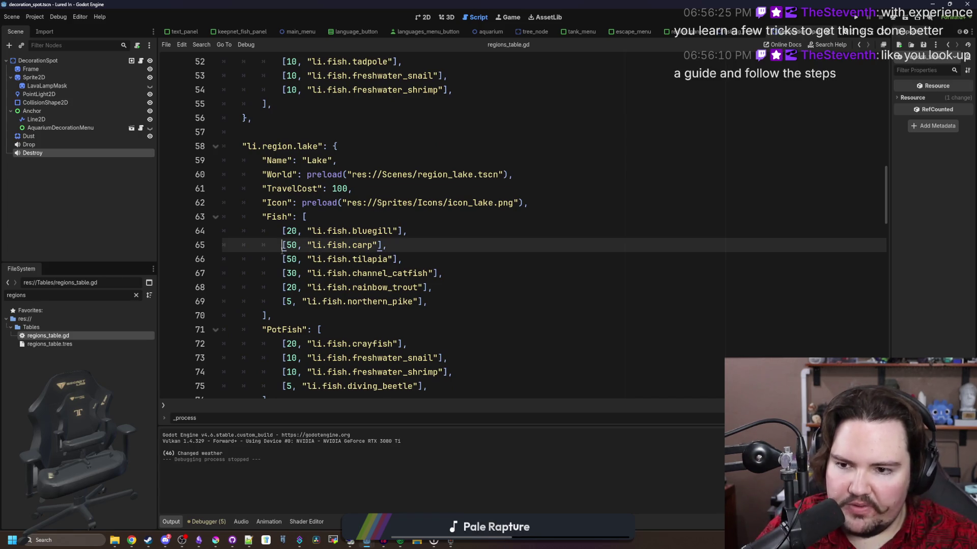
pyautogui.hotkey('ctrl', 'k')
# Comment out the lake region's bluegill entry with Ctrl+K.
pyautogui.press('Up')
pyautogui.hotkey('ctrl', 'k')
pyautogui.click(366, 221)
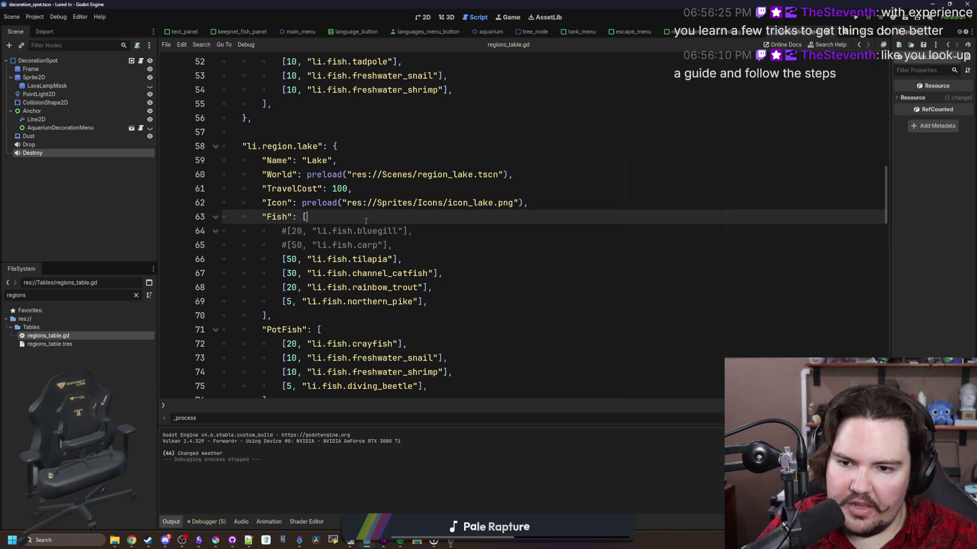
pyautogui.click(461, 228)
pyautogui.scroll(3, 461, 229)
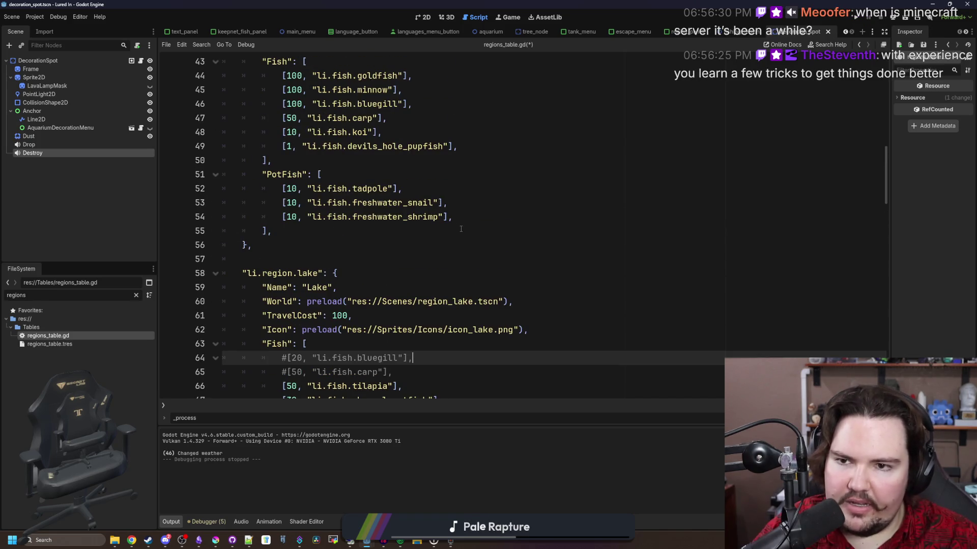
pyautogui.scroll(-2, 461, 228)
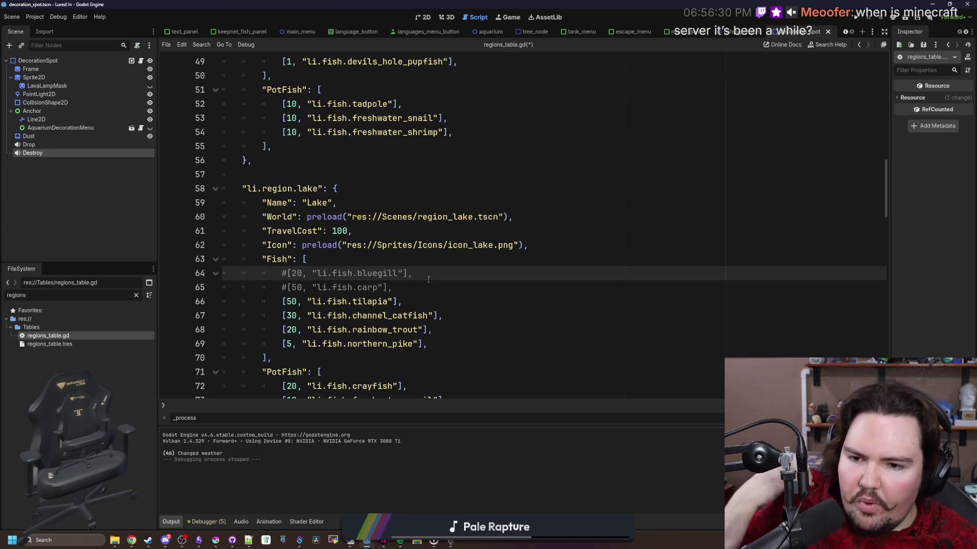
# Check the commented bluegill and carp lines, leaving both commented out in the lake Fish list.
pyautogui.press('Down')
pyautogui.hotkey('shift', 'Up')
pyautogui.hotkey('shift', 'Home')
pyautogui.click(366, 277)
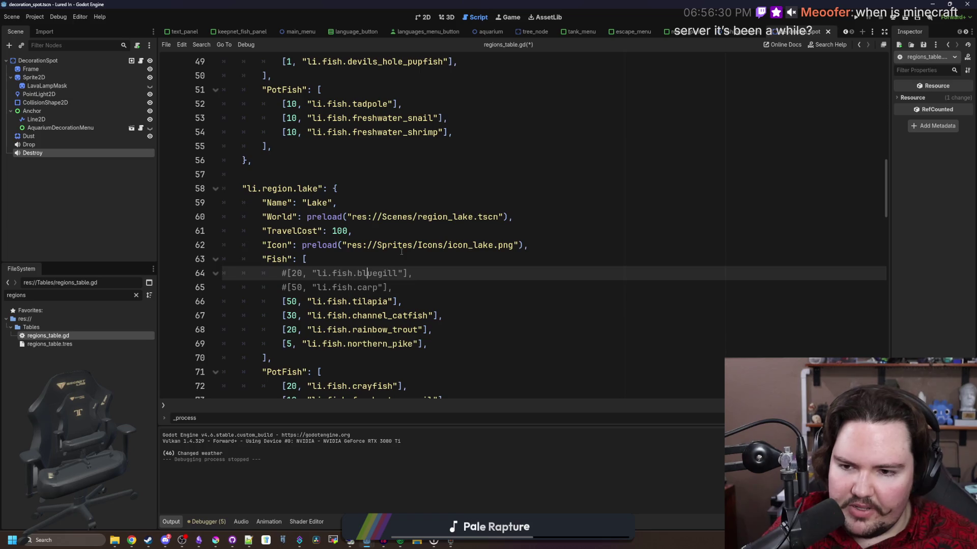
pyautogui.click(402, 246)
pyautogui.click(339, 273)
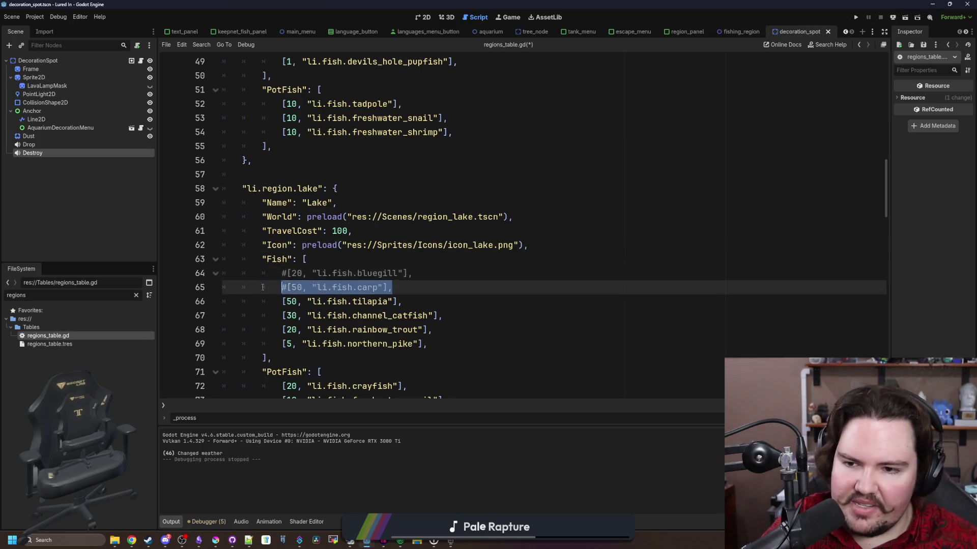
pyautogui.scroll(1, 357, 247)
pyautogui.scroll(3, 357, 248)
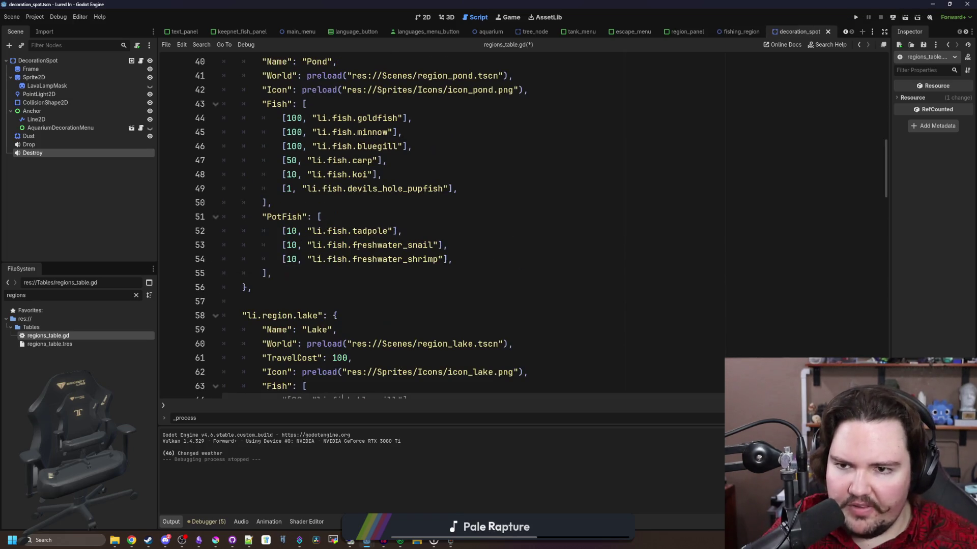
pyautogui.scroll(-4, 368, 253)
pyautogui.click(434, 248)
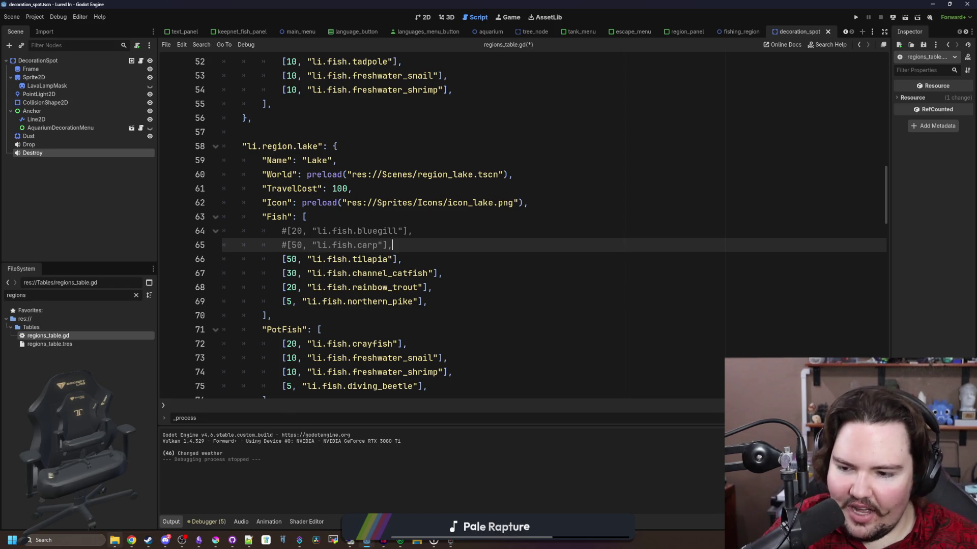
pyautogui.moveTo(132, 540)
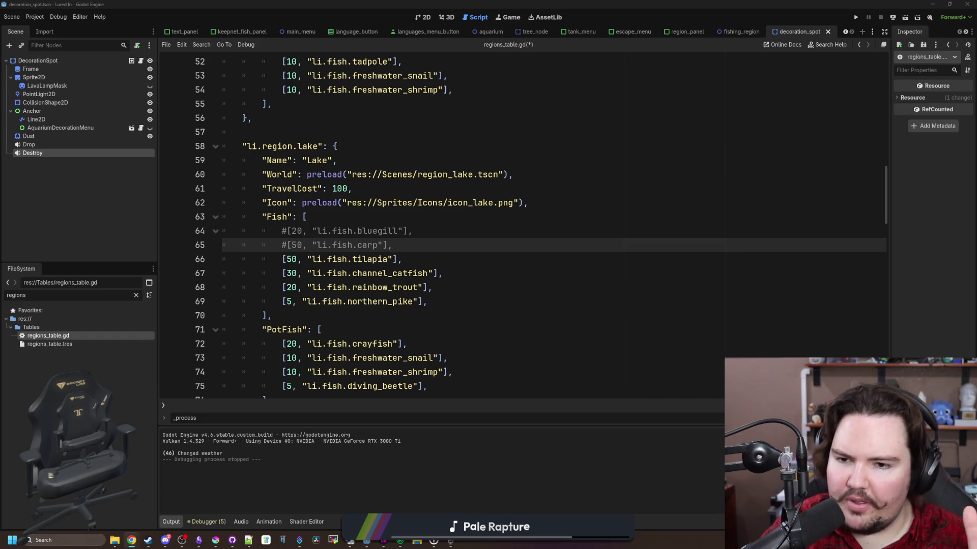
pyautogui.click(539, 224)
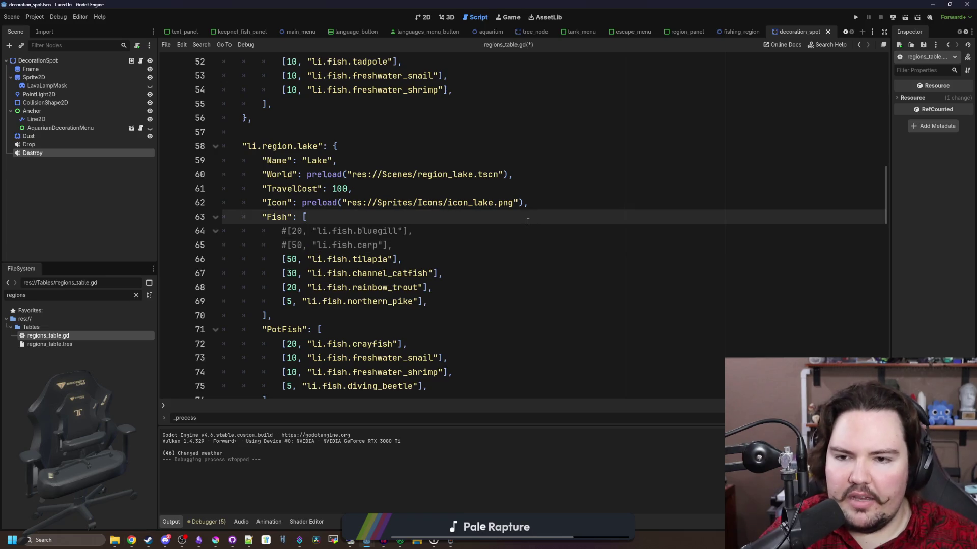
pyautogui.scroll(6, 540, 223)
pyautogui.scroll(3, 385, 242)
pyautogui.scroll(-10, 340, 160)
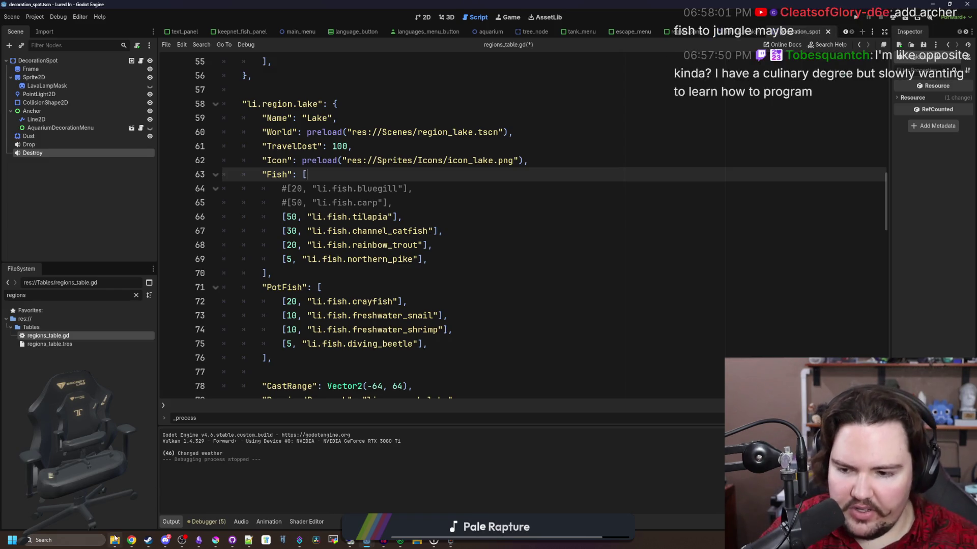
pyautogui.moveTo(226, 538)
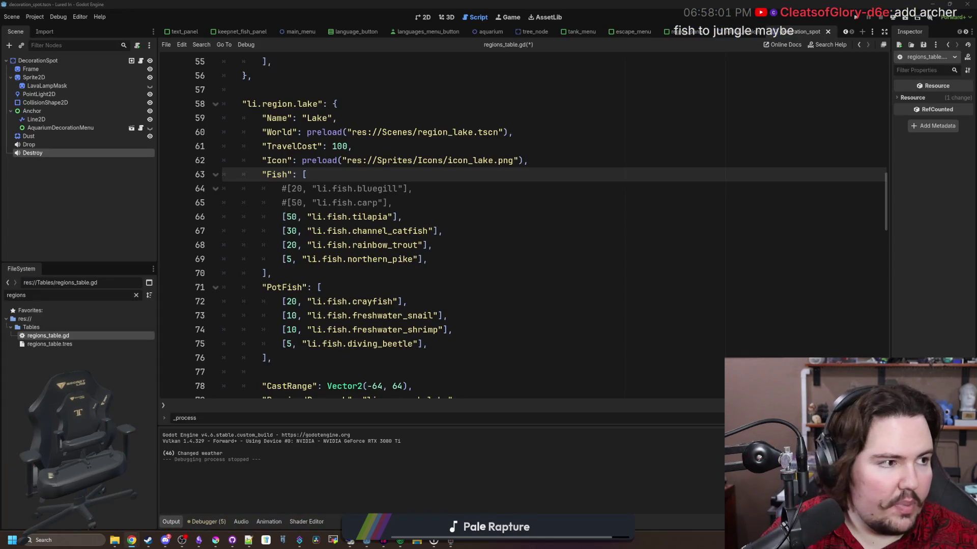
# Switch to the browser and open the Create Ultimate Selection 2 modpack's dependency list.
pyautogui.hotkey('alt', 'Tab')
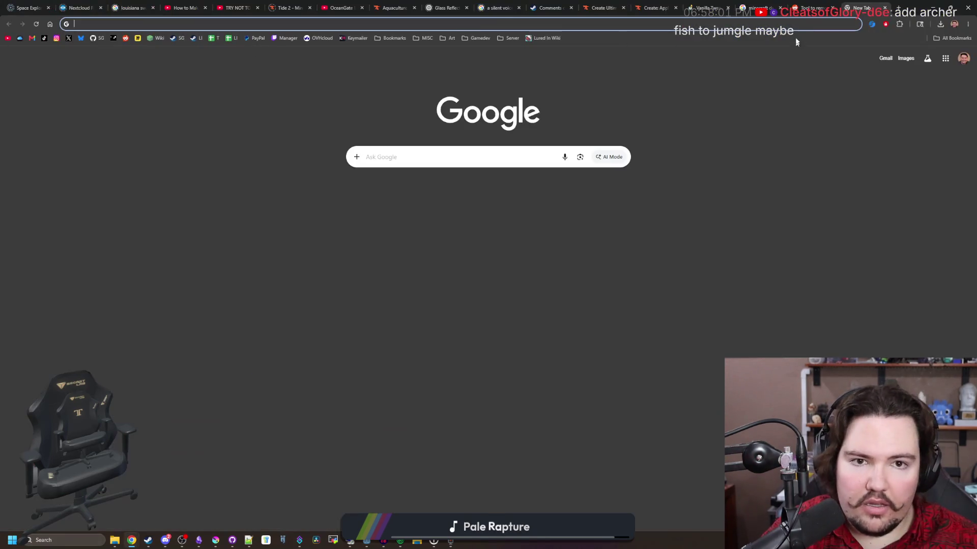
pyautogui.click(813, 8)
pyautogui.click(655, 8)
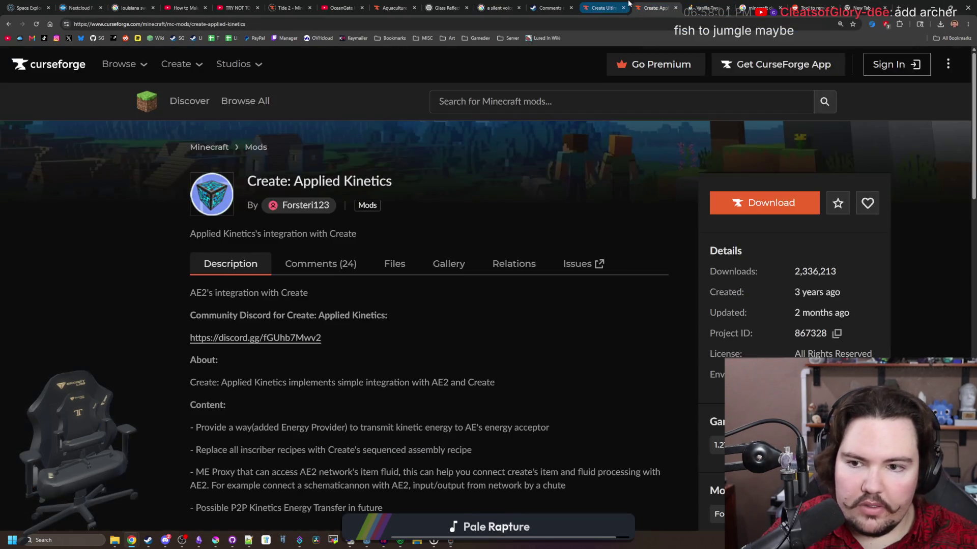
pyautogui.click(604, 8)
pyautogui.scroll(-2, 430, 327)
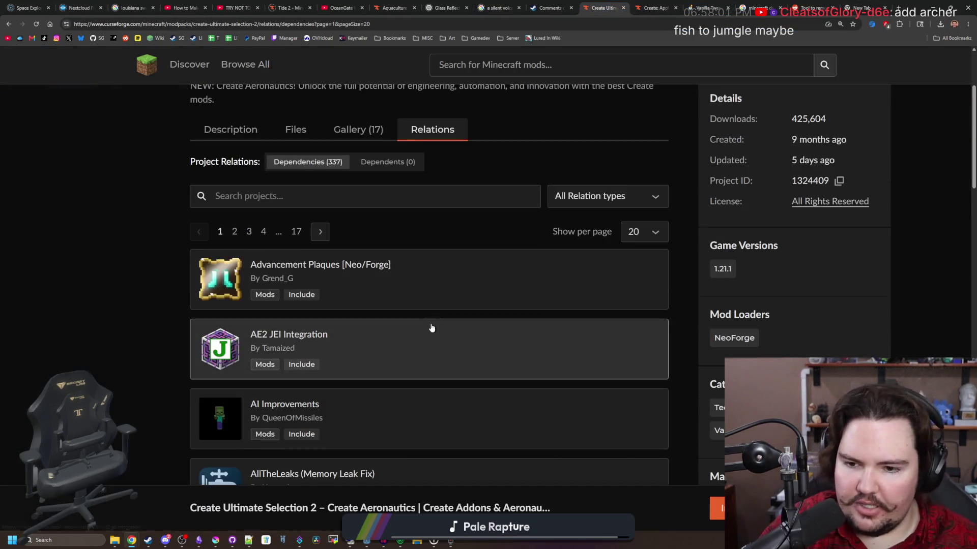
pyautogui.scroll(-8, 451, 316)
pyautogui.scroll(-10, 451, 316)
pyautogui.scroll(6, 414, 315)
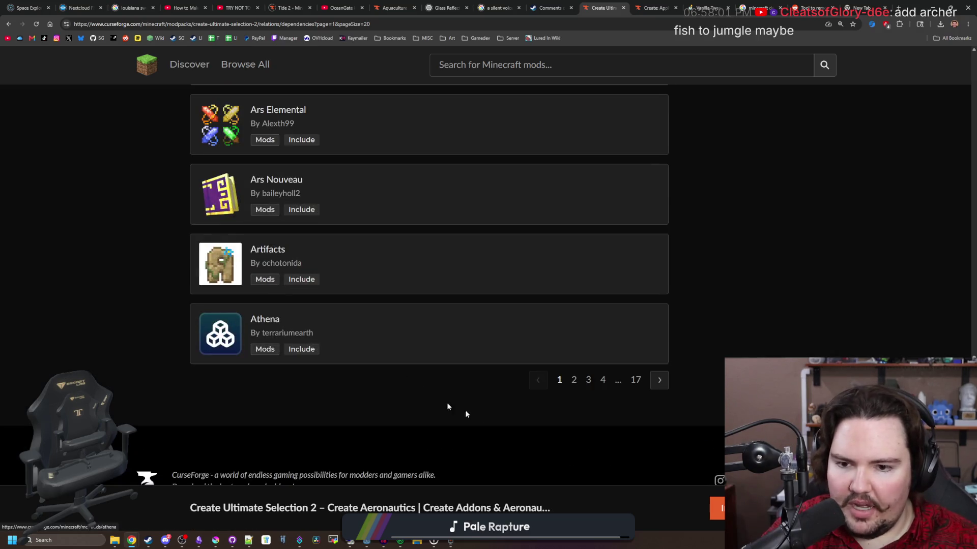
# Go to page 4 of the dependency list and scroll through it.
pyautogui.click(603, 380)
pyautogui.scroll(-9, 367, 362)
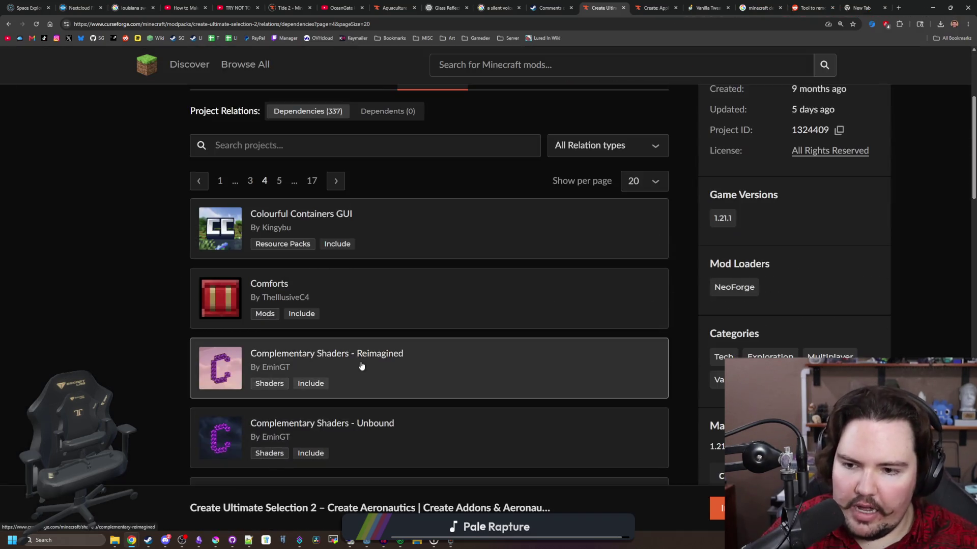
pyautogui.scroll(-10, 566, 364)
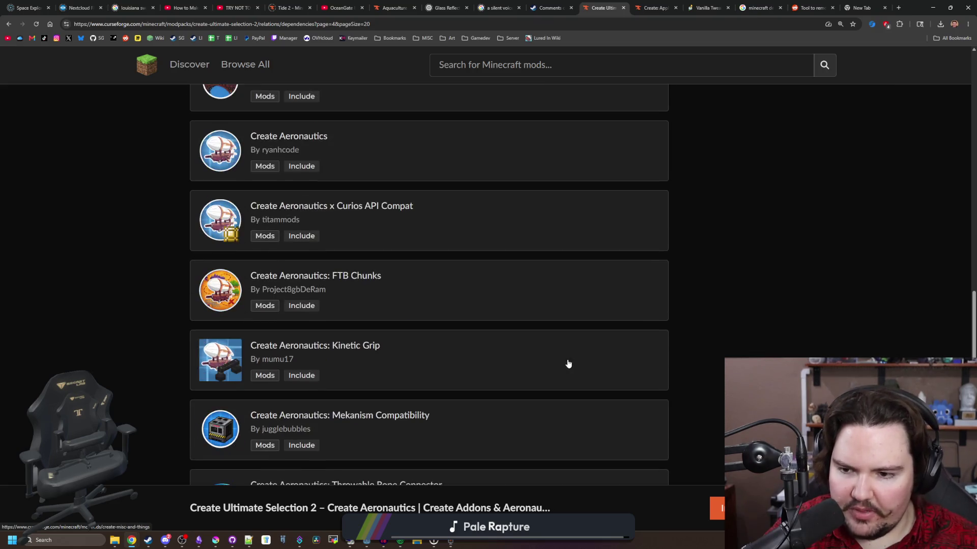
pyautogui.scroll(-3, 568, 364)
pyautogui.scroll(15, 566, 360)
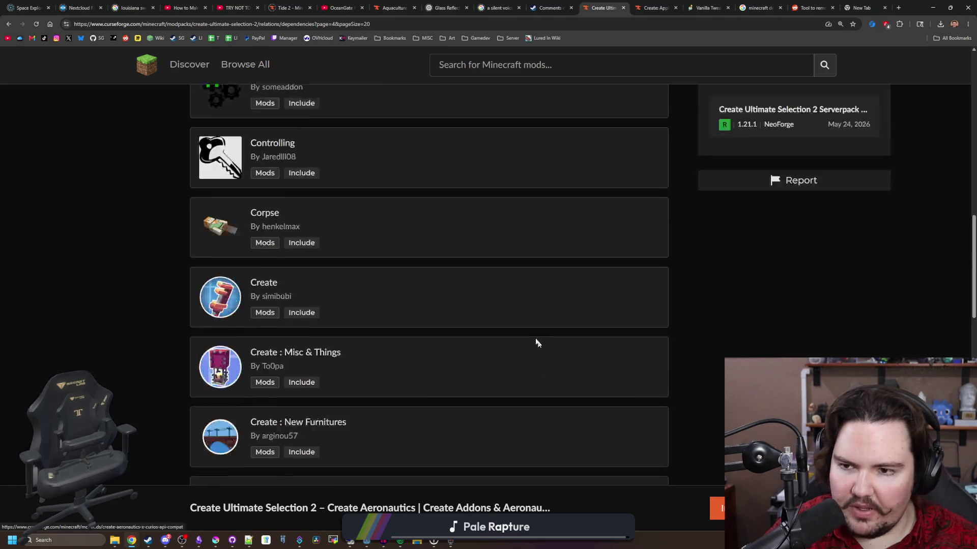
pyautogui.moveTo(807, 295)
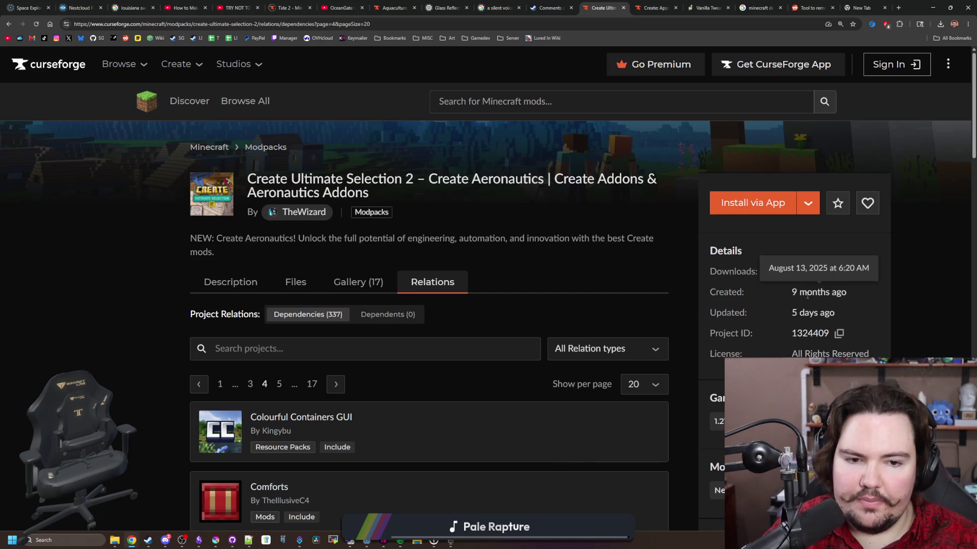
# Search the modpack's dependencies for 'aeronautics' and scroll through the results.
pyautogui.click(299, 351)
pyautogui.write('aeronautics')
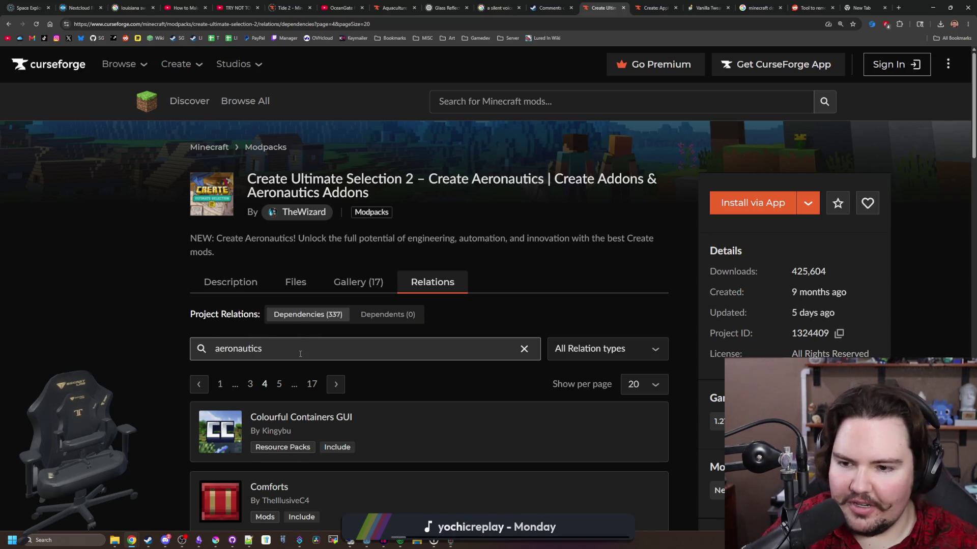
pyautogui.scroll(-2, 300, 353)
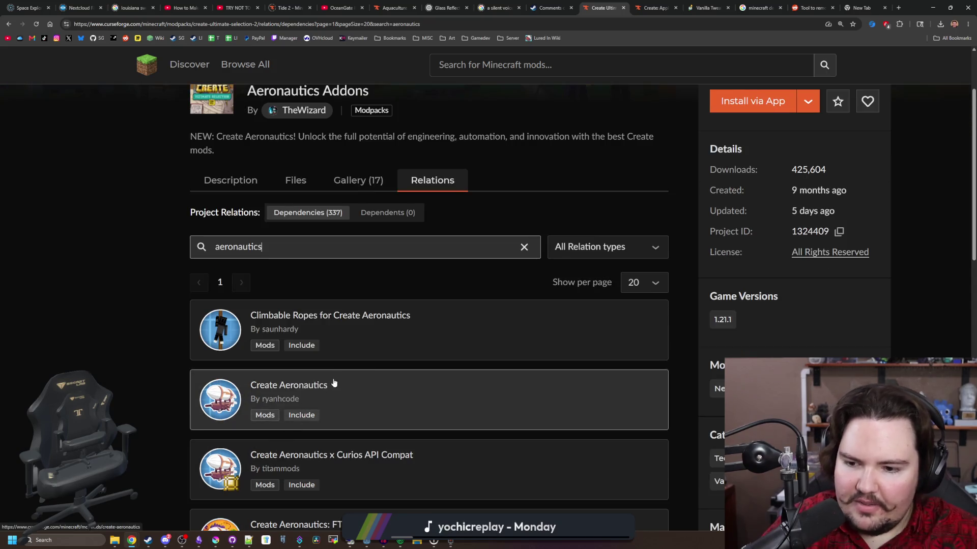
pyautogui.scroll(-13, 410, 341)
pyautogui.scroll(-3, 411, 340)
pyautogui.scroll(6, 410, 341)
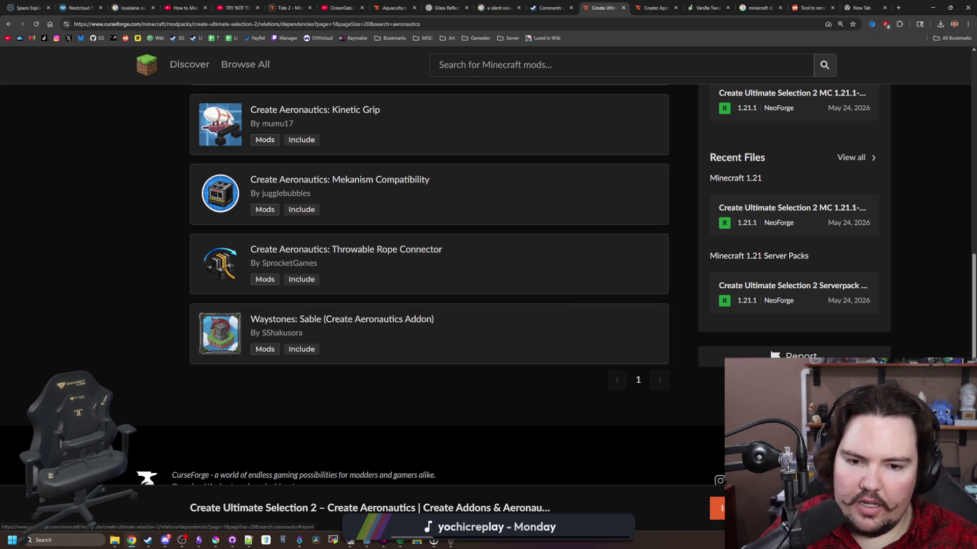
pyautogui.scroll(8, 589, 367)
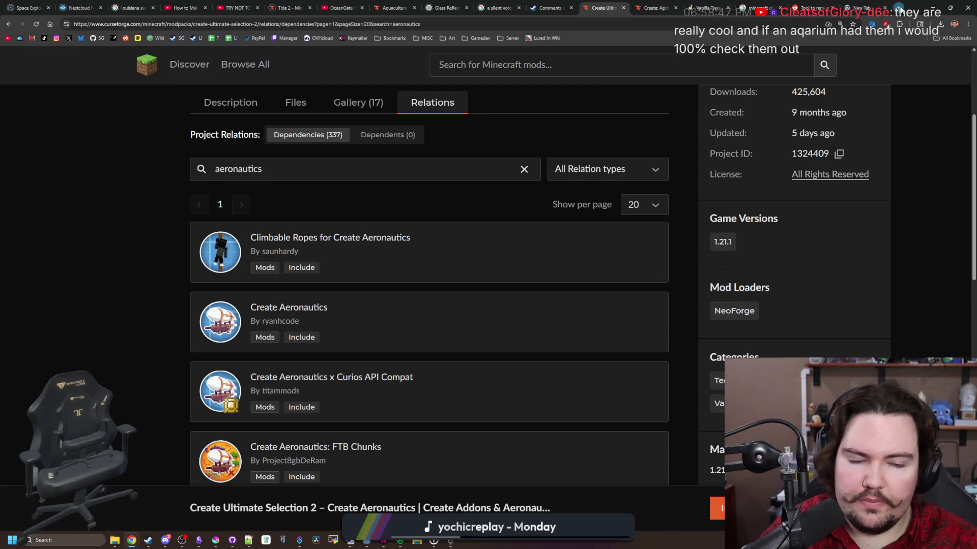
# In a new tab, search Google for 'ovhcloud' and open the OVHcloud website.
pyautogui.click(899, 8)
pyautogui.write('ovhcloud')
pyautogui.press('Return')
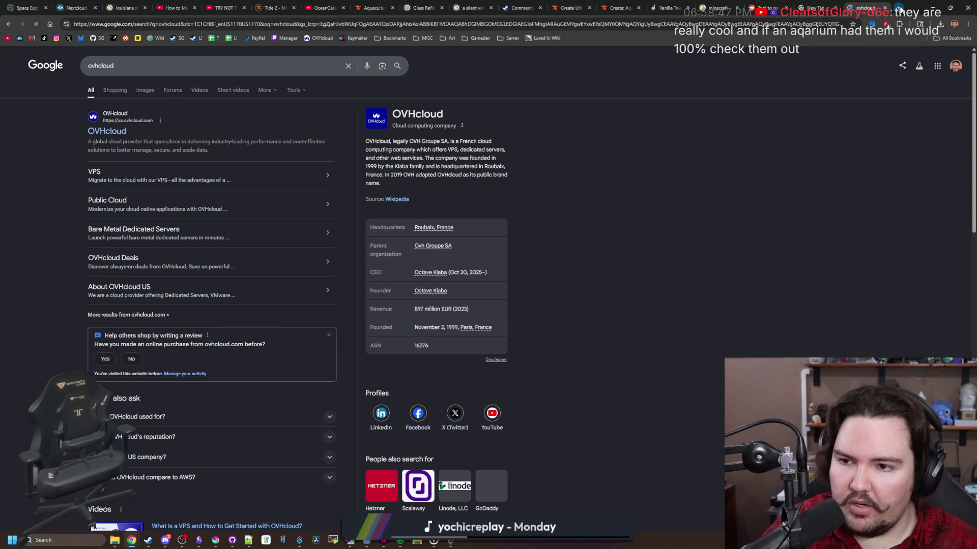
pyautogui.click(116, 127)
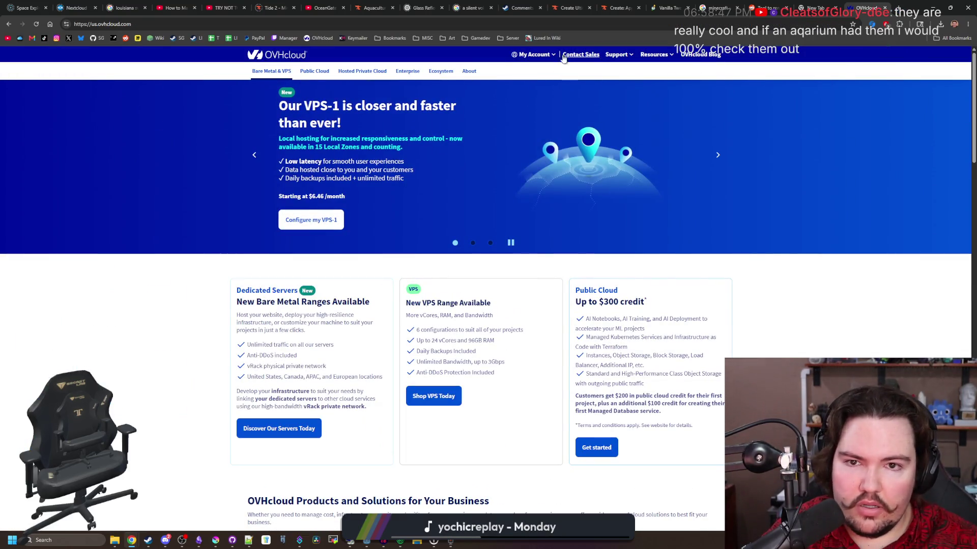
# Go to My Account > My products and services, briefly checking Godot in between.
pyautogui.click(533, 55)
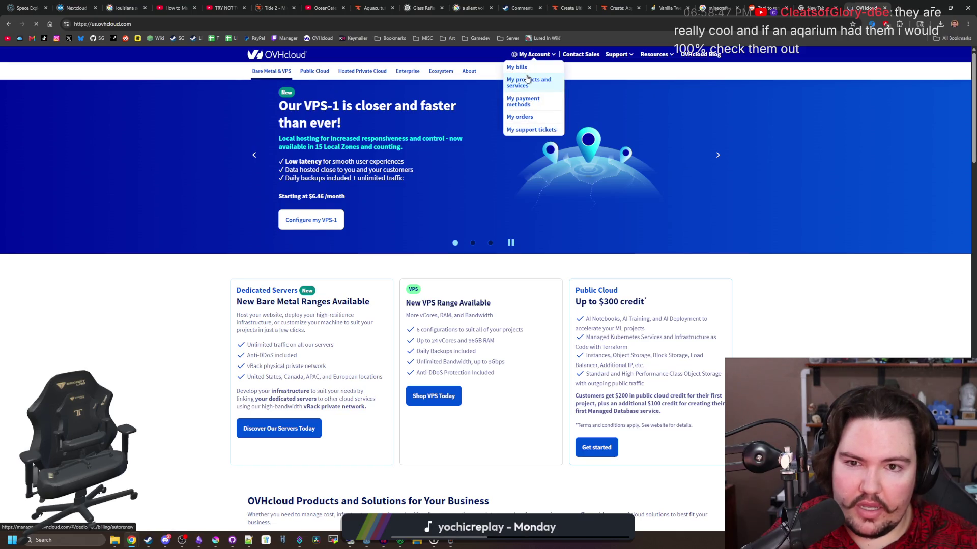
pyautogui.click(527, 79)
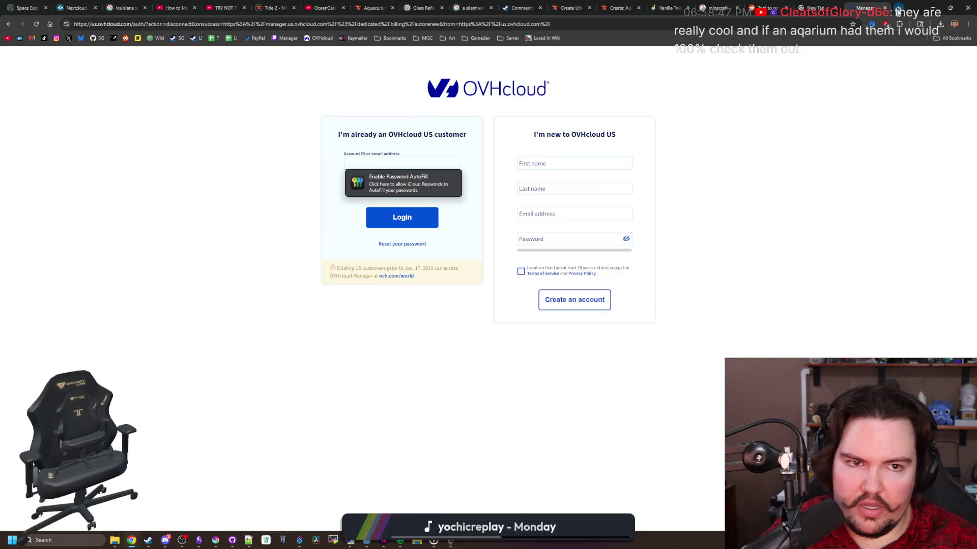
pyautogui.hotkey('alt', 'Tab')
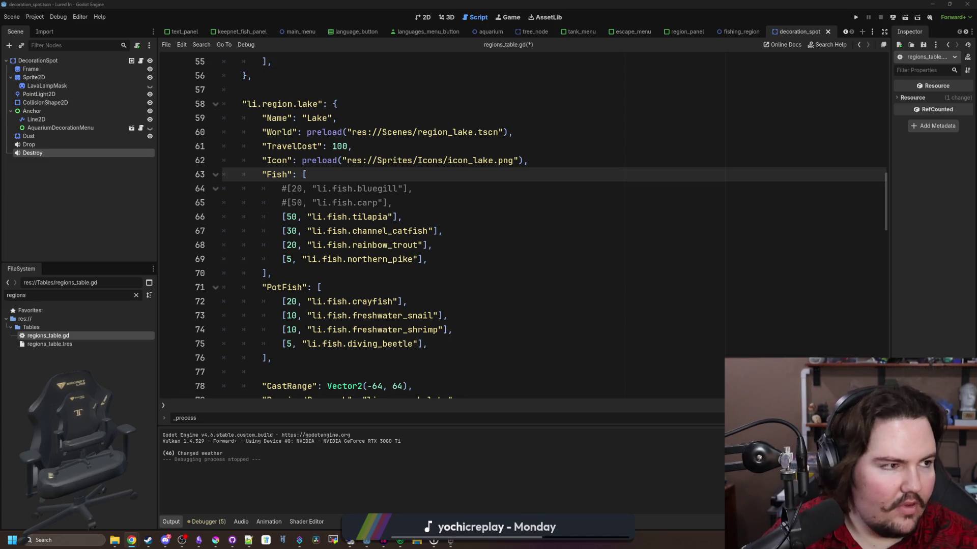
pyautogui.hotkey('alt', 'Tab')
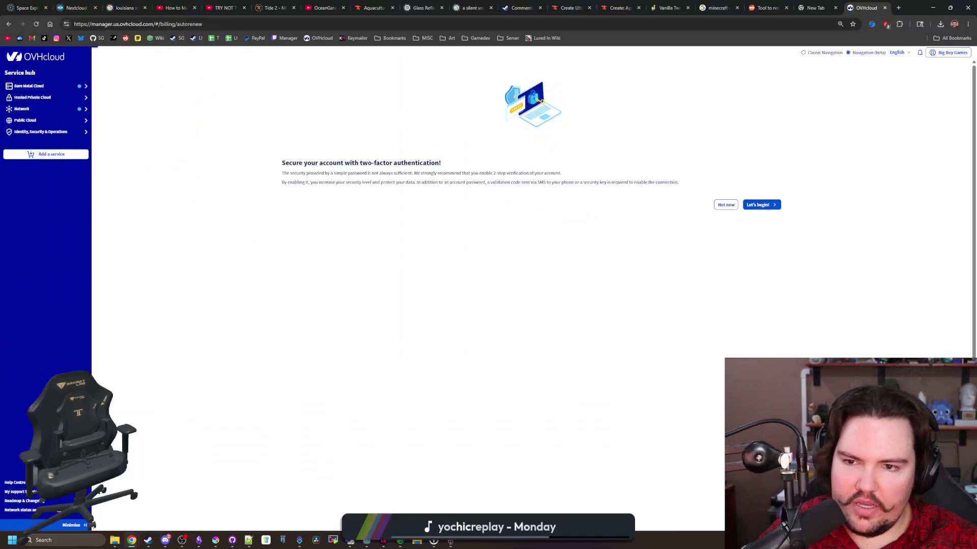
# Return to Godot's regions_table.gd and press F5.
pyautogui.hotkey('alt', 'Tab')
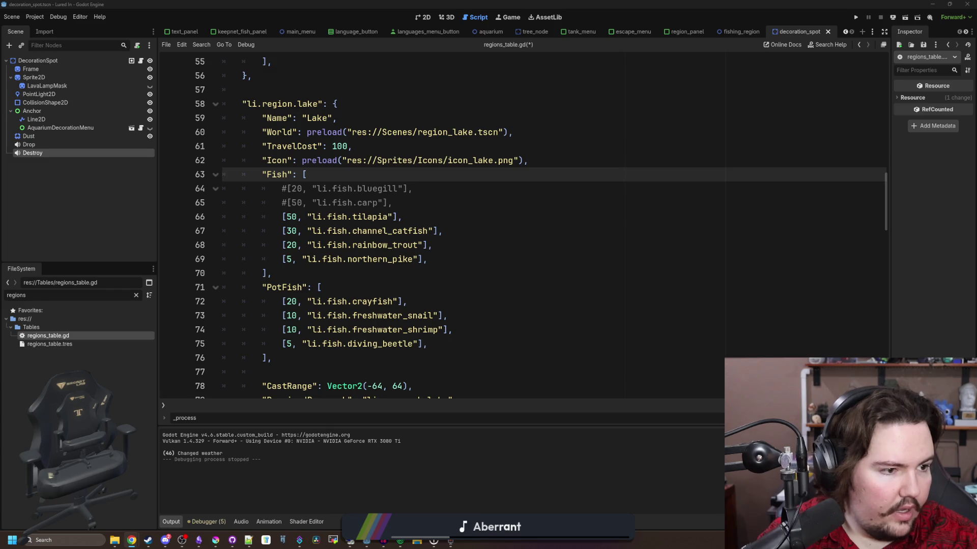
pyautogui.press('F5')
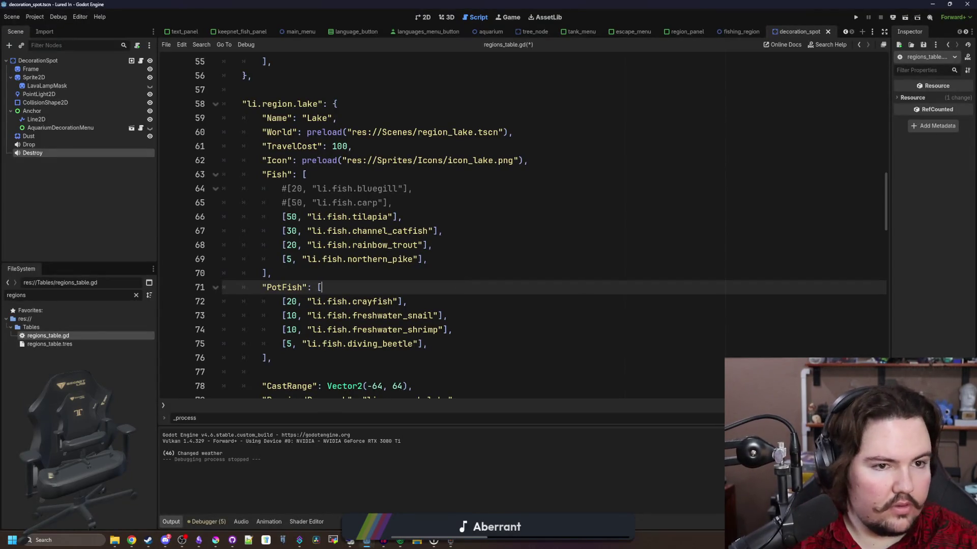
# Bring the Chrome window in front of the Godot editor and maximize it.
pyautogui.hotkey('alt', 'Tab')
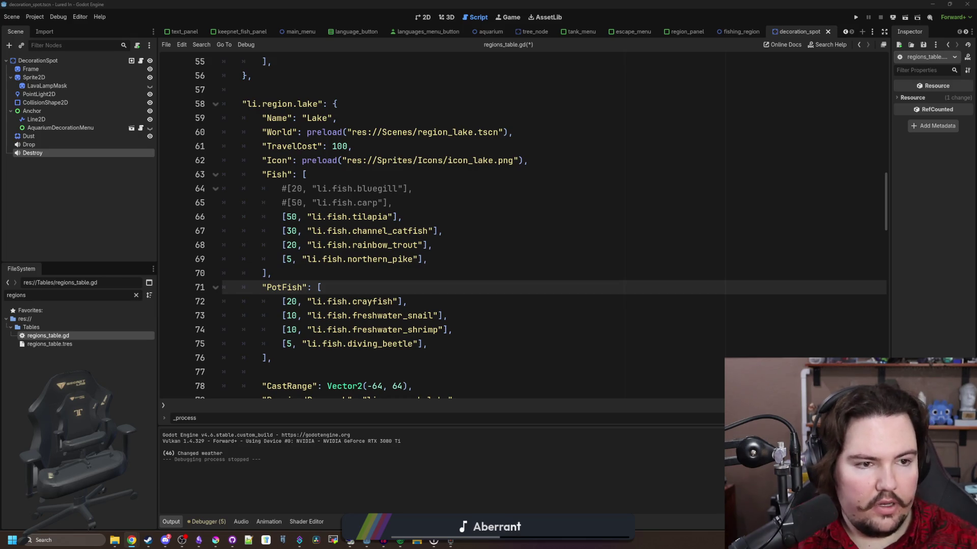
pyautogui.moveTo(976, 193)
pyautogui.mouseDown()
pyautogui.moveTo(818, 184)
pyautogui.moveTo(752, 207)
pyautogui.moveTo(621, 3)
pyautogui.mouseUp()
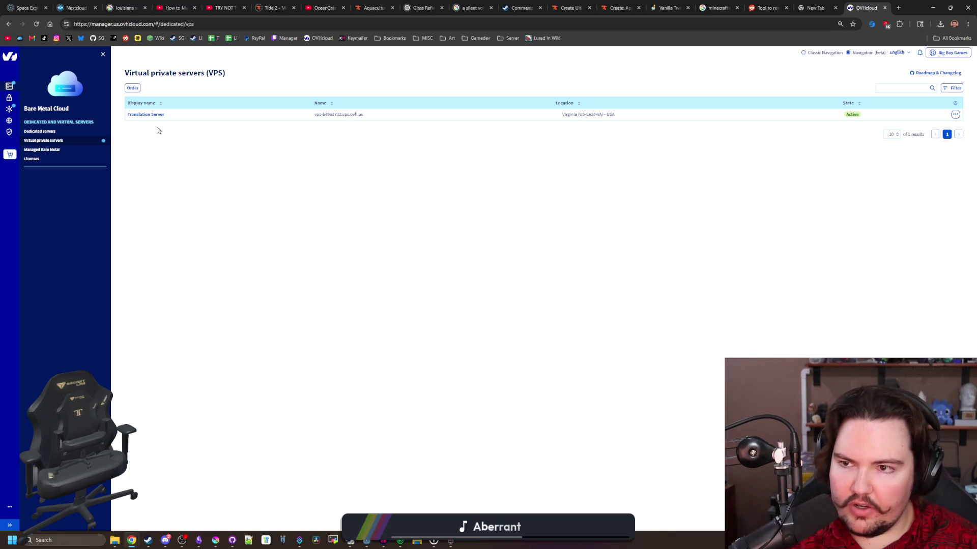
# Order a new VPS to reach the plans page listing VPS-1, VPS-2 and VPS-3.
pyautogui.click(132, 88)
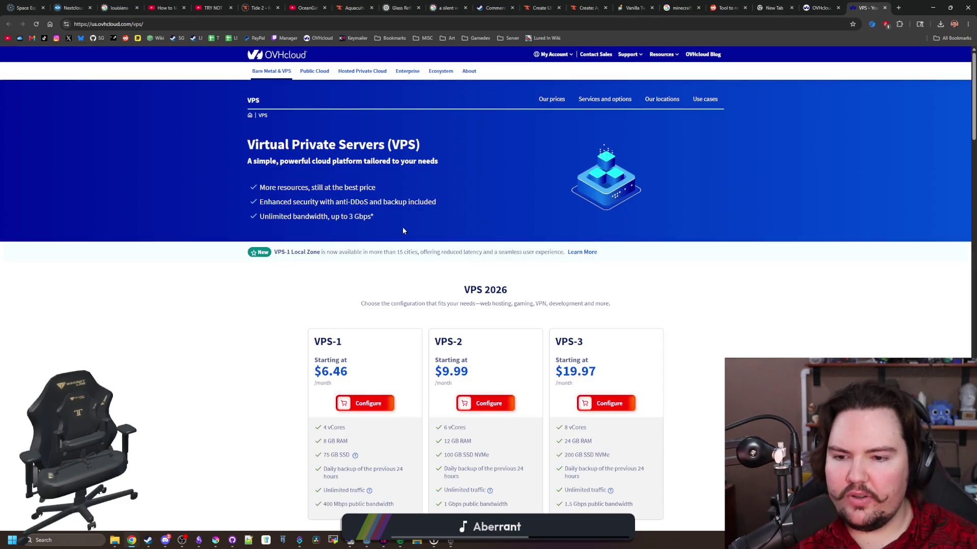
pyautogui.scroll(-2, 407, 346)
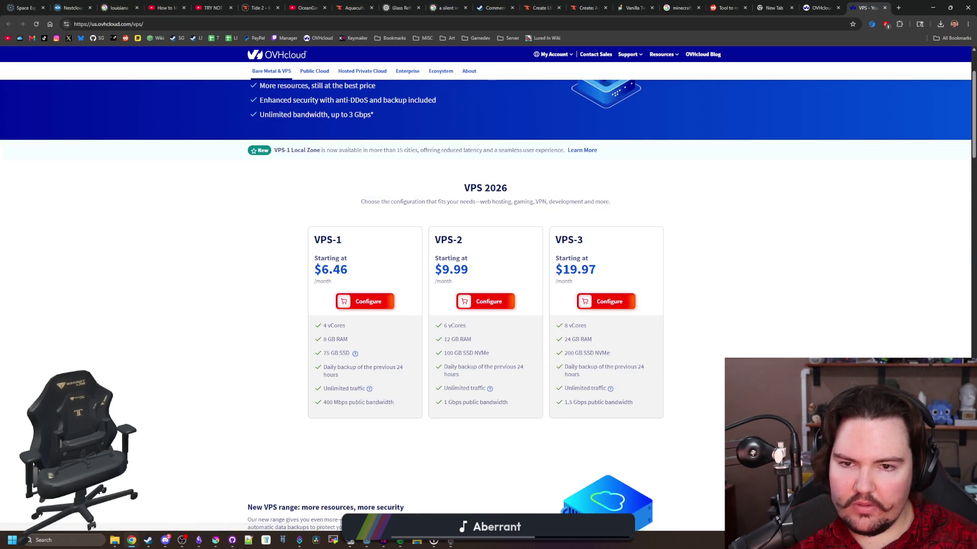
pyautogui.scroll(-5, 410, 359)
pyautogui.scroll(4, 414, 362)
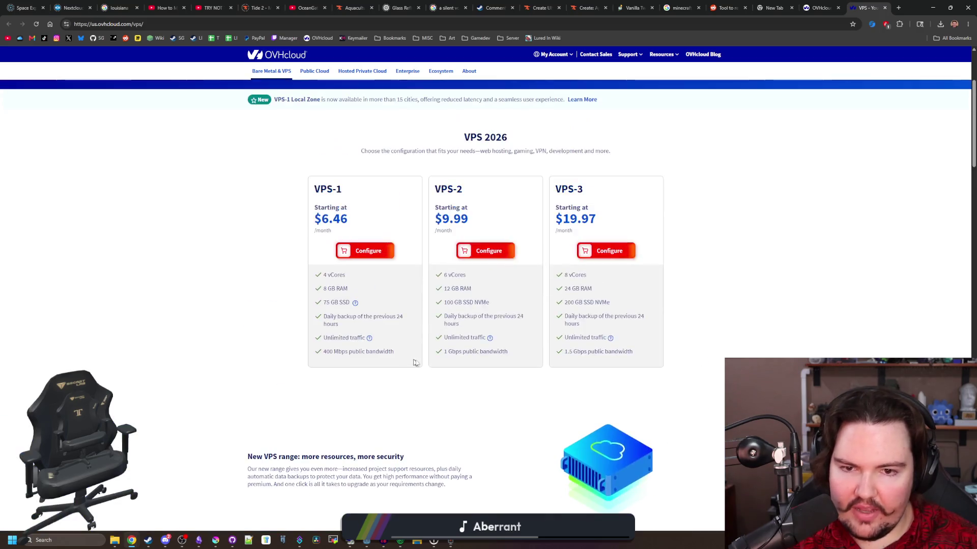
pyautogui.scroll(1, 413, 362)
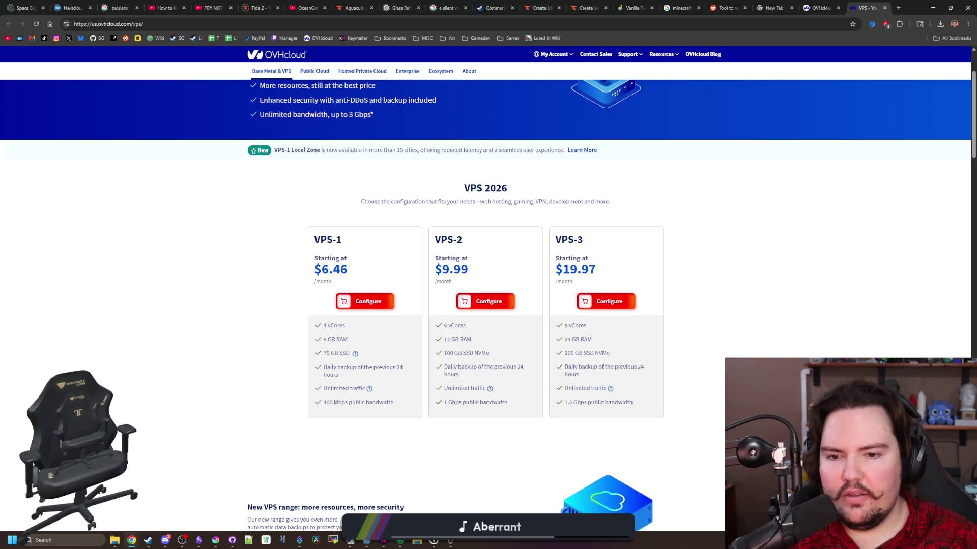
pyautogui.moveTo(449, 339); pyautogui.dragTo(444, 339)
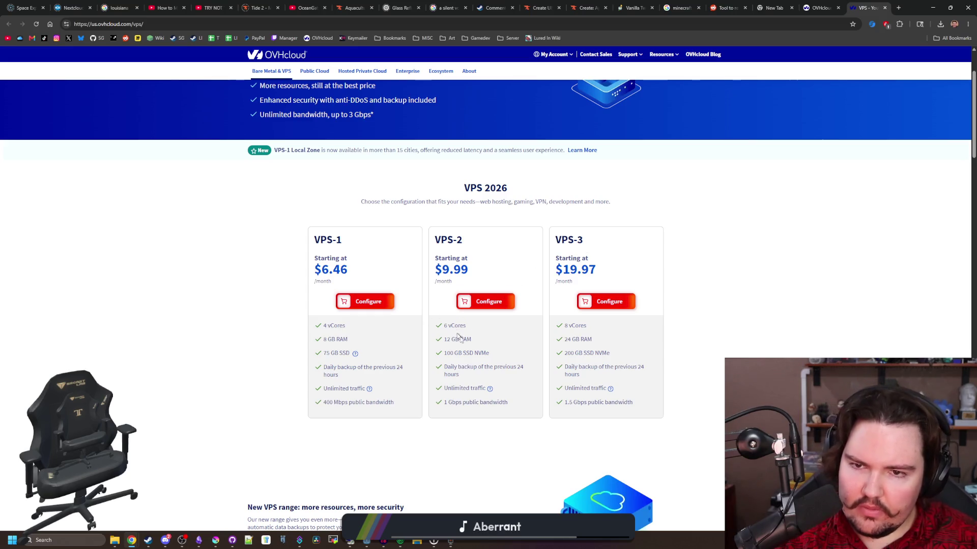
pyautogui.scroll(2, 482, 348)
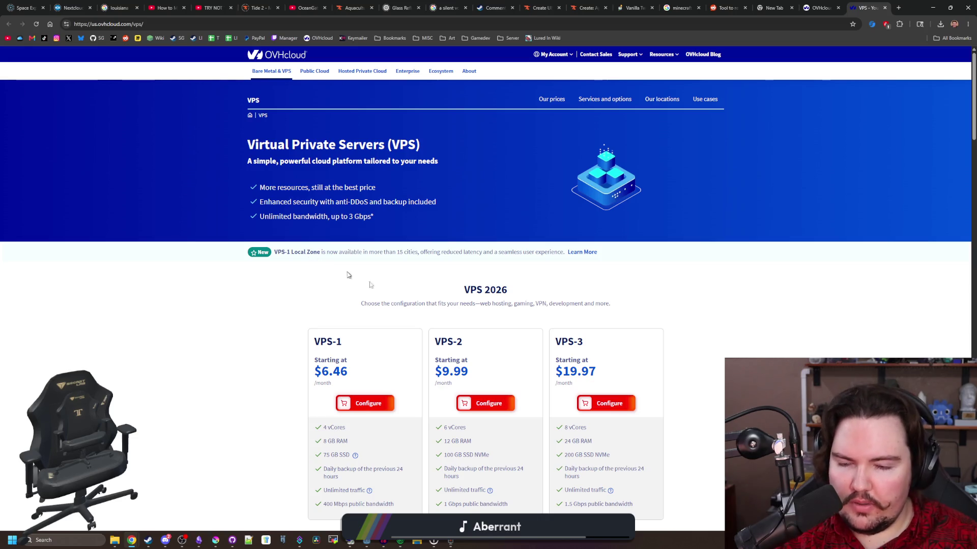
# Skim down the VPS page past the location map, options and FAQ, settling on the pricing cards.
pyautogui.scroll(-1, 490, 371)
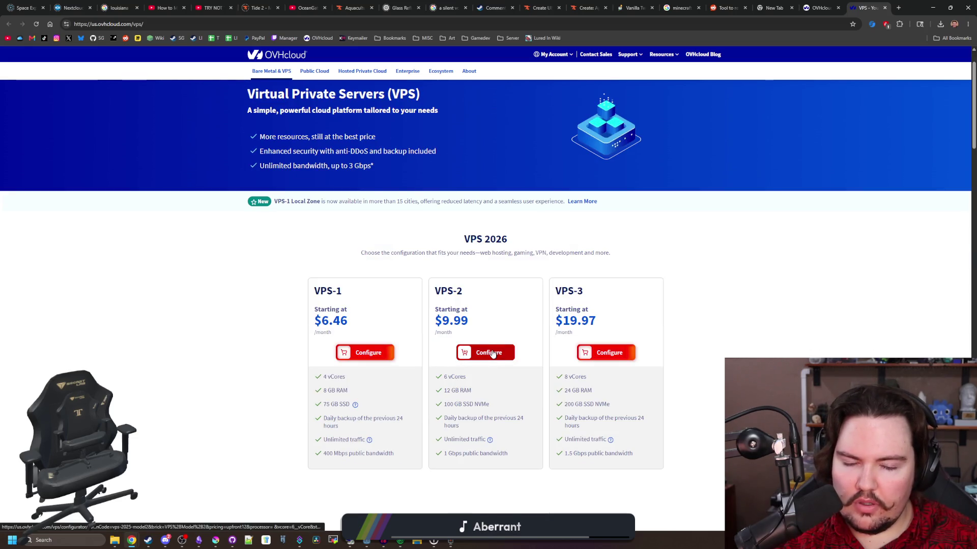
pyautogui.scroll(-4, 491, 354)
pyautogui.scroll(-3, 493, 355)
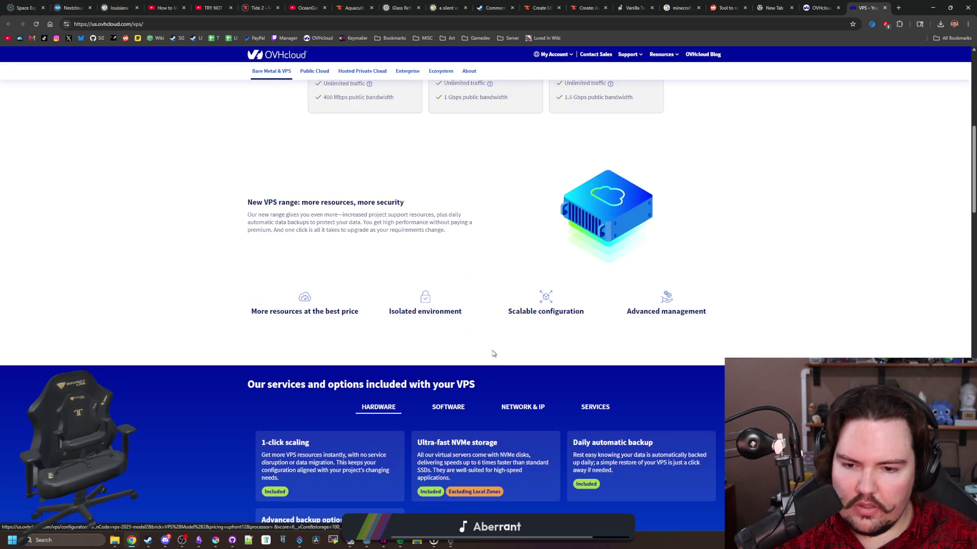
pyautogui.scroll(-2, 492, 353)
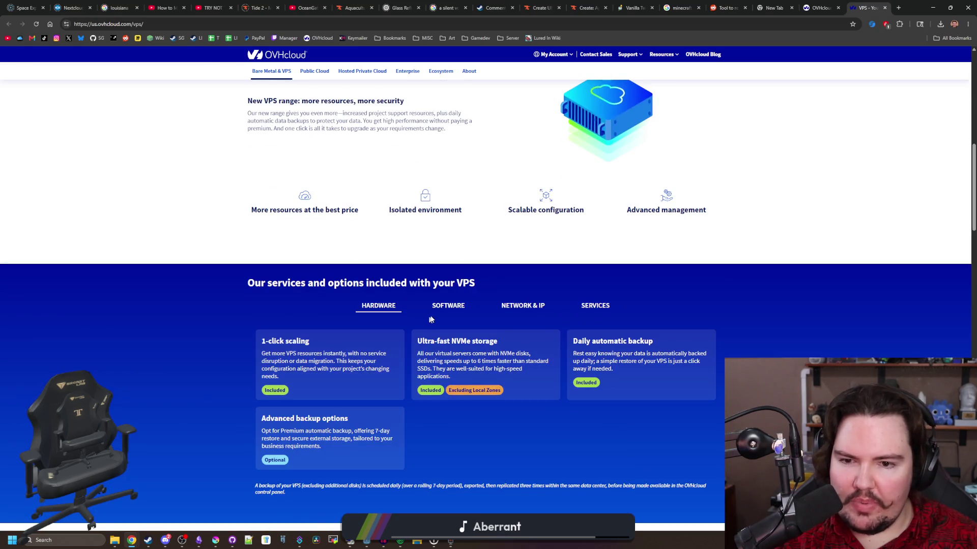
pyautogui.scroll(-5, 458, 308)
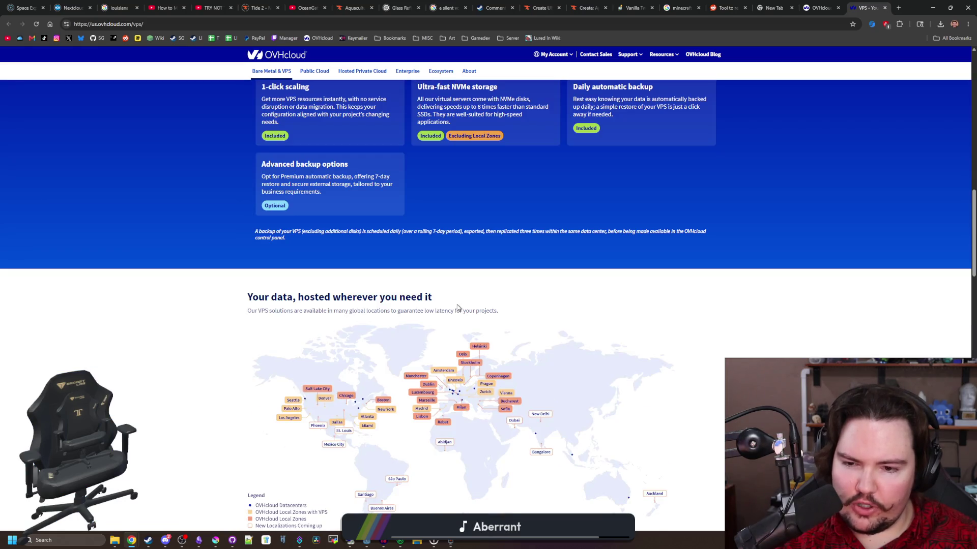
pyautogui.scroll(-7, 457, 308)
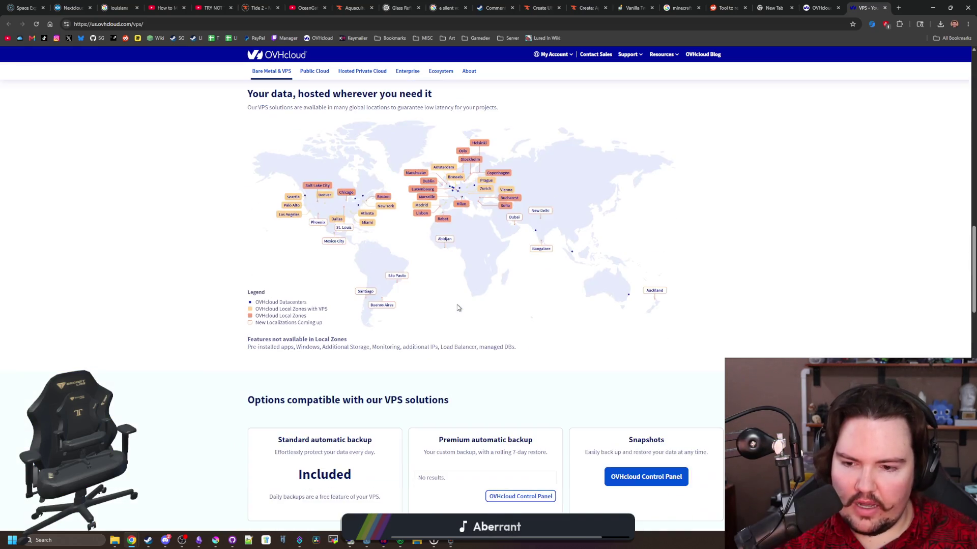
pyautogui.scroll(-12, 457, 308)
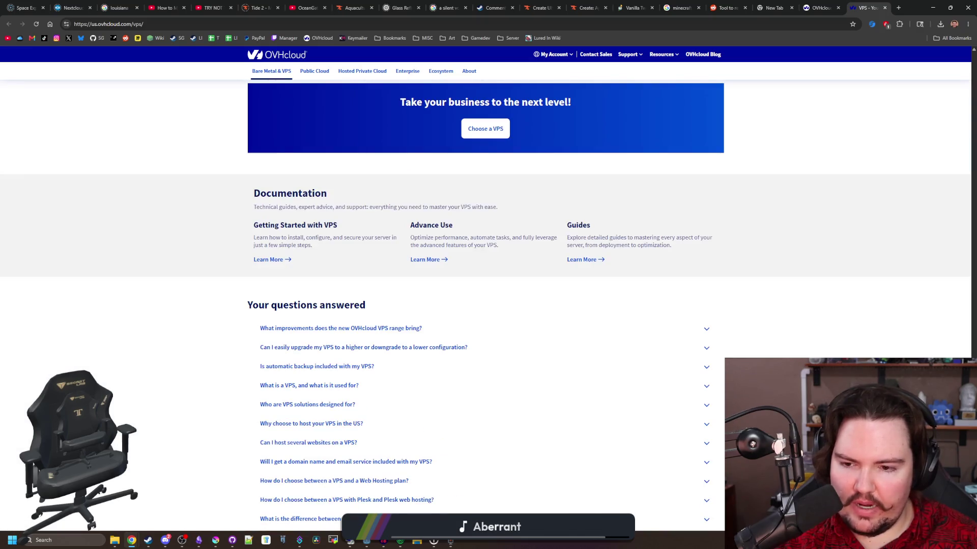
pyautogui.scroll(-4, 457, 308)
pyautogui.scroll(20, 458, 307)
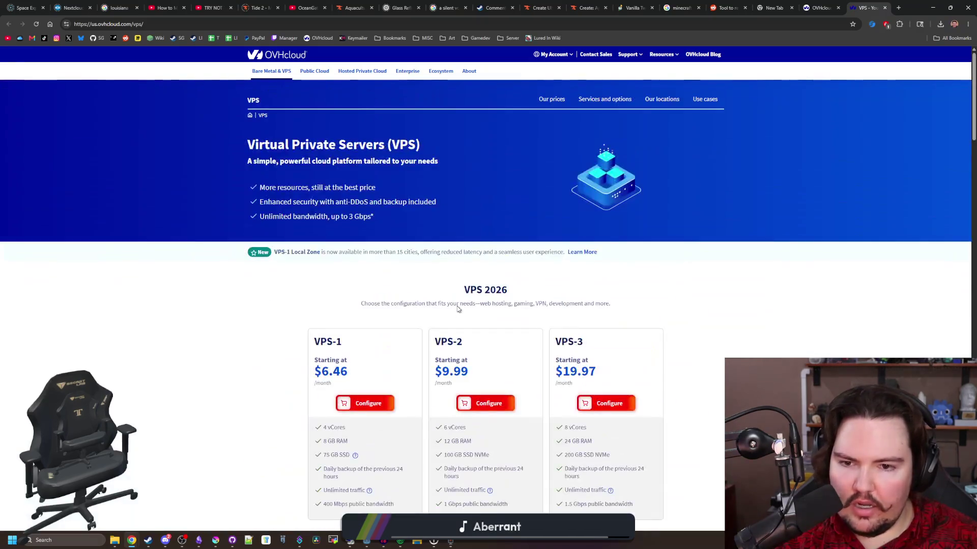
pyautogui.scroll(-2, 474, 366)
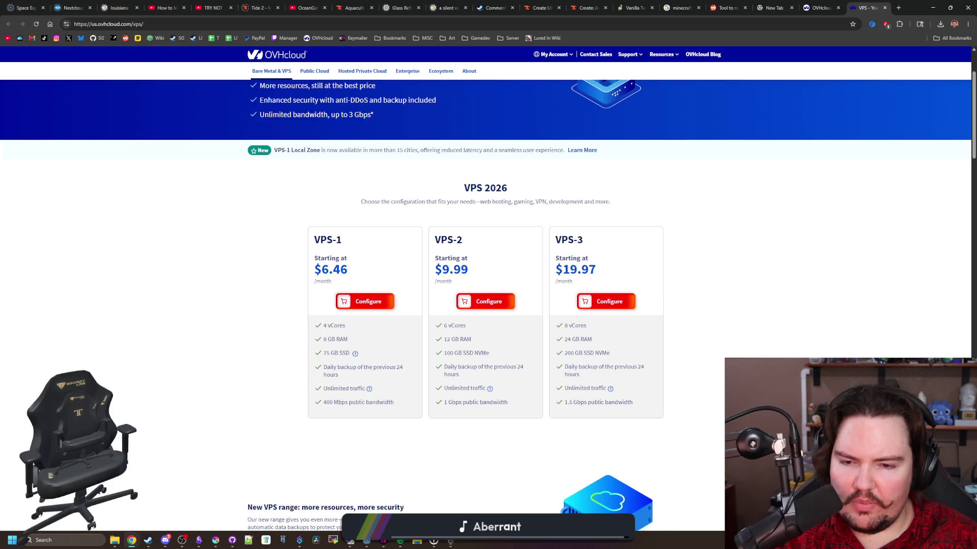
pyautogui.tripleClick(467, 340)
pyautogui.click(468, 339)
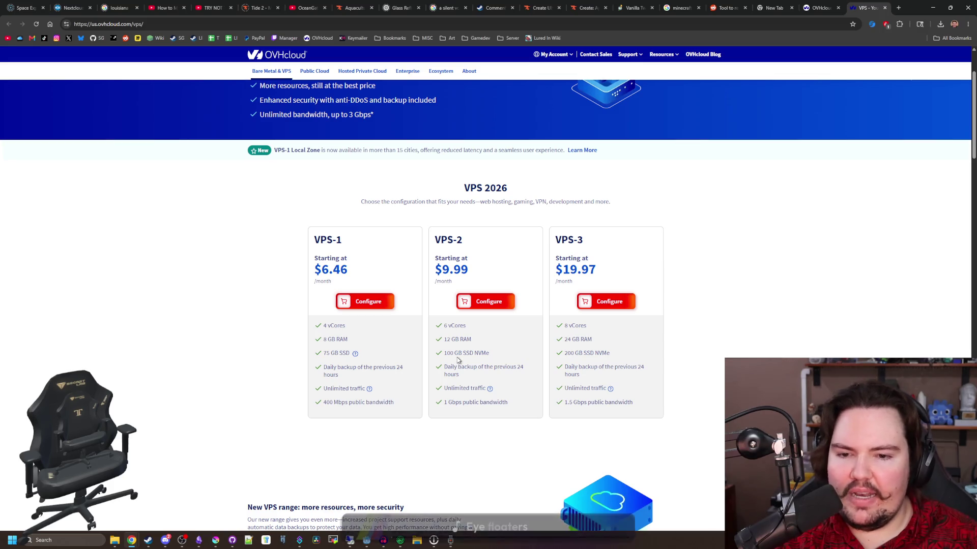
pyautogui.moveTo(444, 353); pyautogui.dragTo(496, 355)
pyautogui.click(475, 353)
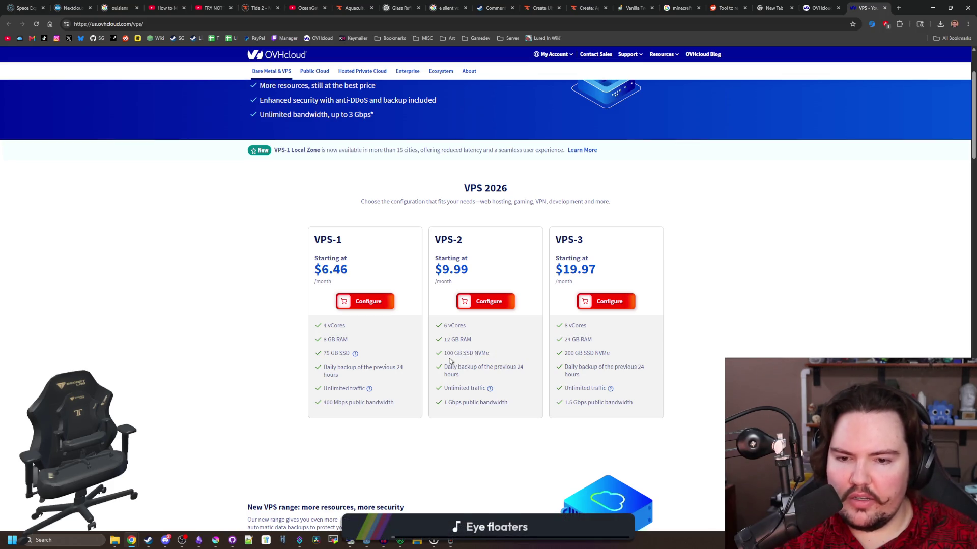
pyautogui.tripleClick(451, 362)
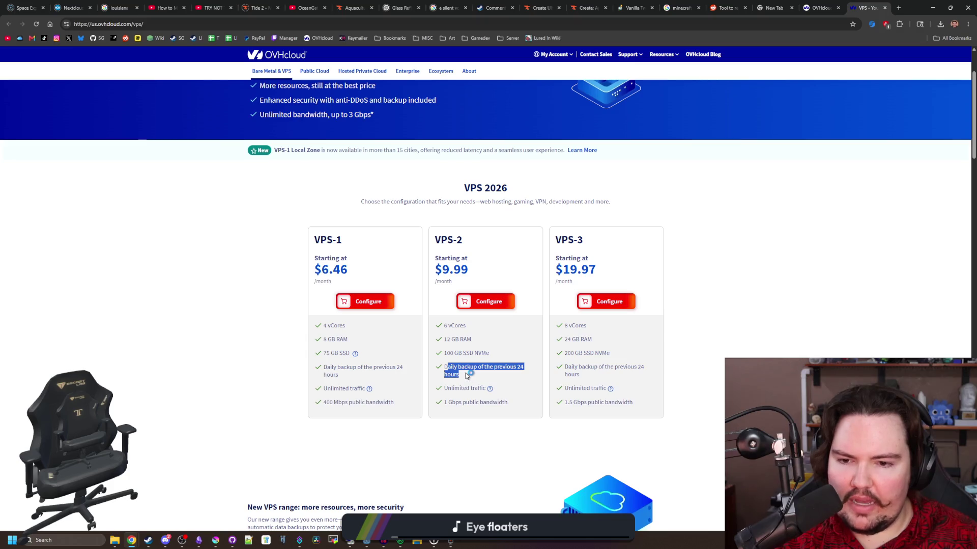
pyautogui.click(486, 388)
pyautogui.moveTo(487, 389)
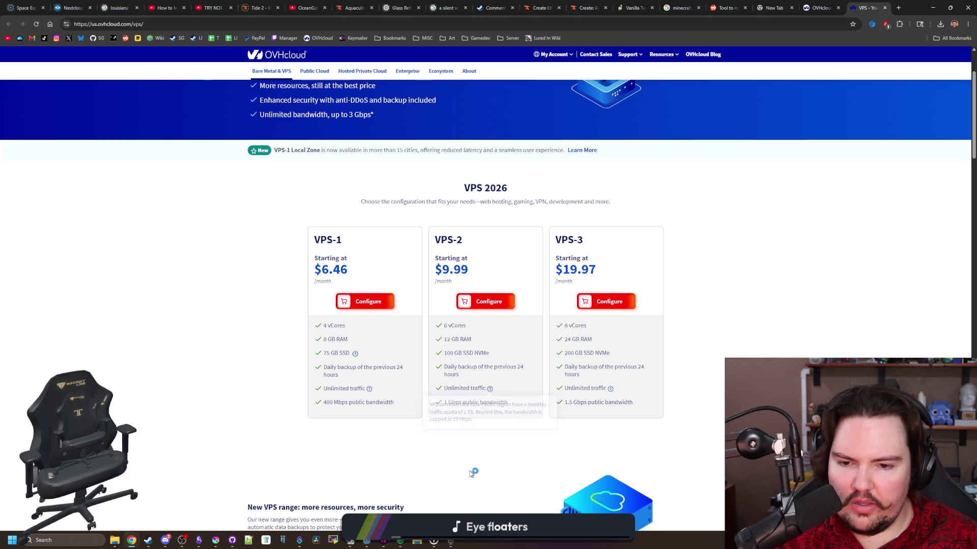
pyautogui.moveTo(445, 402); pyautogui.dragTo(509, 402)
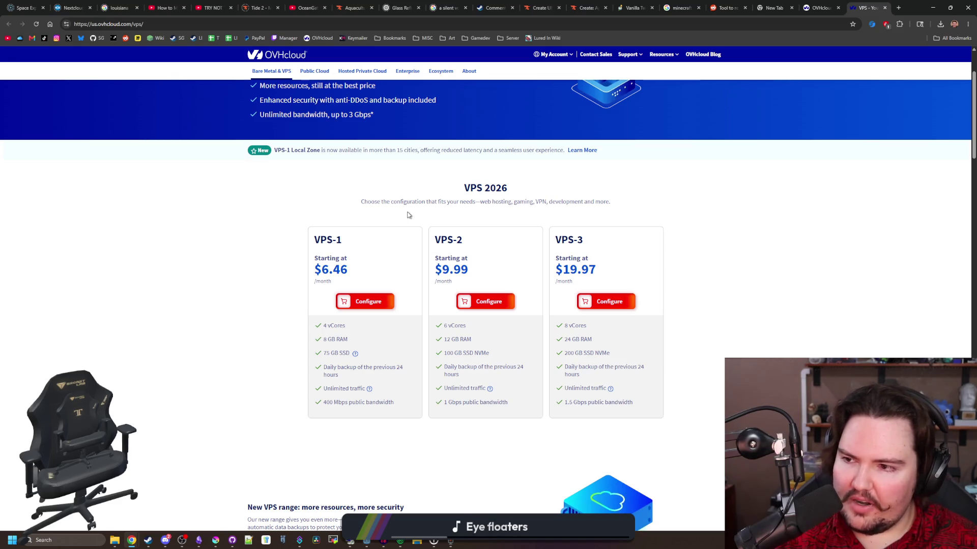
pyautogui.click(899, 8)
# Search Google for archerfish images, browse them, then return to the OVHcloud VPS tab.
pyautogui.write('archerfish')
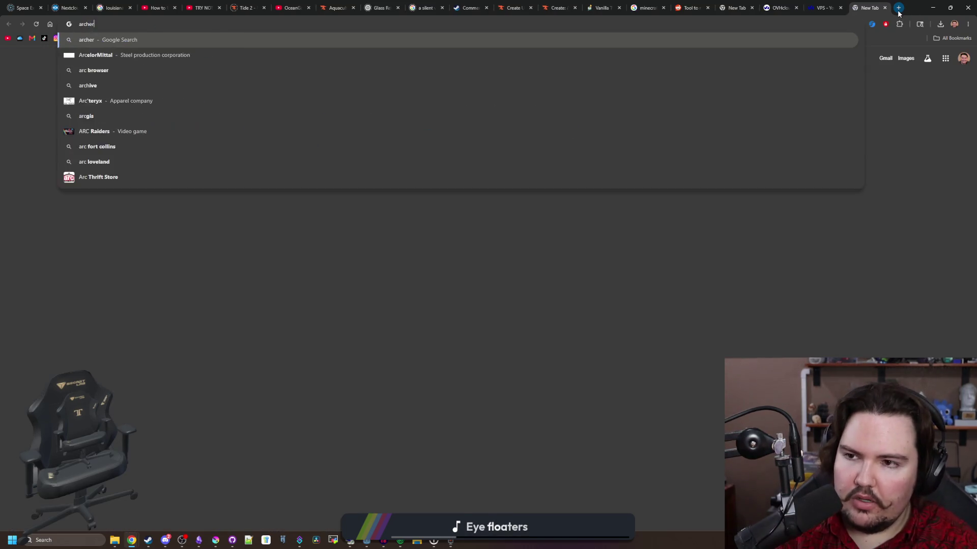
pyautogui.press('Return')
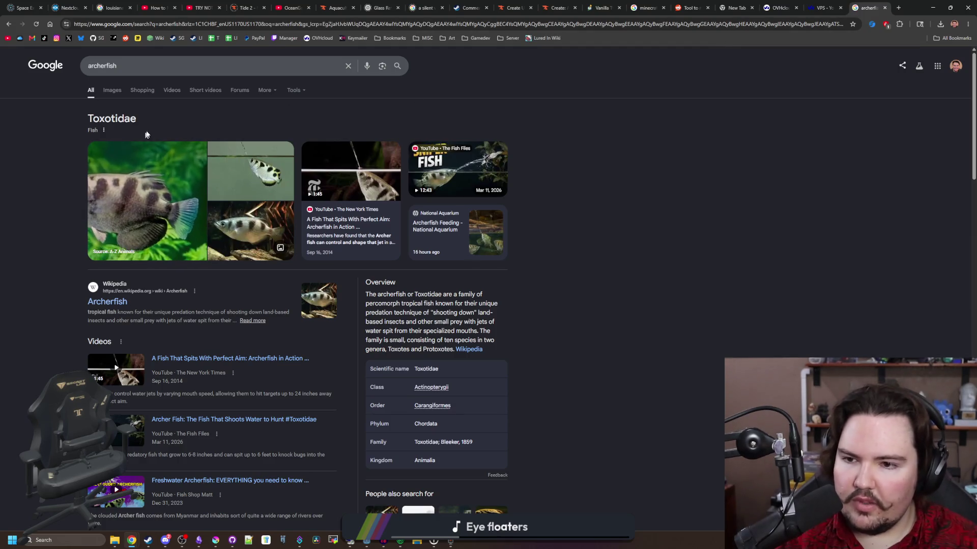
pyautogui.click(107, 94)
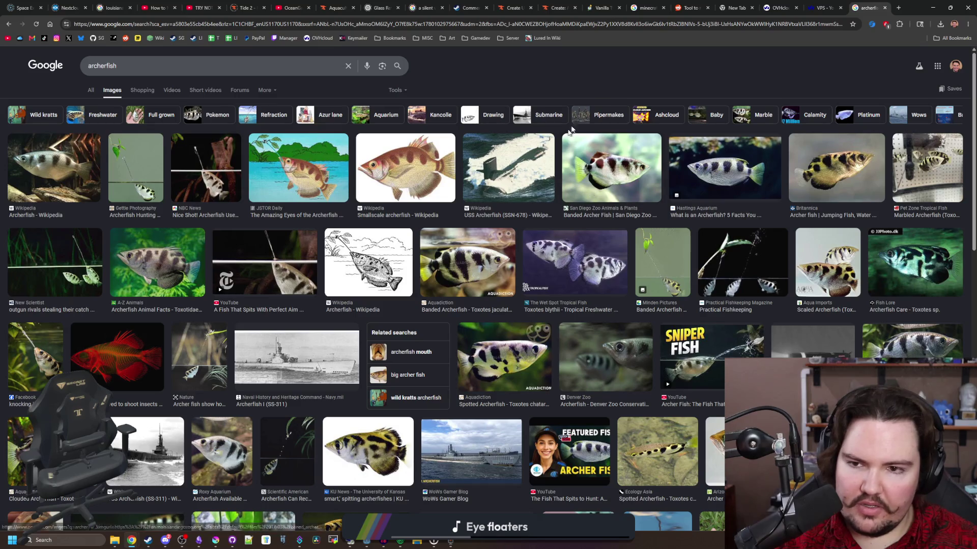
pyautogui.scroll(-6, 102, 174)
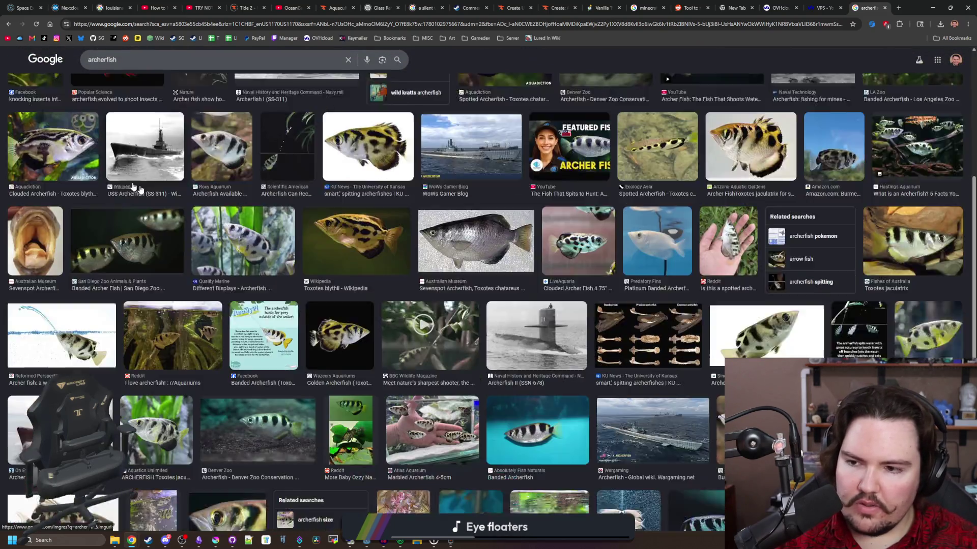
pyautogui.scroll(-3, 135, 188)
pyautogui.scroll(10, 134, 188)
pyautogui.click(838, 6)
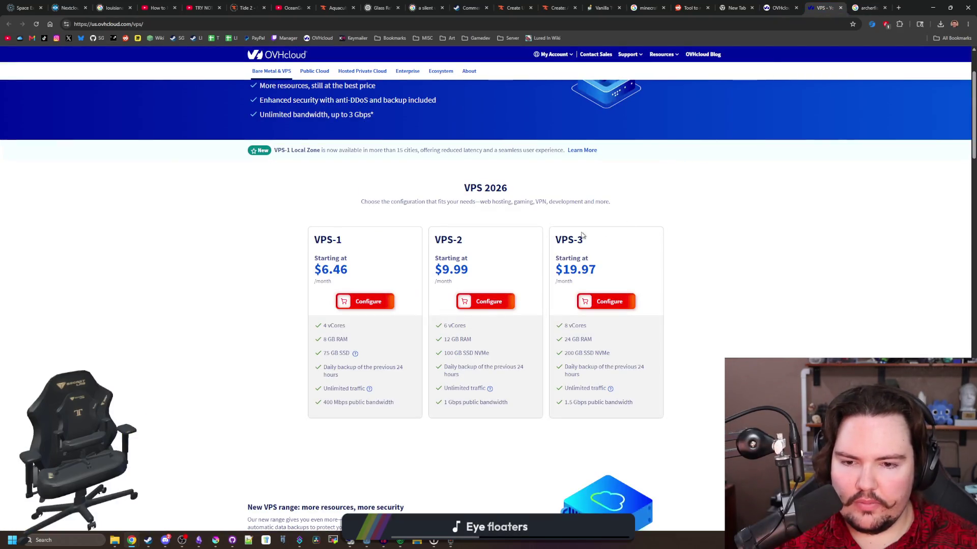
# Configure VPS-2 with No commitment, bringing the monthly price to $11.75.
pyautogui.click(501, 301)
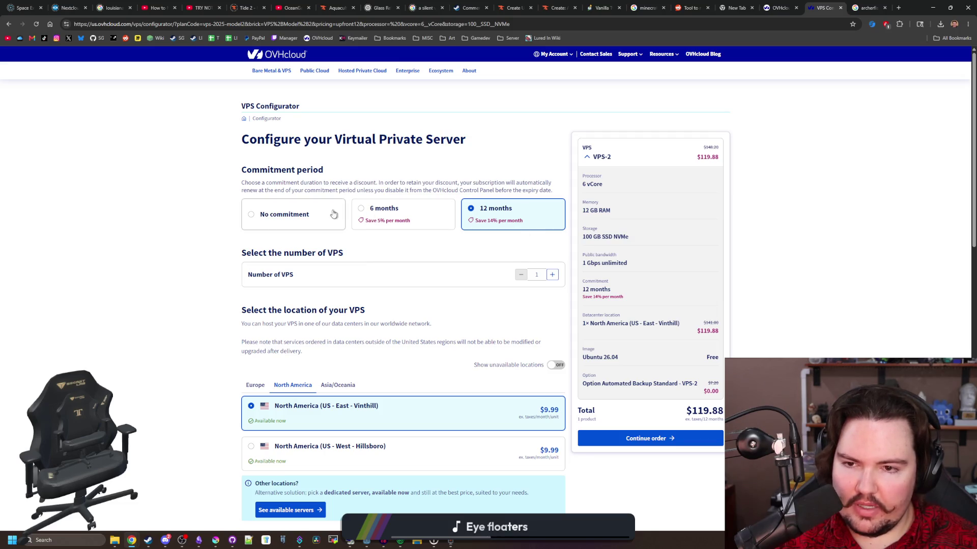
pyautogui.click(291, 211)
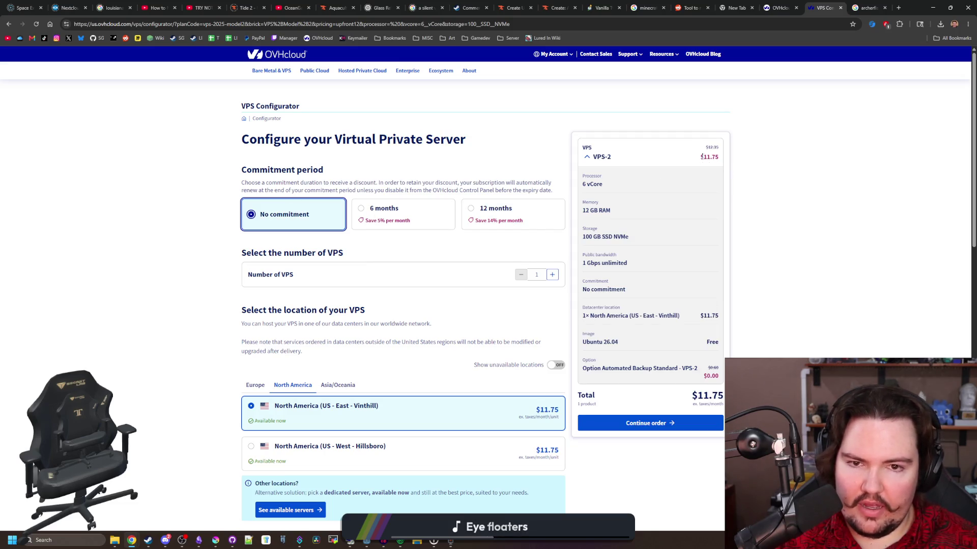
pyautogui.doubleClick(711, 156)
pyautogui.click(711, 157)
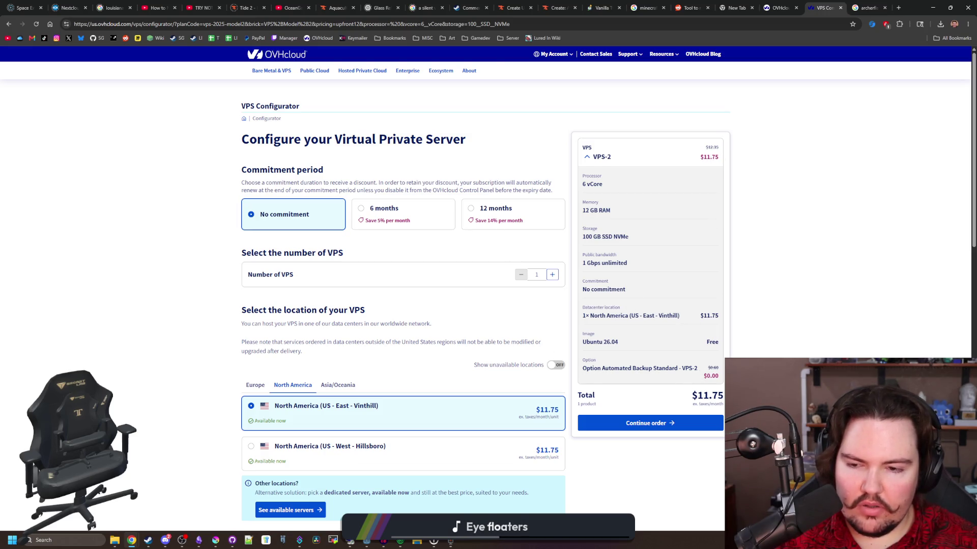
# Review the configurator's image and options sections for the VPS-2 order.
pyautogui.scroll(-2, 370, 377)
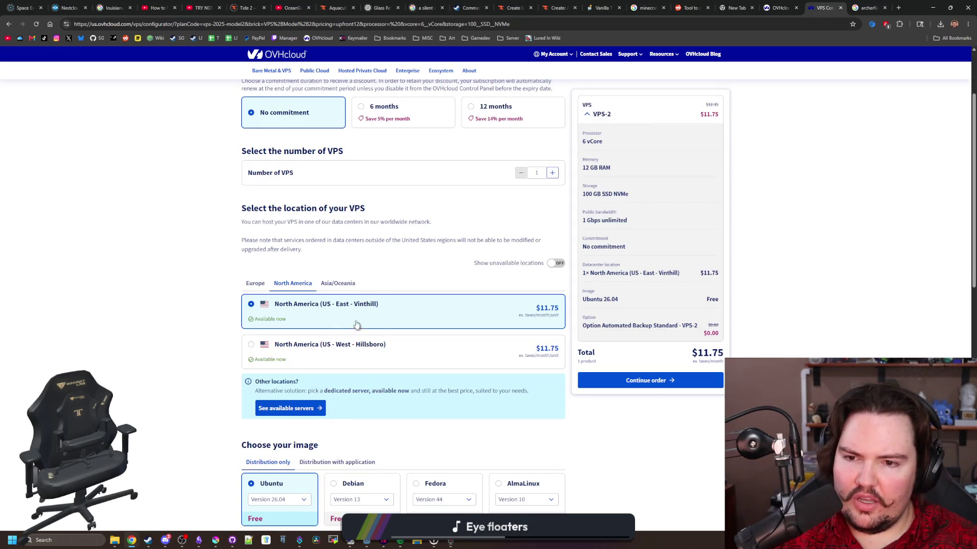
pyautogui.scroll(-4, 370, 307)
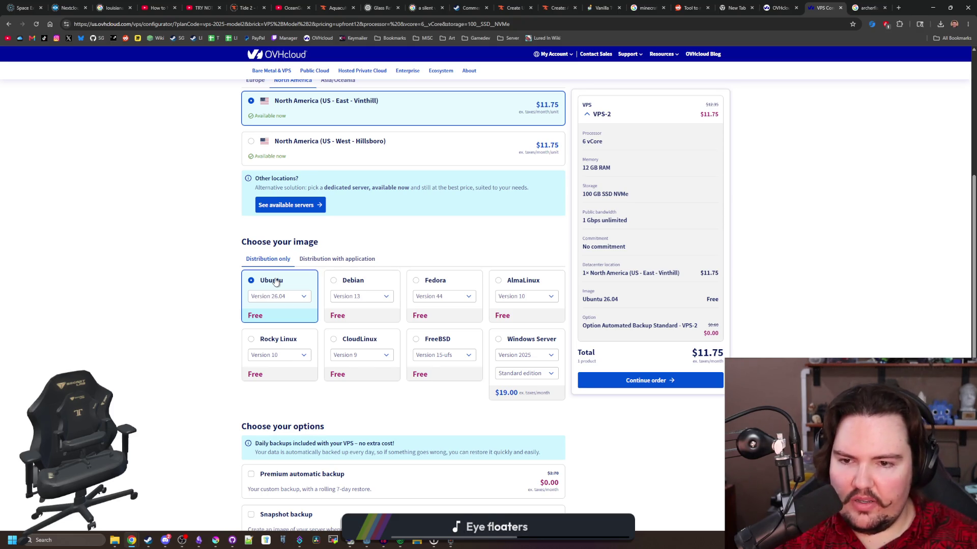
pyautogui.scroll(-2, 374, 255)
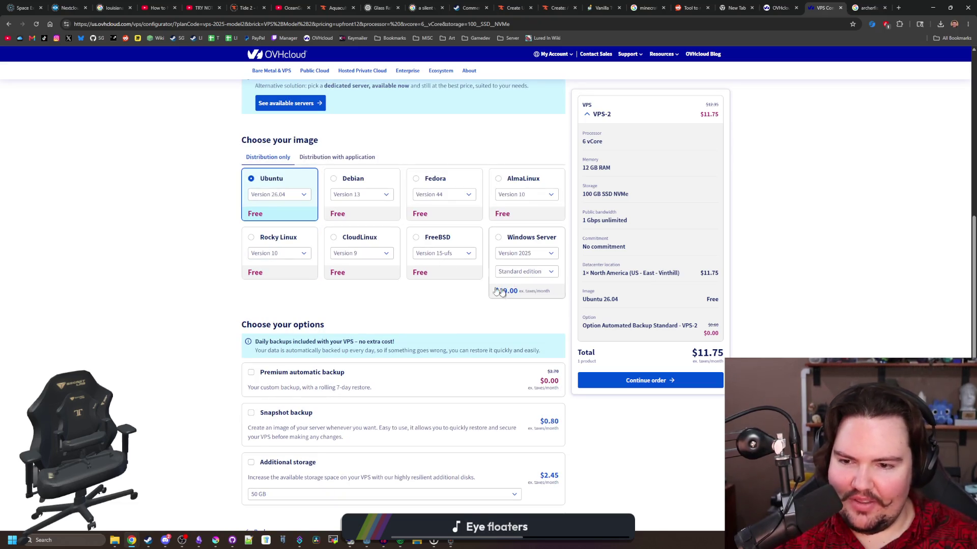
pyautogui.scroll(-1, 332, 290)
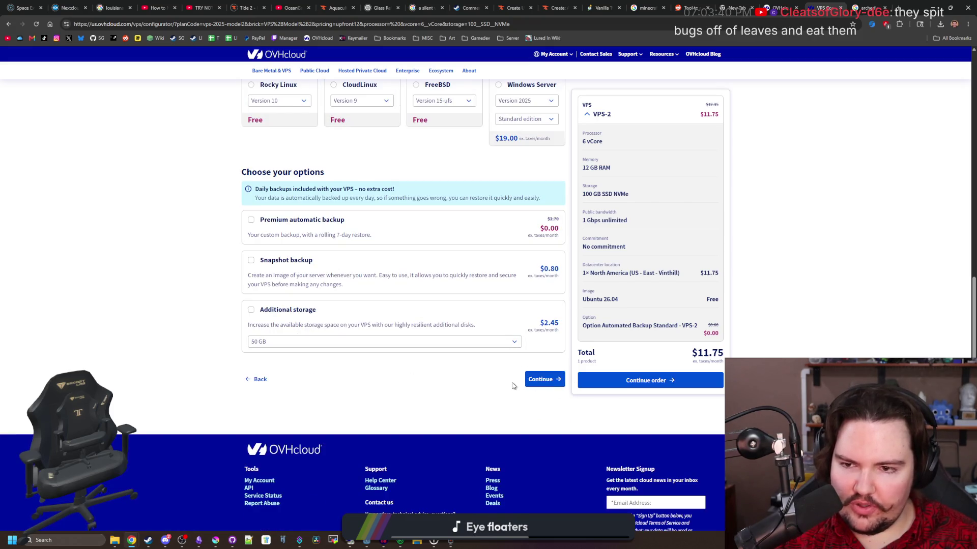
pyautogui.scroll(5, 457, 376)
pyautogui.scroll(5, 445, 378)
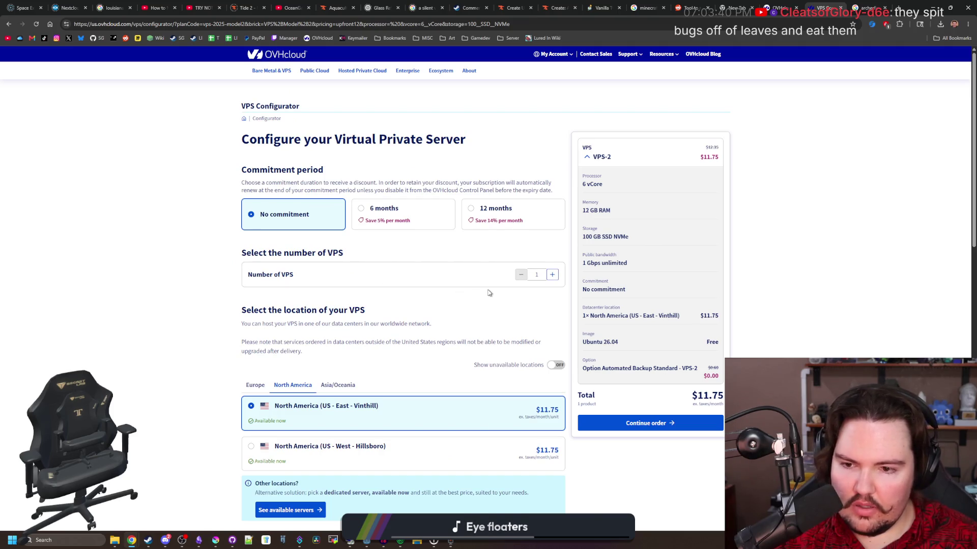
pyautogui.scroll(-2, 489, 293)
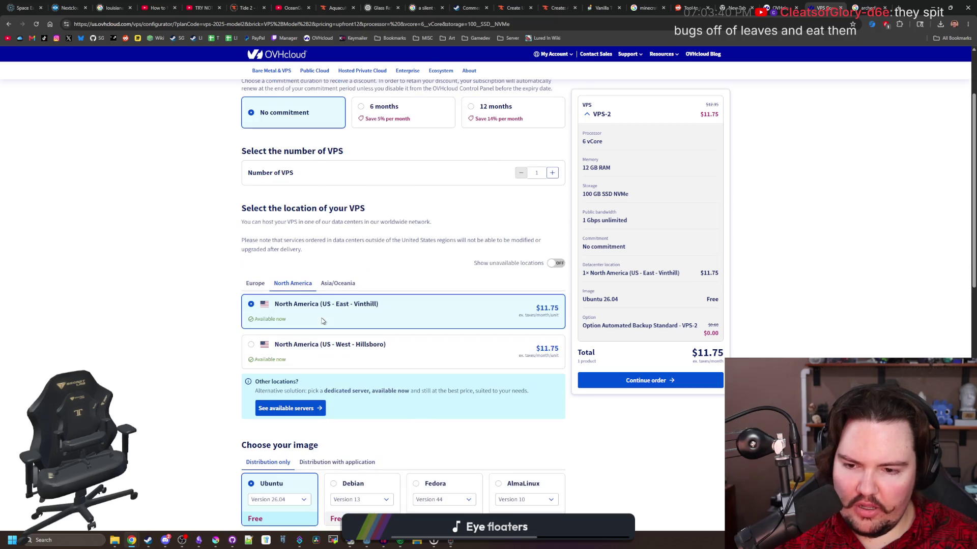
pyautogui.scroll(2, 629, 453)
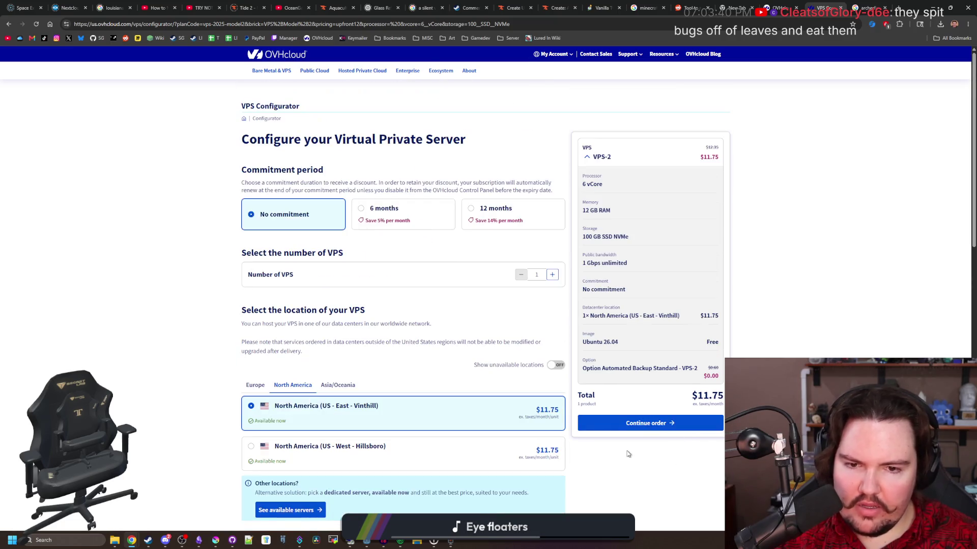
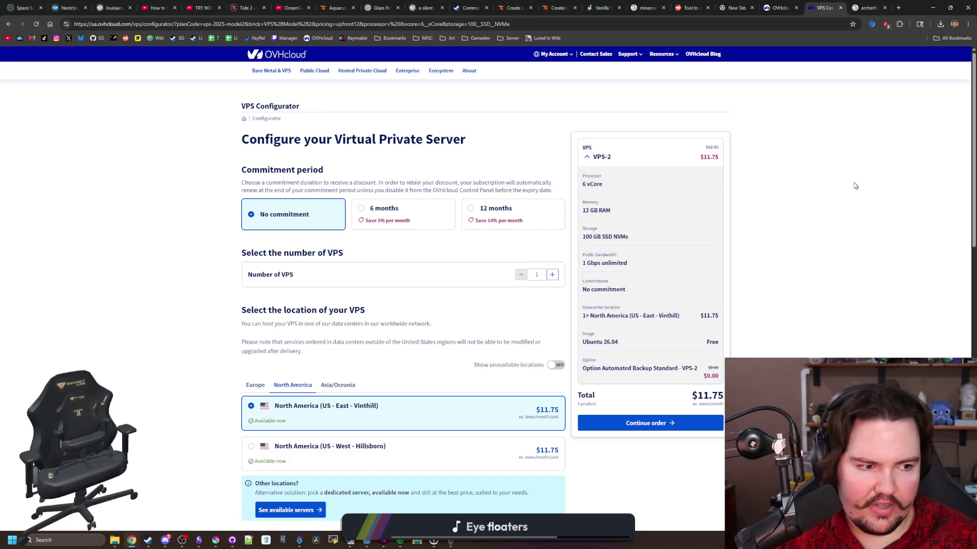
# Minimize the OVHcloud configurator in Chrome and bring Krita with dust_particle_new.png to the front.
pyautogui.press('super+Down')
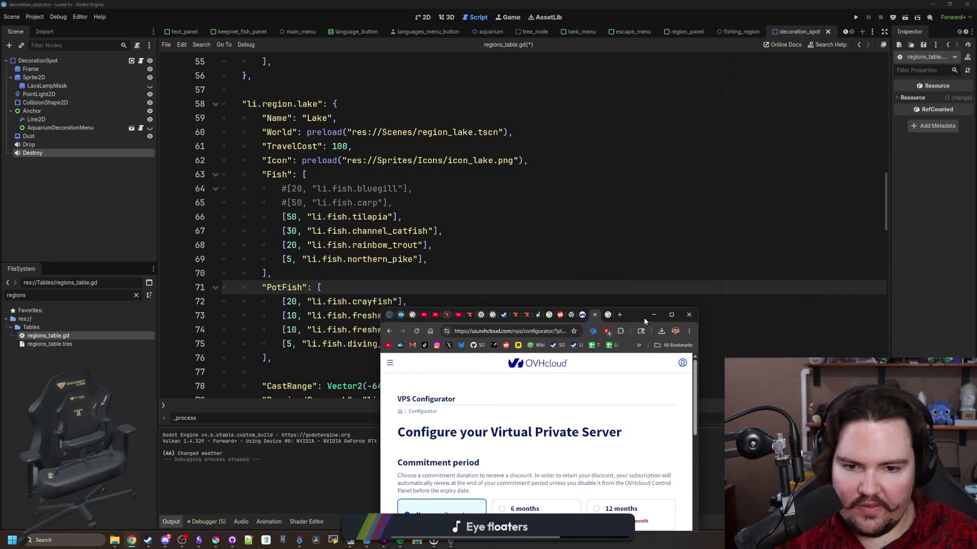
pyautogui.click(216, 540)
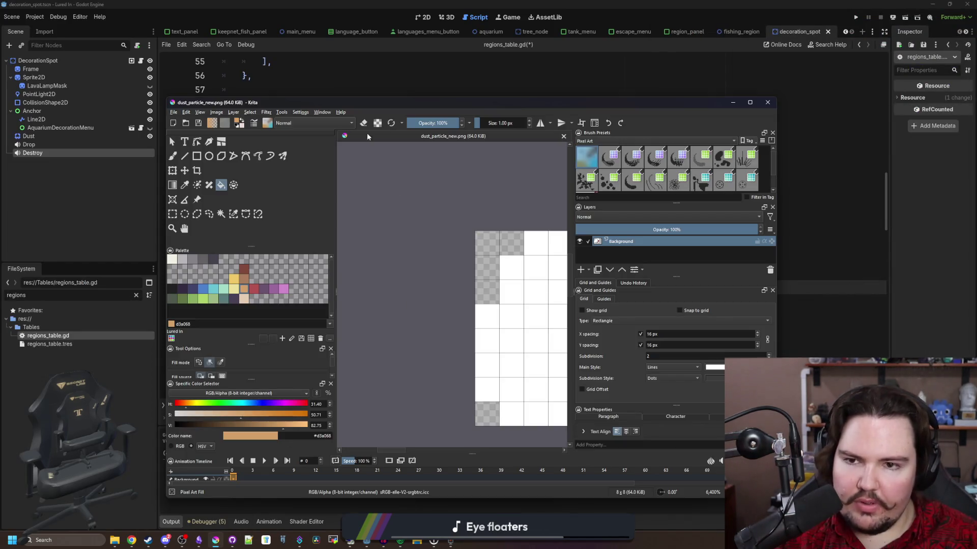
# Maximize the Krita window and start File > Open.
pyautogui.doubleClick(397, 104)
pyautogui.click(7, 13)
pyautogui.click(19, 30)
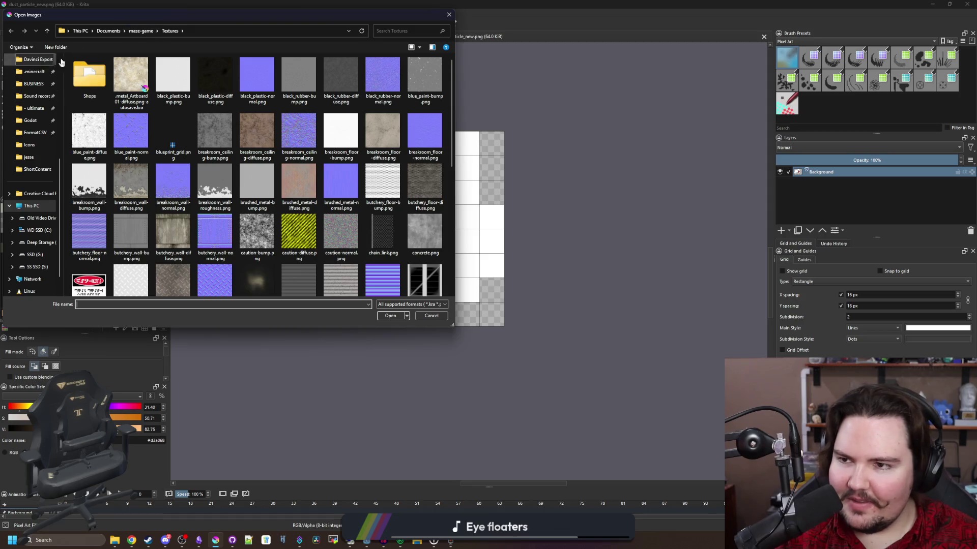
# Browse the Open Images dialog to Documents > lured-in > Sprites > Fish.
pyautogui.scroll(2, 31, 153)
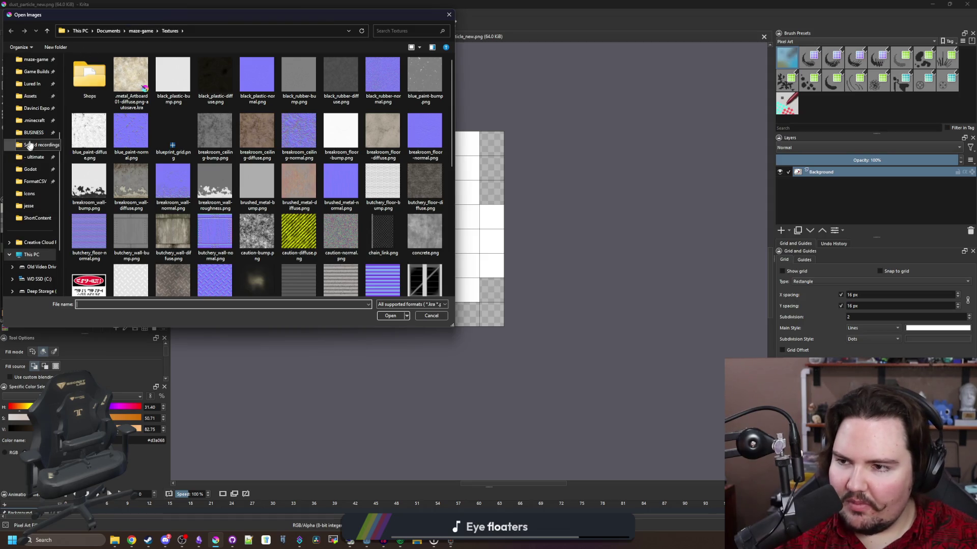
pyautogui.click(32, 84)
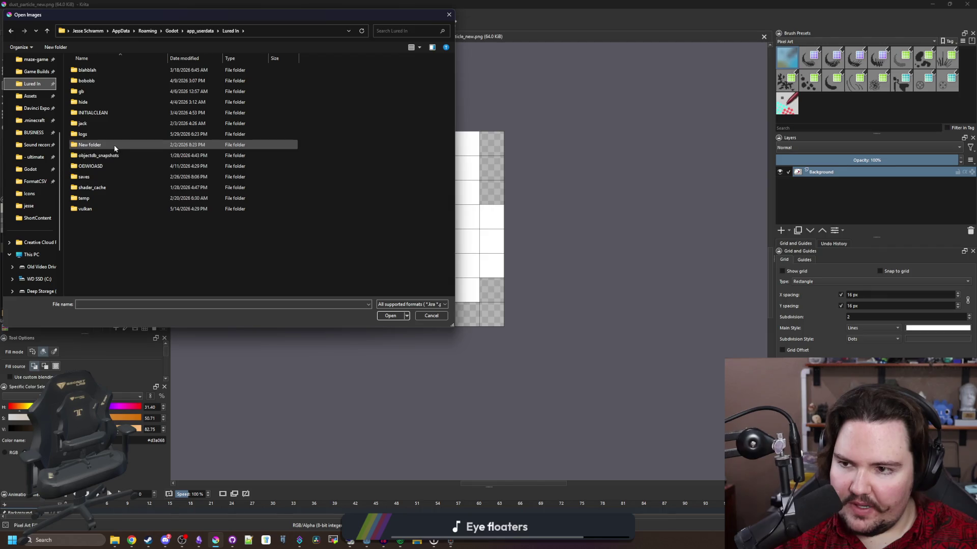
pyautogui.scroll(3, 35, 137)
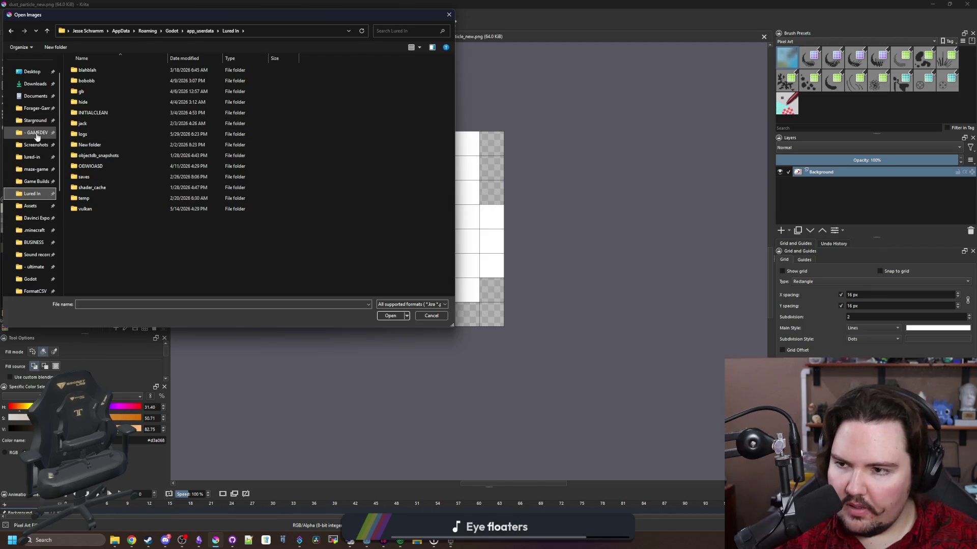
pyautogui.click(32, 157)
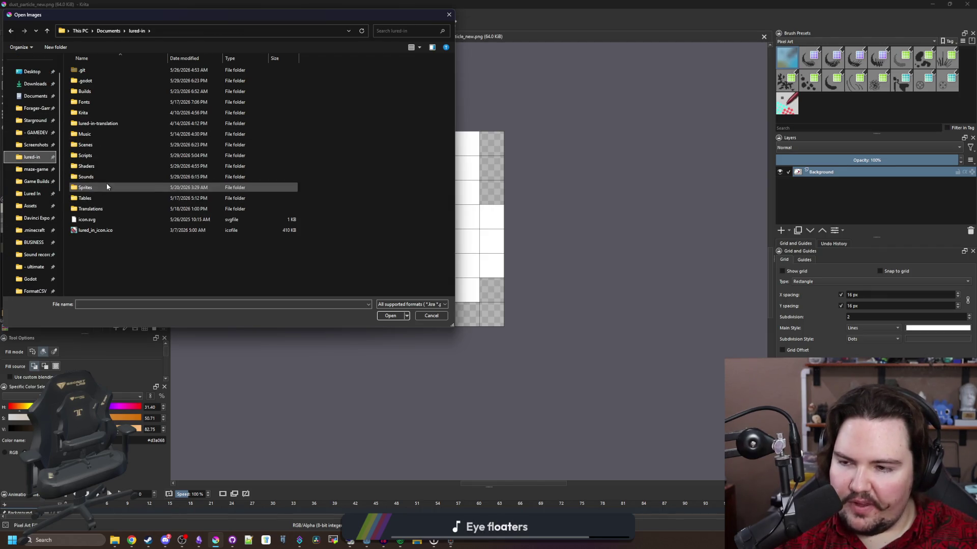
pyautogui.doubleClick(107, 187)
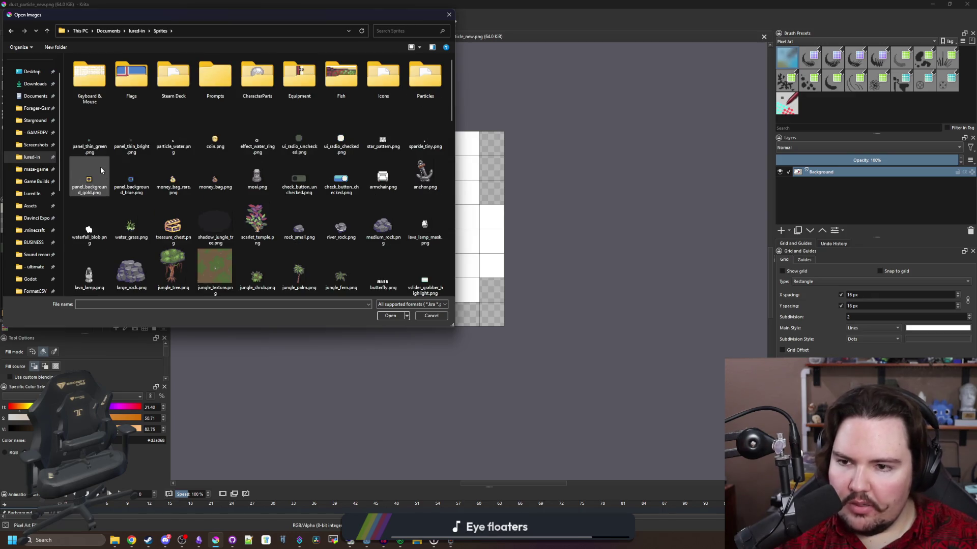
pyautogui.moveTo(311, 16); pyautogui.dragTo(468, 98)
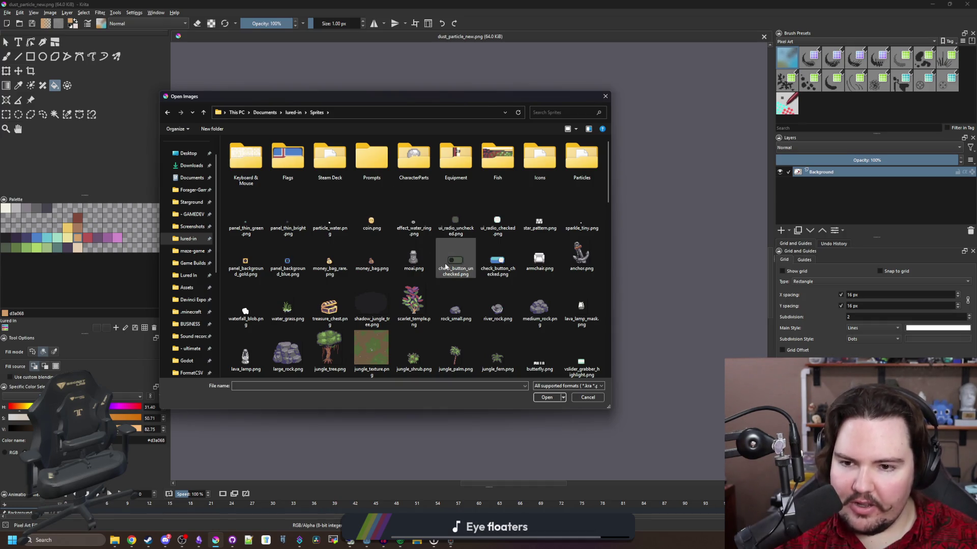
pyautogui.scroll(-10, 445, 265)
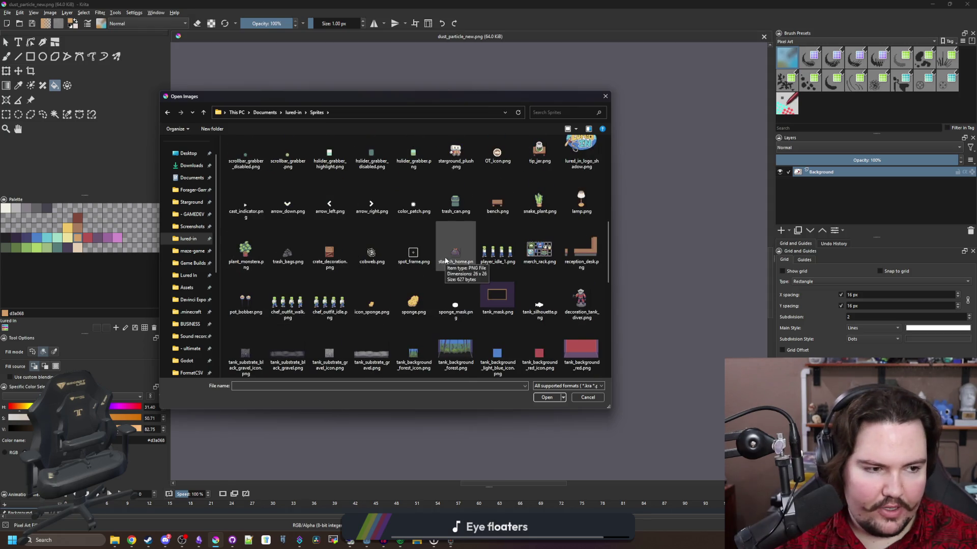
pyautogui.scroll(-3, 444, 260)
pyautogui.scroll(13, 454, 251)
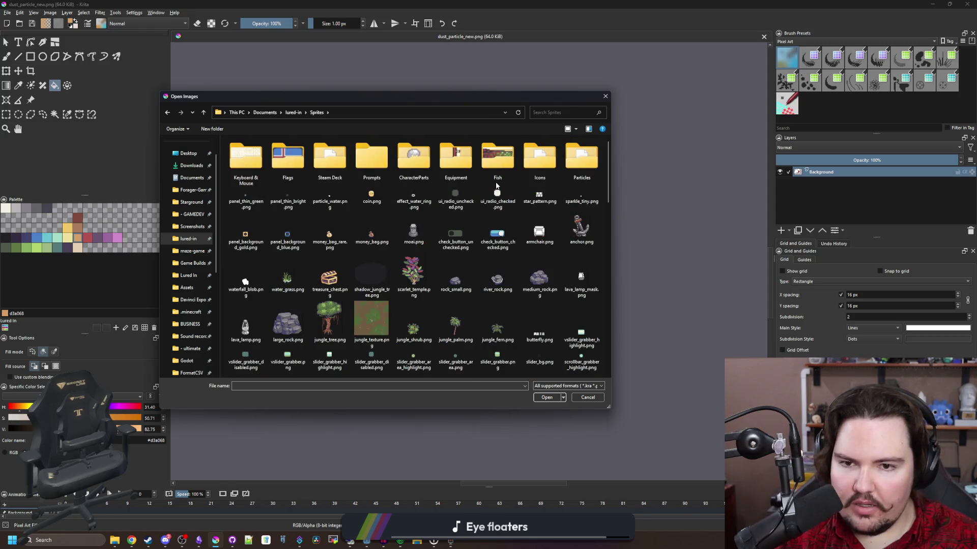
pyautogui.doubleClick(497, 159)
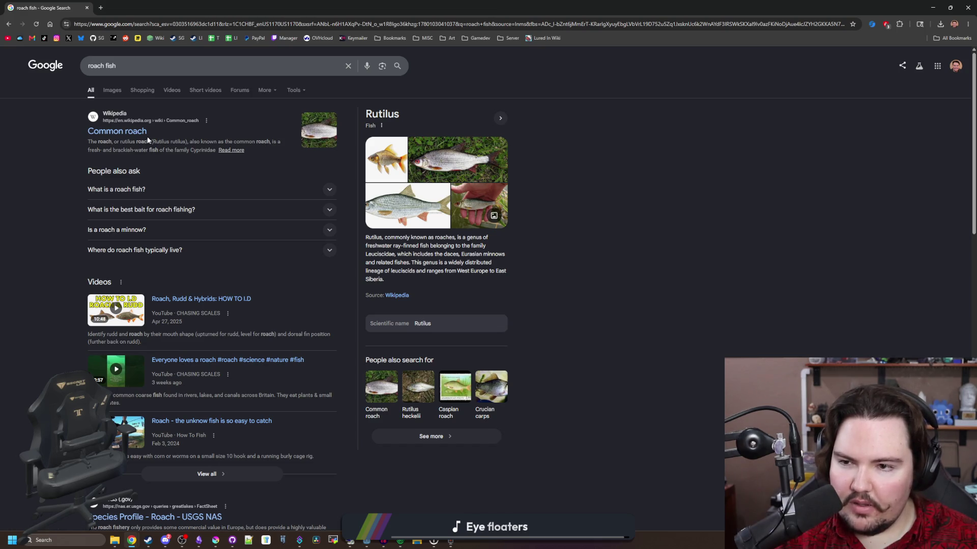
# Expand the 'What is a roach fish?' answer and view a few roach photos.
pyautogui.click(164, 197)
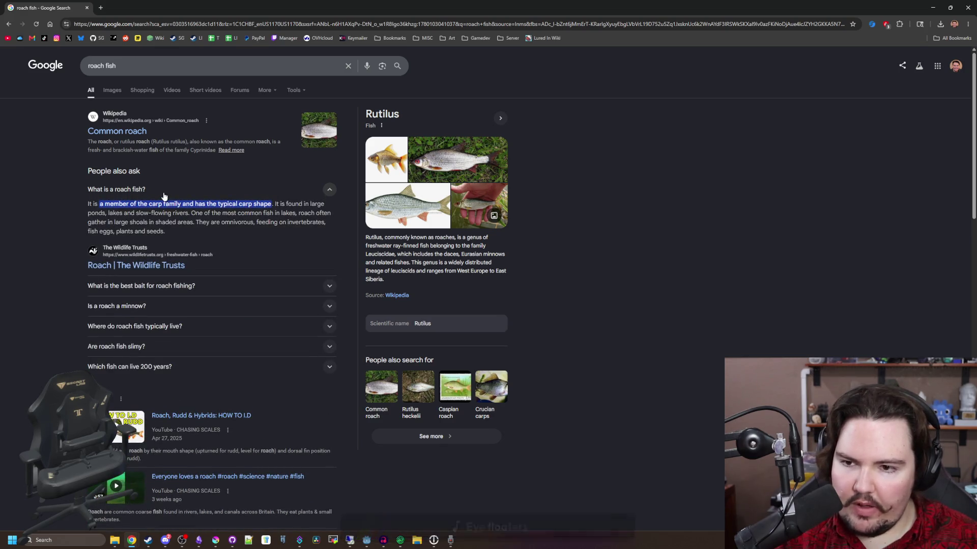
pyautogui.click(164, 196)
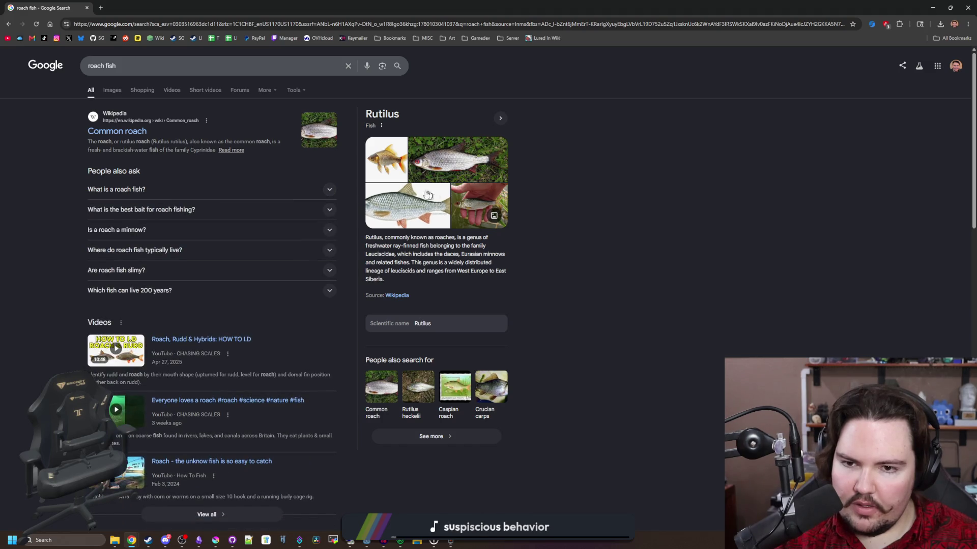
pyautogui.click(407, 206)
pyautogui.click(464, 175)
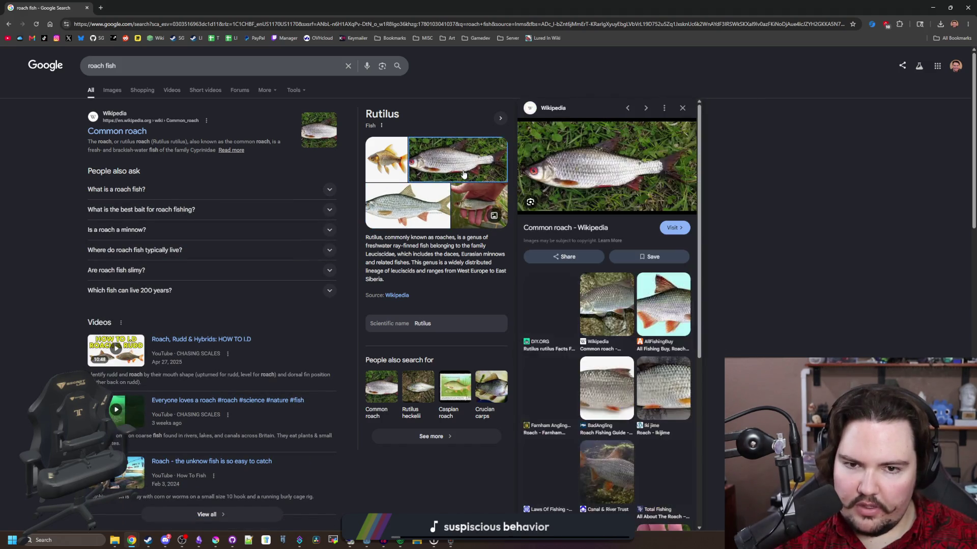
pyautogui.click(408, 206)
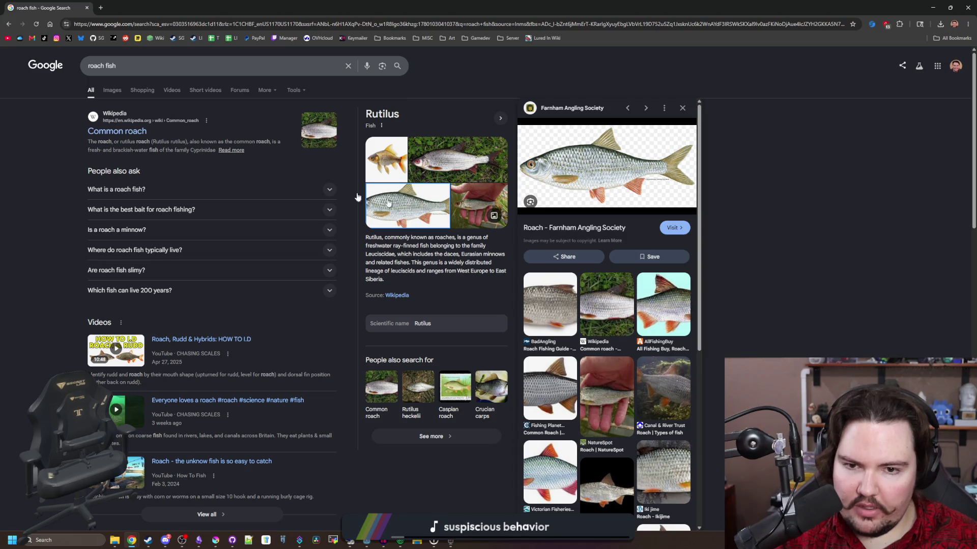
pyautogui.click(175, 199)
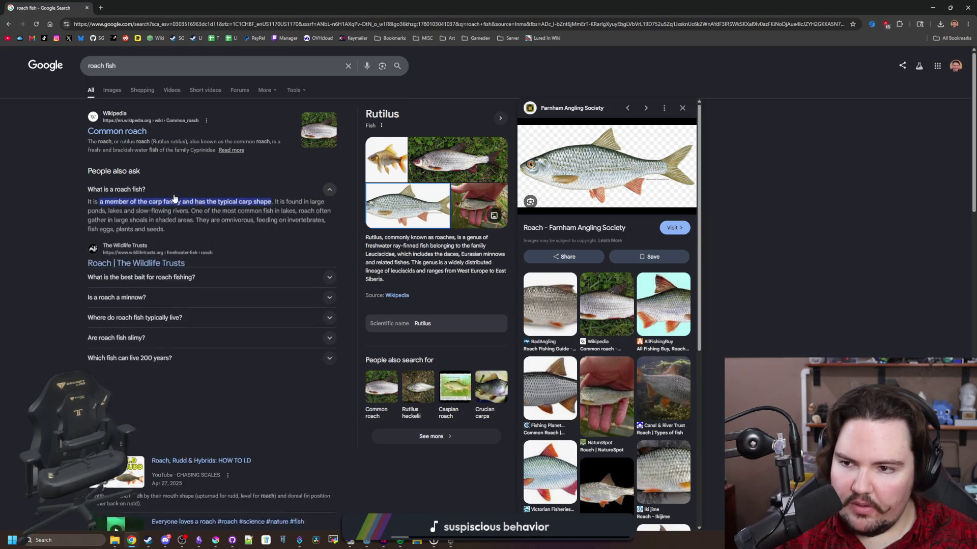
pyautogui.click(188, 189)
# Preview several roach fish image results, ending on the Canal & River Trust photo.
pyautogui.click(112, 90)
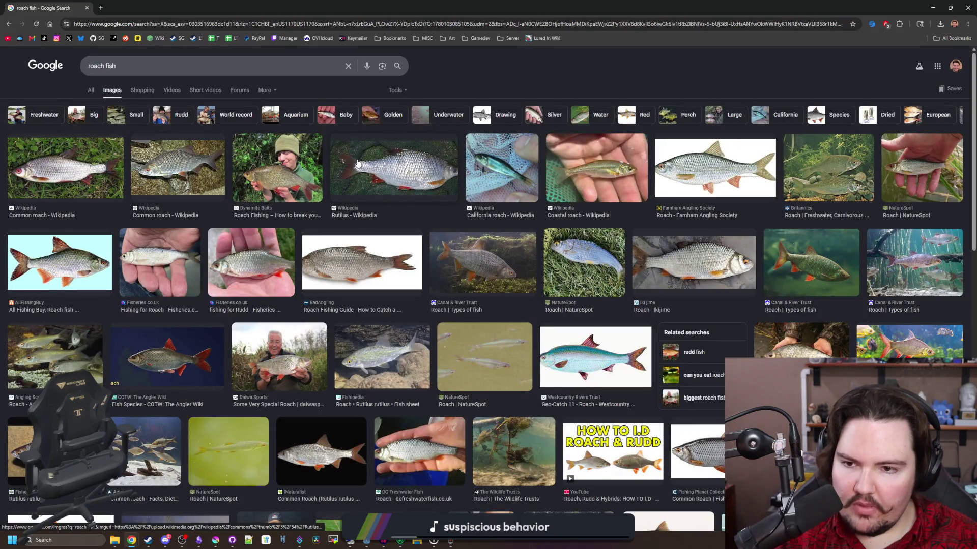
pyautogui.click(284, 165)
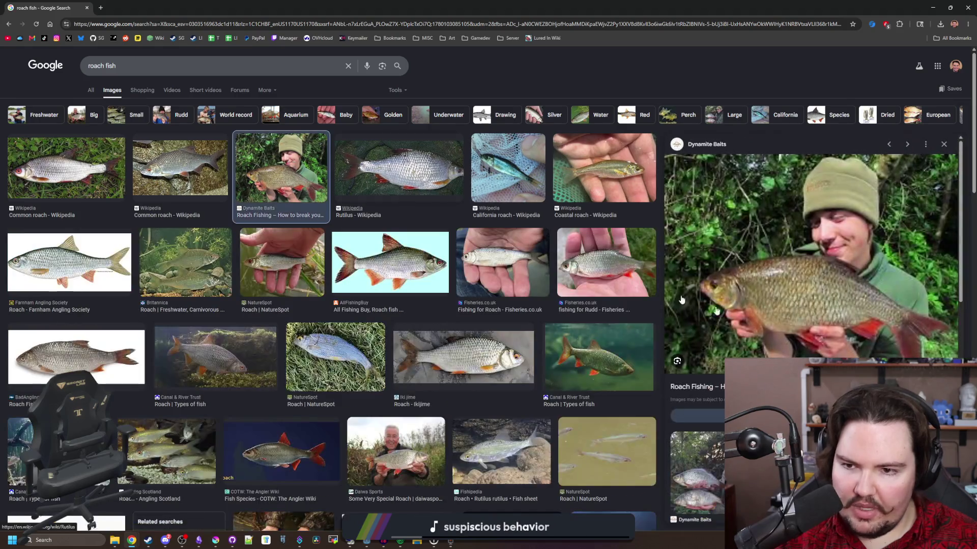
pyautogui.click(448, 170)
pyautogui.click(503, 262)
pyautogui.click(605, 262)
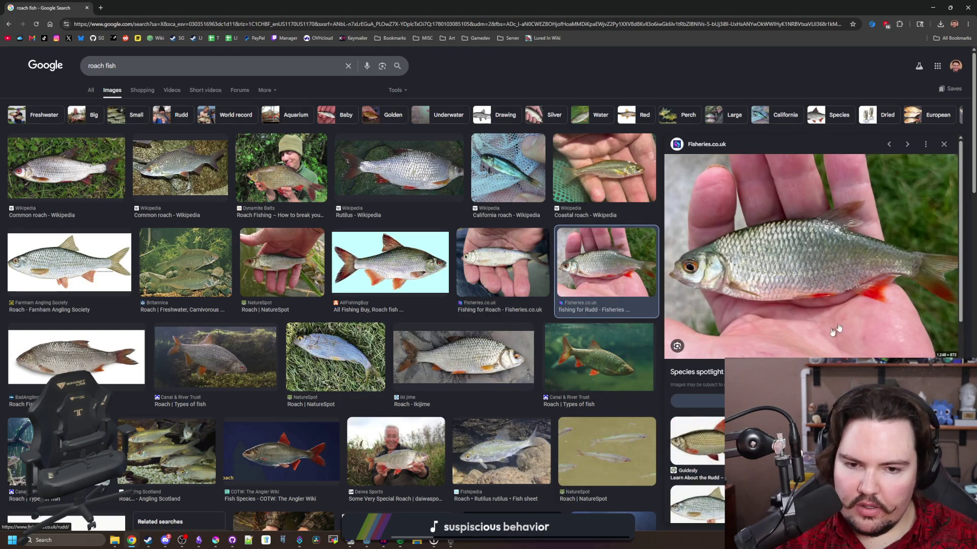
pyautogui.click(493, 359)
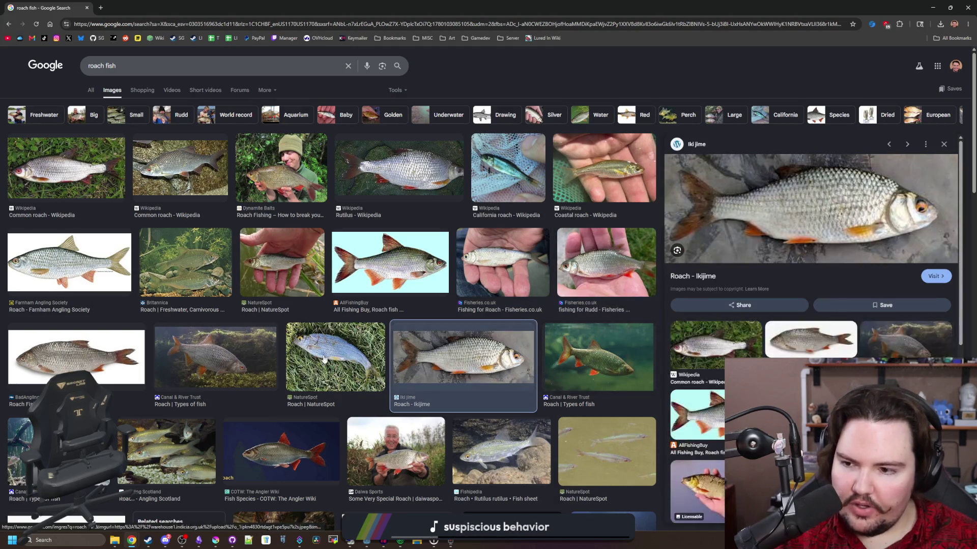
pyautogui.click(241, 357)
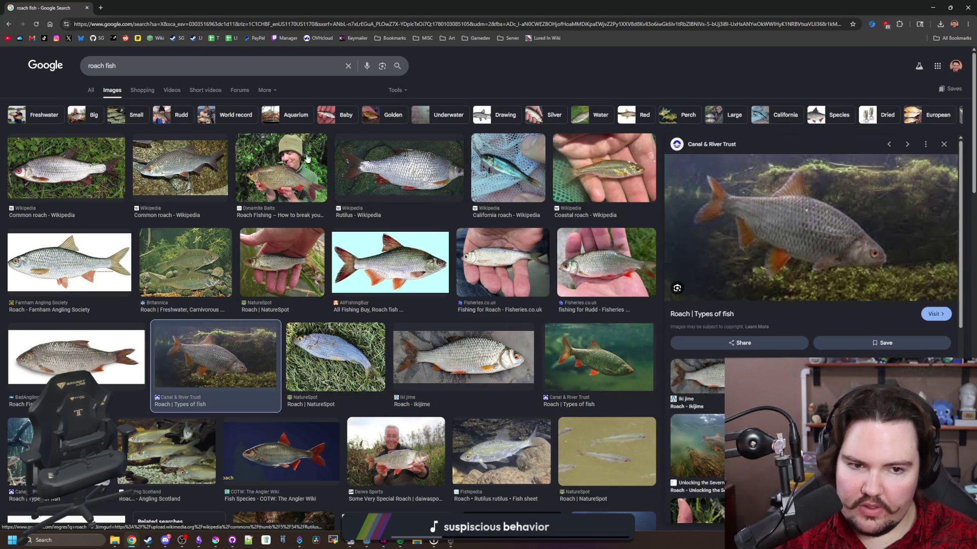
pyautogui.moveTo(120, 66); pyautogui.dragTo(75, 63)
# Search for 'rudd fish' and preview several rudd images, including the RUDD angling-ireland photo.
pyautogui.write('rudd fish')
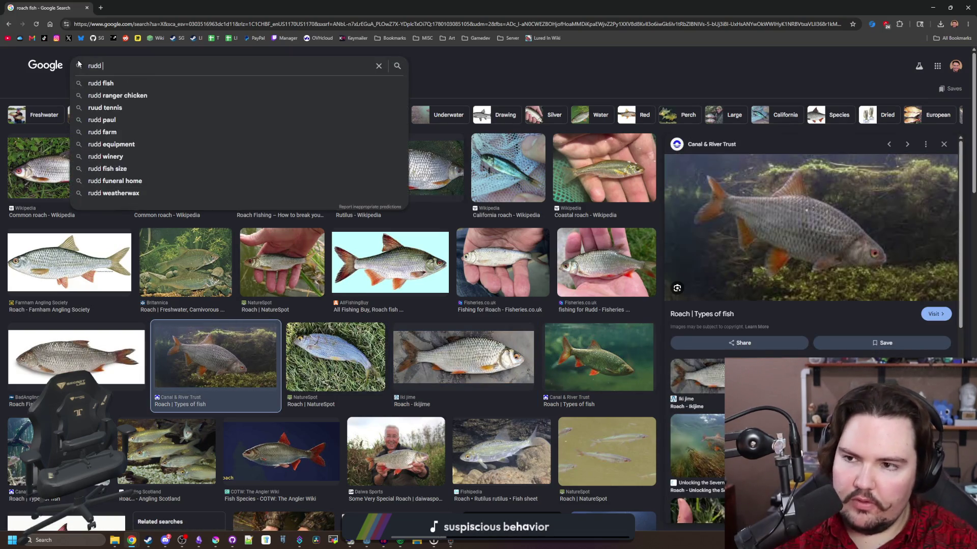
pyautogui.press('Return')
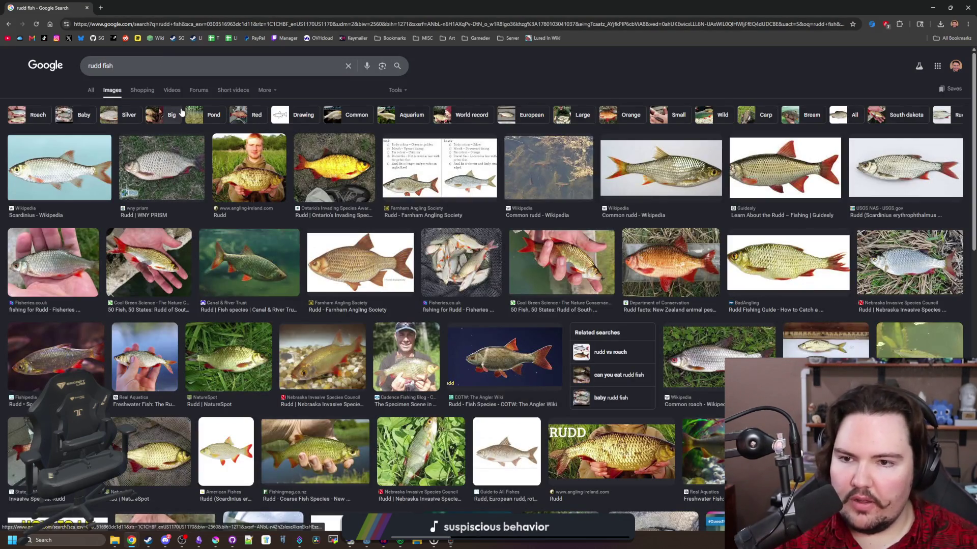
pyautogui.click(96, 164)
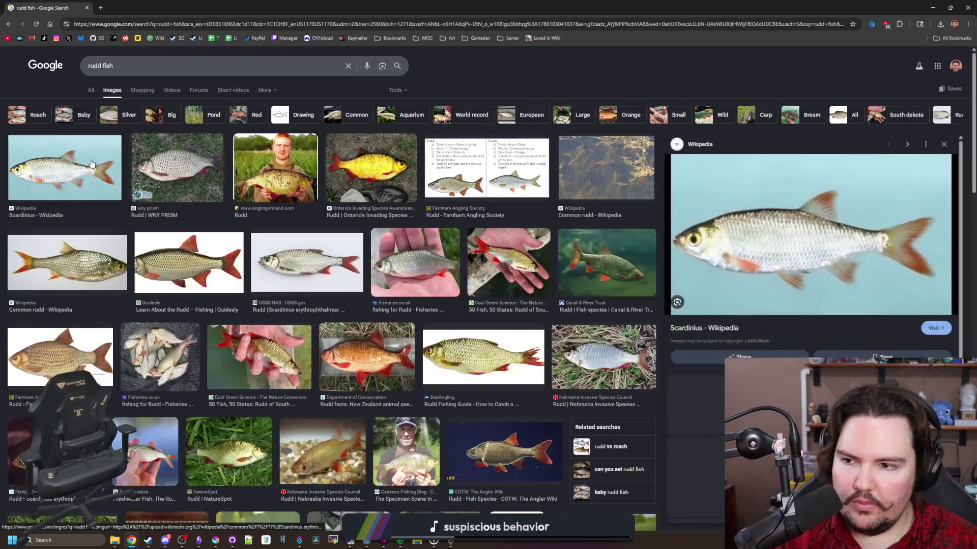
pyautogui.click(179, 162)
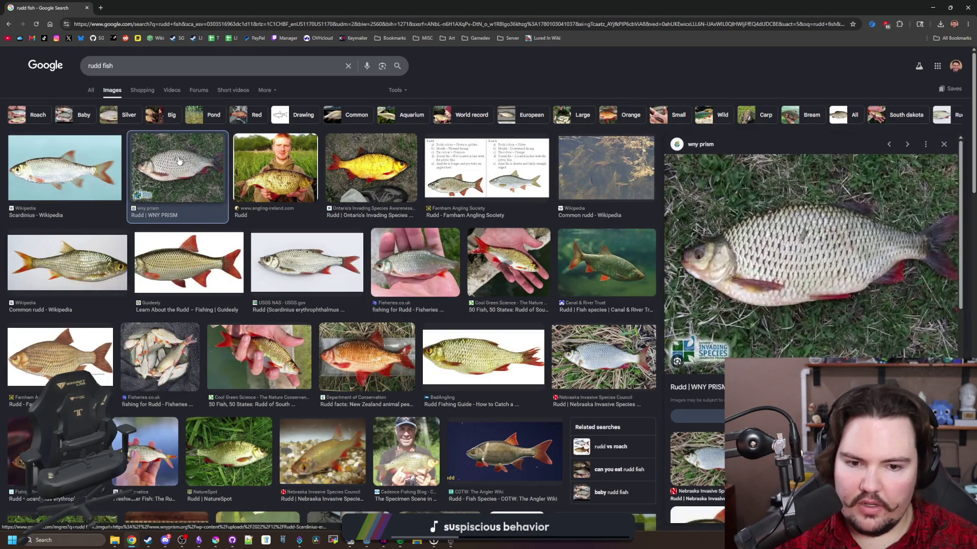
pyautogui.click(472, 160)
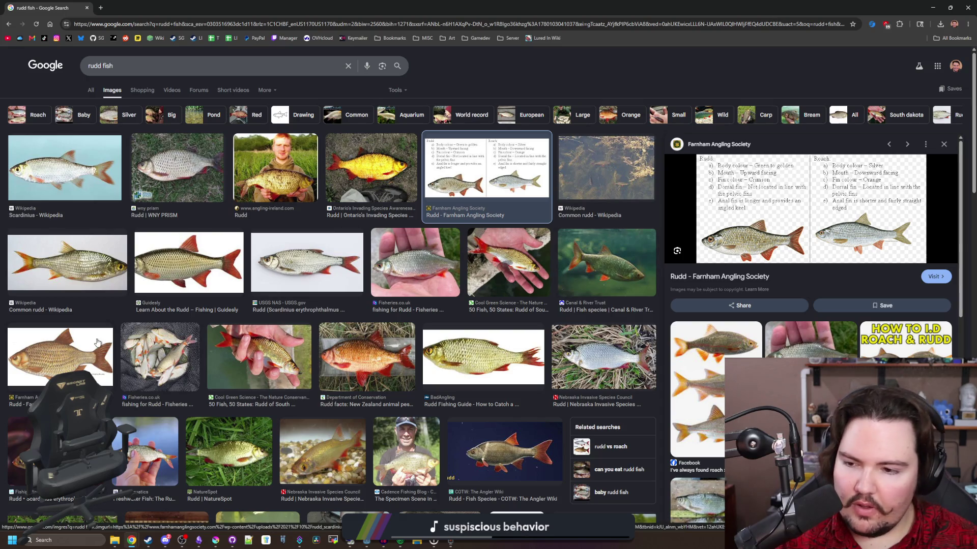
pyautogui.scroll(-3, 177, 369)
pyautogui.scroll(-2, 296, 311)
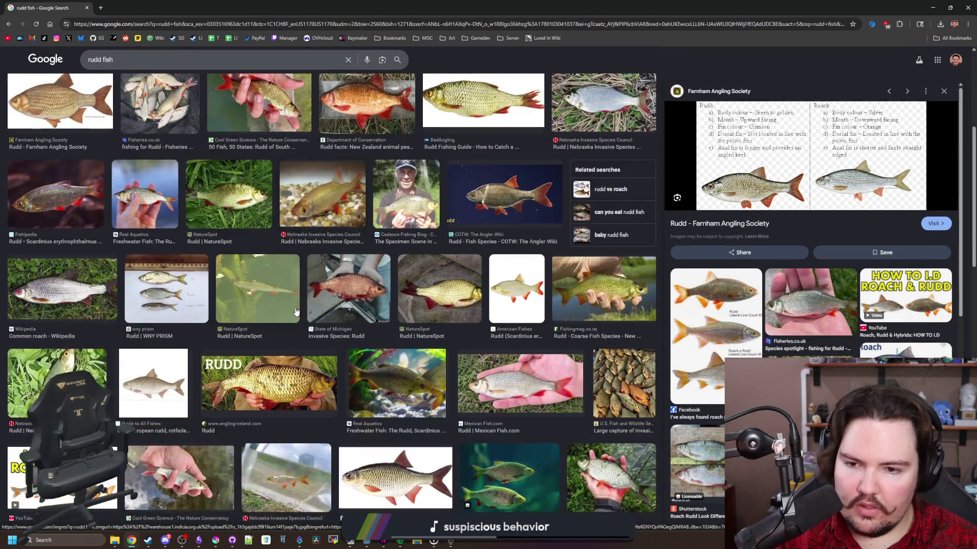
pyautogui.scroll(-2, 296, 311)
pyautogui.click(286, 281)
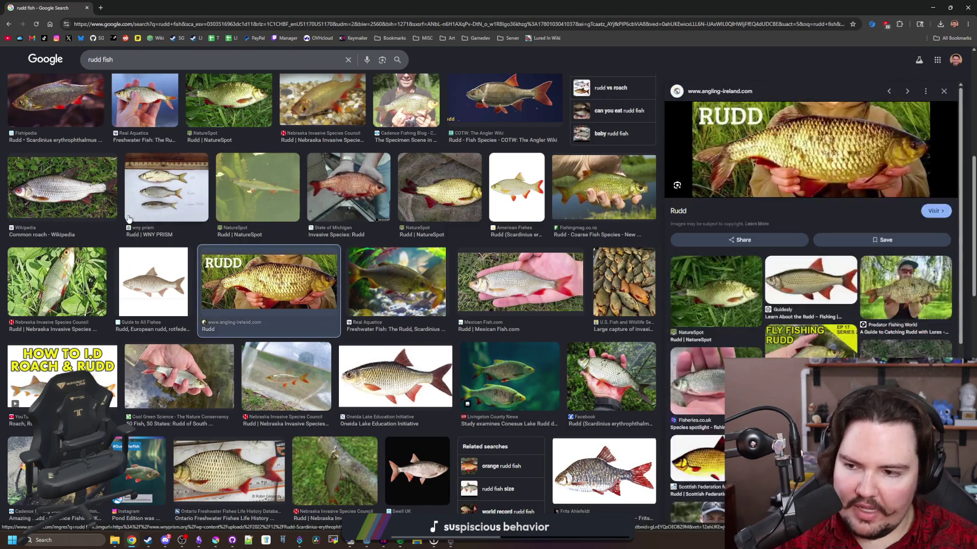
# Read the rudd fish web results and expand 'Can you eat common rudd?'.
pyautogui.click(92, 89)
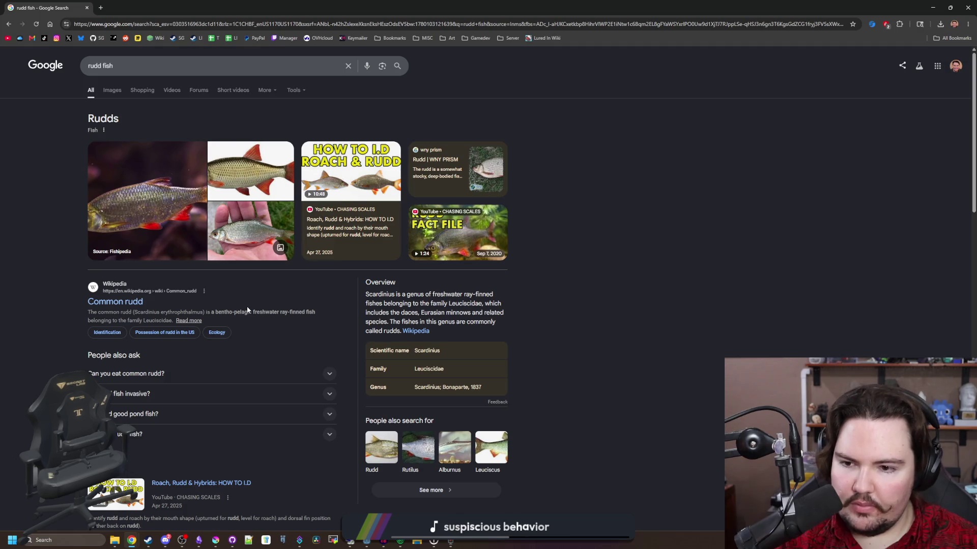
pyautogui.moveTo(224, 313); pyautogui.dragTo(254, 312)
pyautogui.click(446, 317)
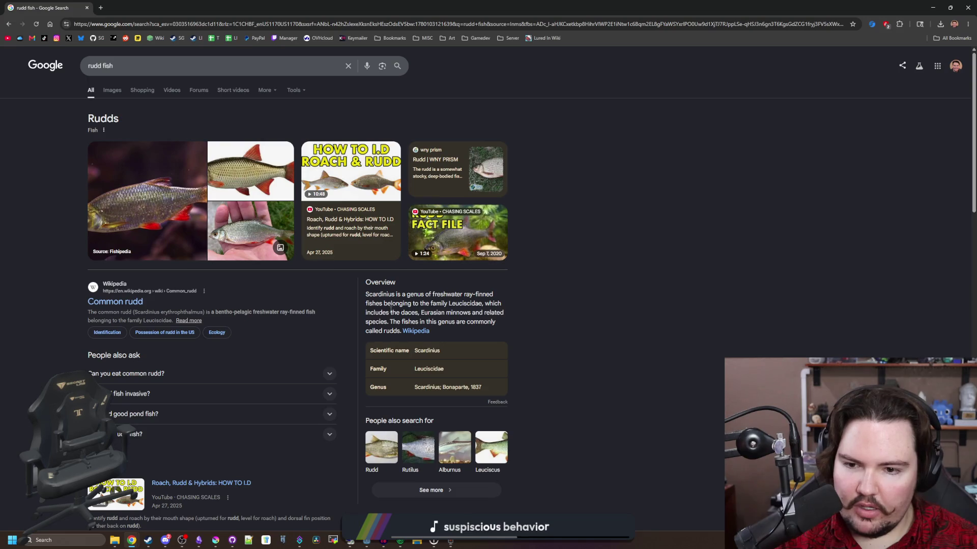
pyautogui.moveTo(417, 310); pyautogui.dragTo(503, 314)
pyautogui.click(501, 314)
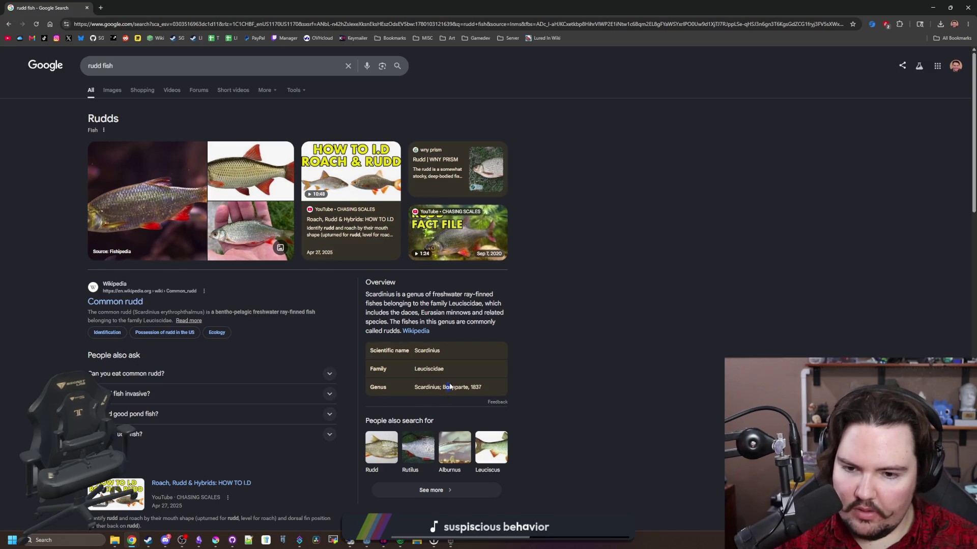
pyautogui.scroll(-1, 189, 373)
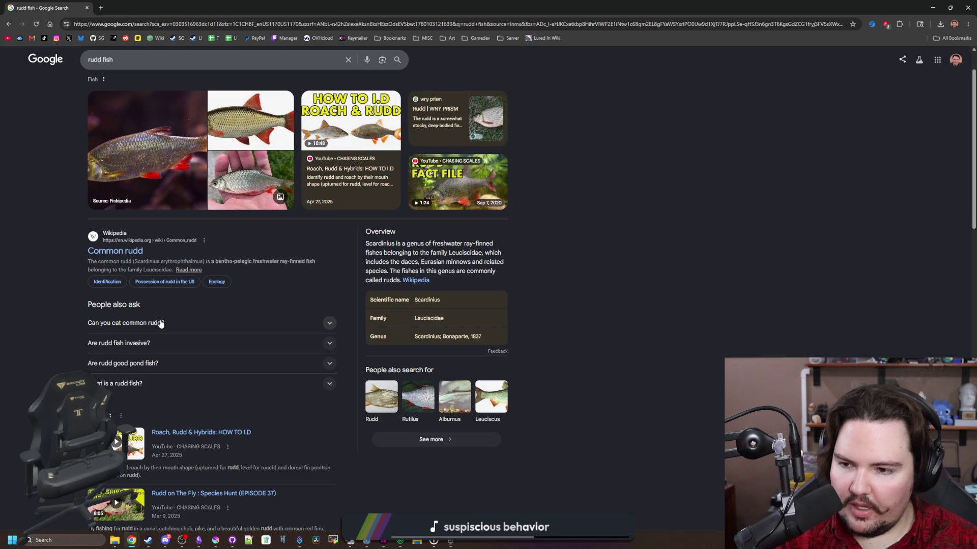
pyautogui.click(187, 322)
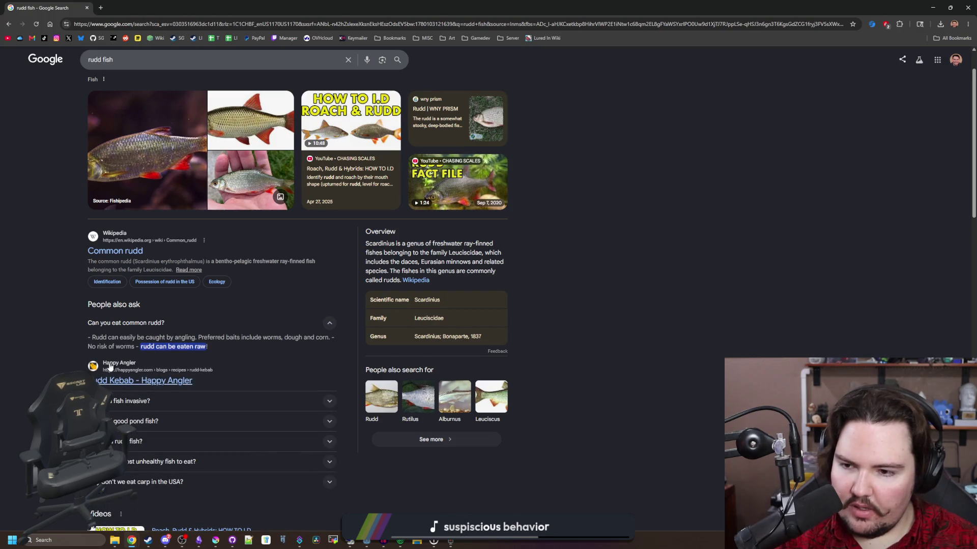
pyautogui.scroll(-9, 226, 324)
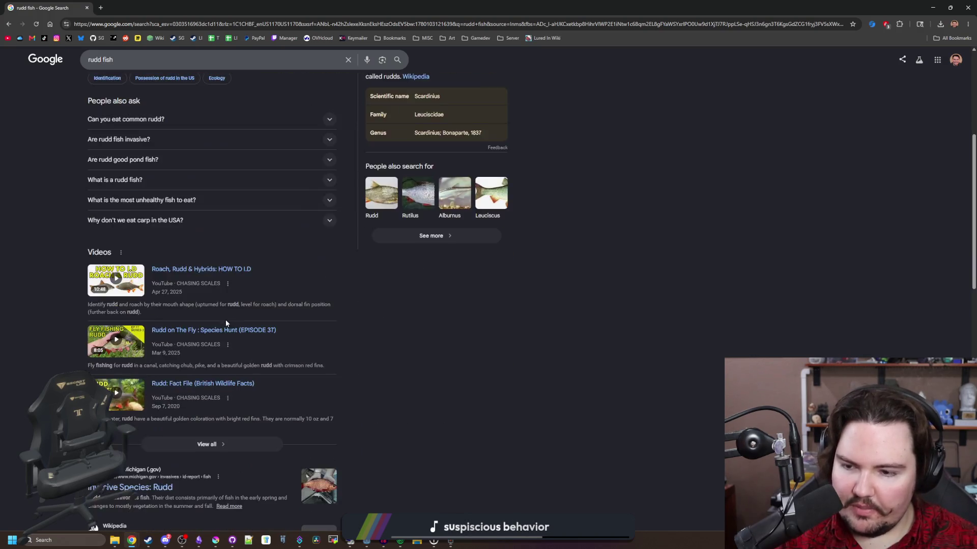
pyautogui.scroll(15, 91, 283)
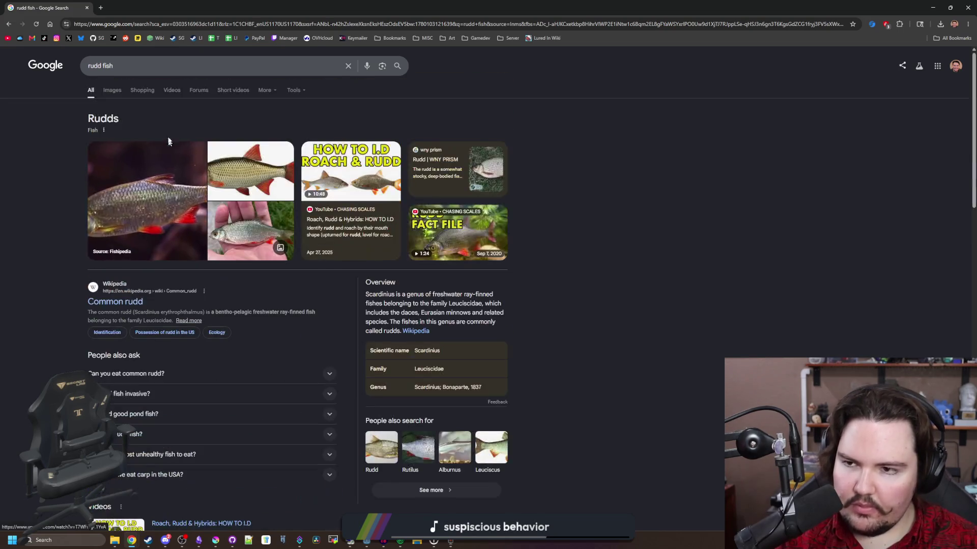
pyautogui.click(137, 59)
# Search images for 'rudd fish locations' and preview the video, comparison and big rudd results.
pyautogui.write('locations')
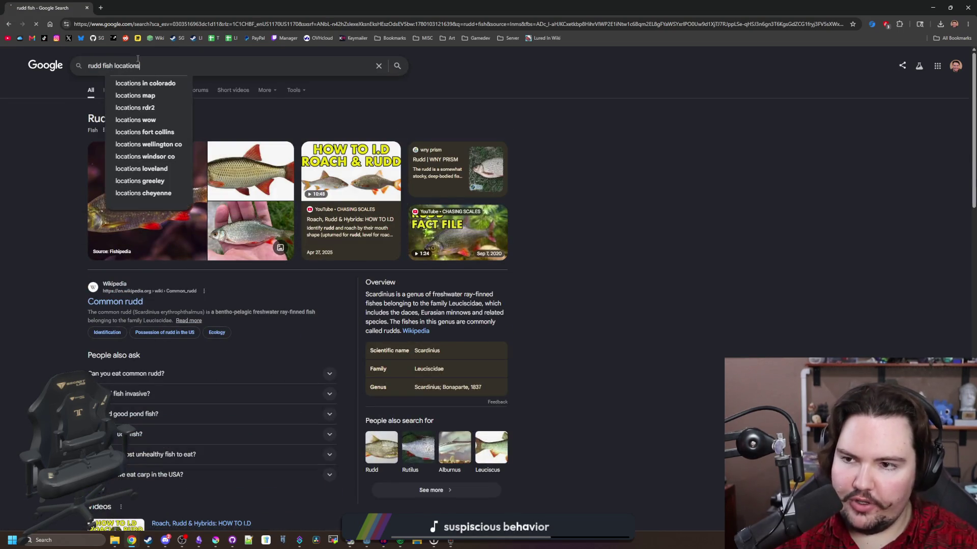
pyautogui.press('Return')
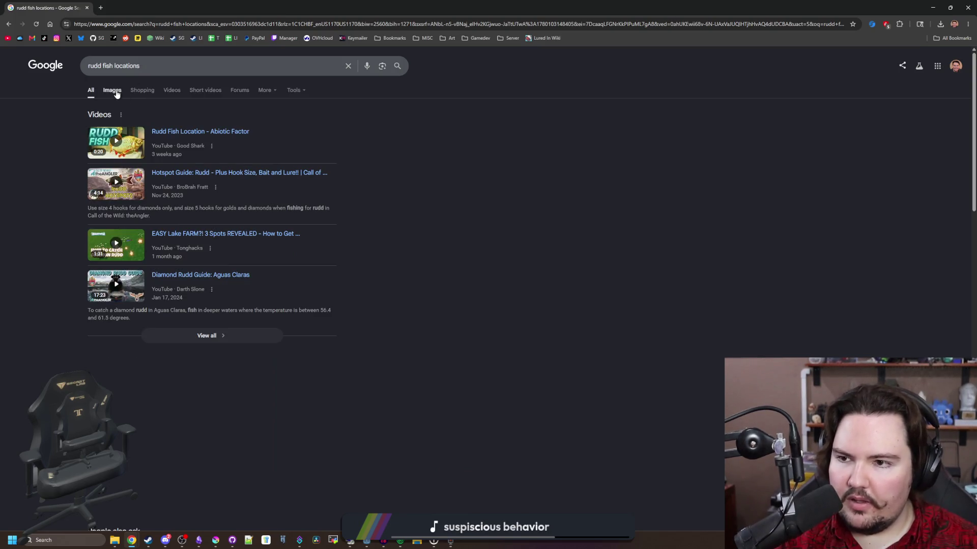
pyautogui.click(113, 90)
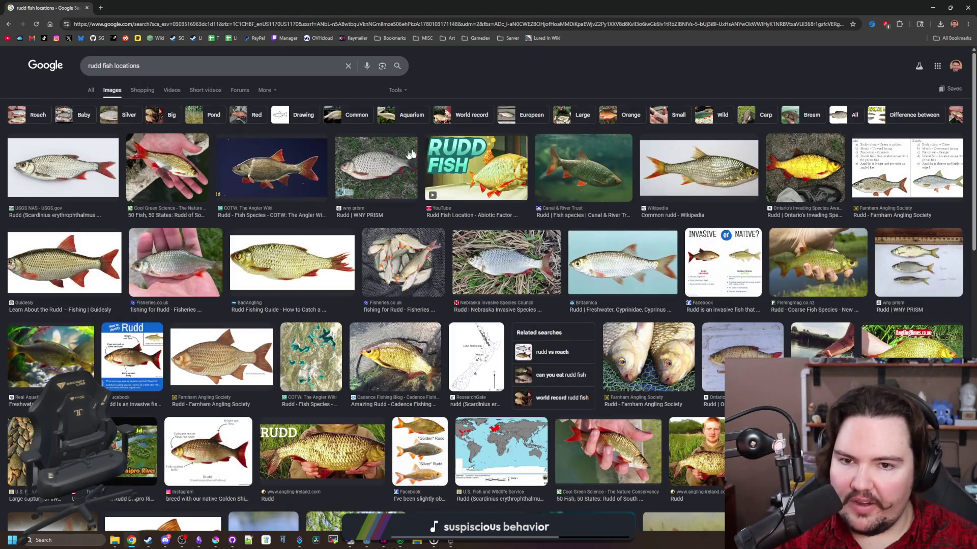
pyautogui.click(476, 168)
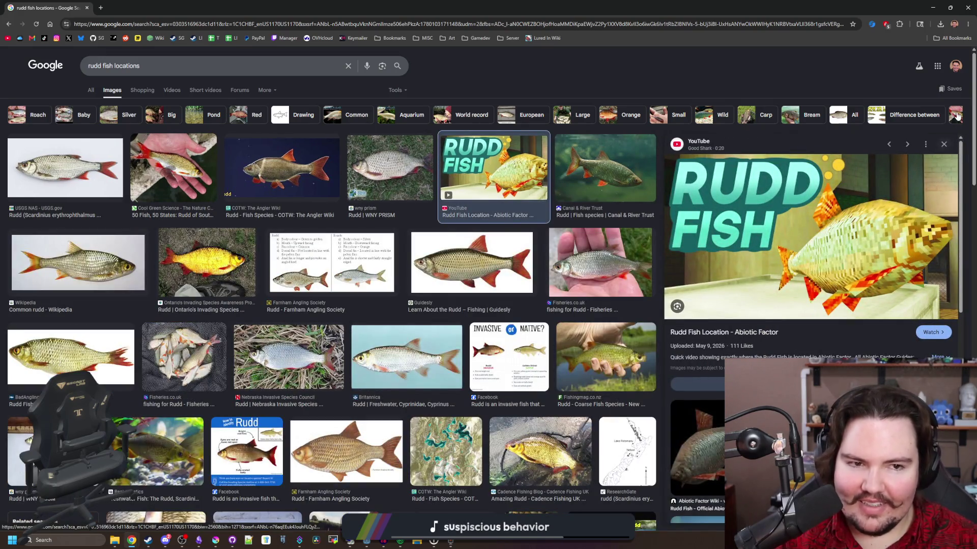
pyautogui.click(943, 144)
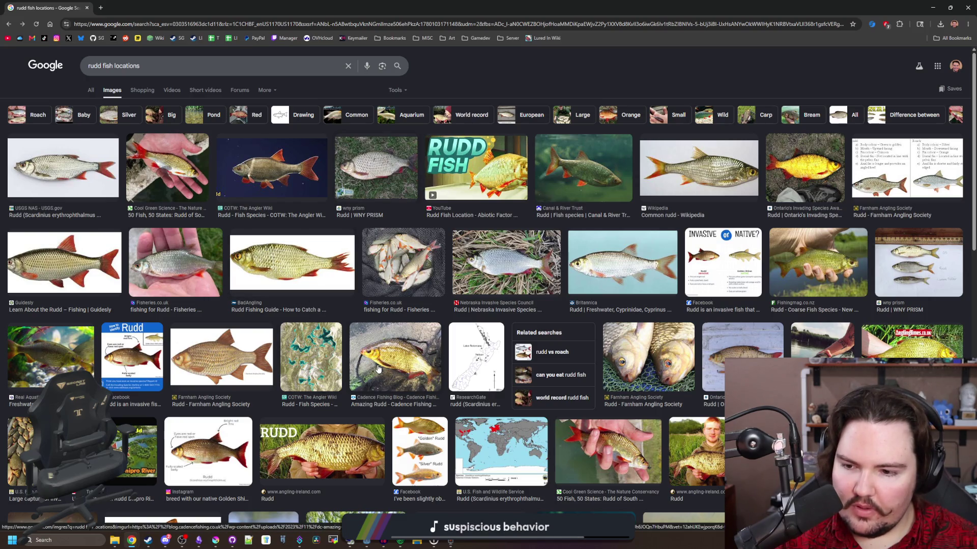
pyautogui.click(740, 274)
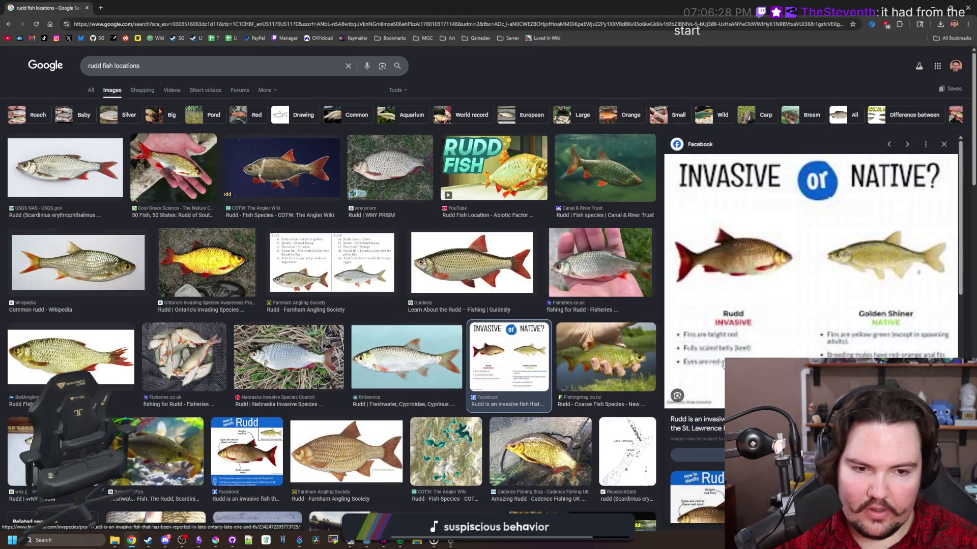
pyautogui.click(943, 143)
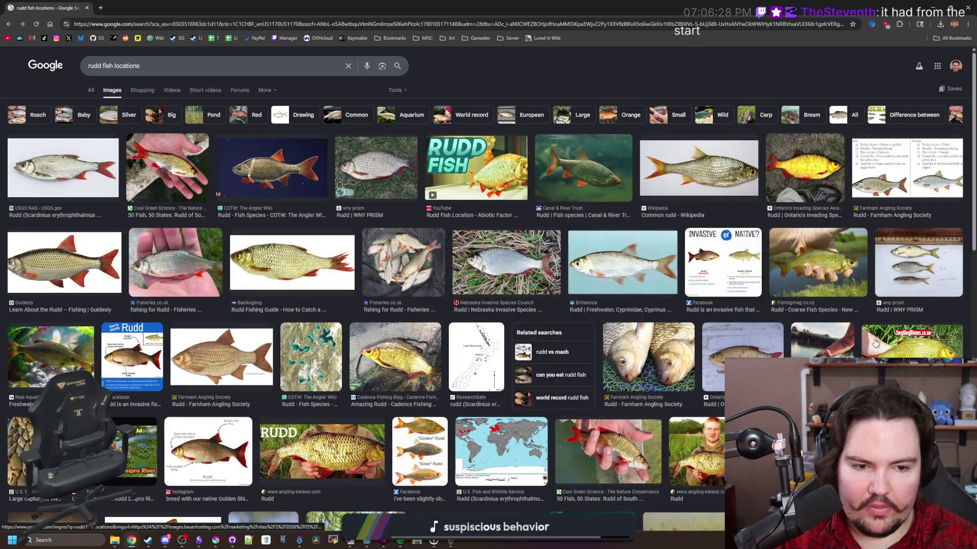
pyautogui.click(890, 340)
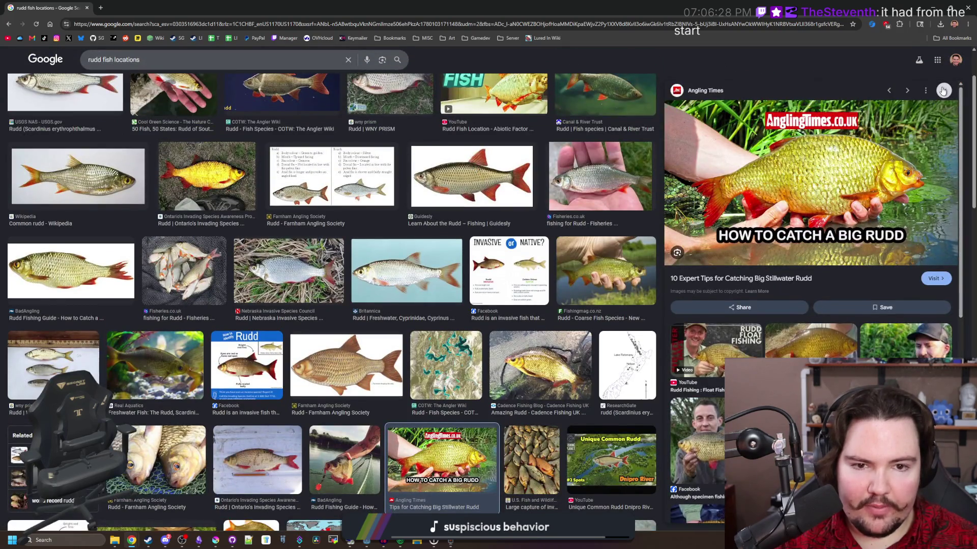
pyautogui.click(944, 91)
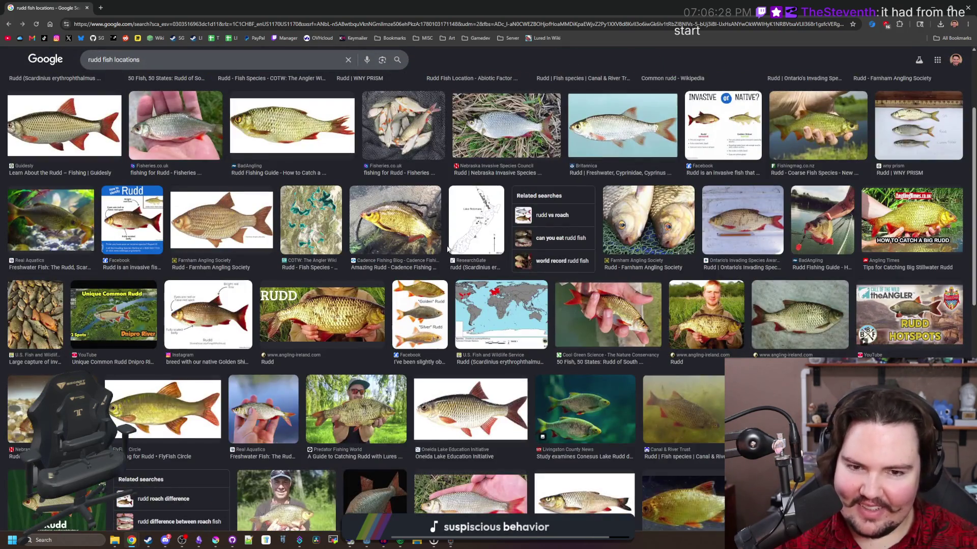
# Preview the Cadence Fishing rudd photo and USGS range map, then return to the image grid.
pyautogui.scroll(-3, 373, 295)
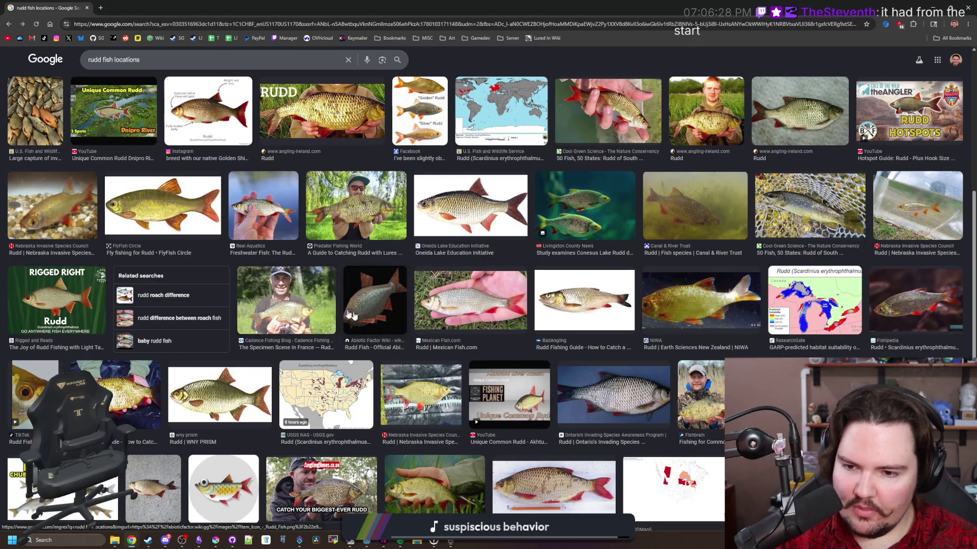
pyautogui.click(315, 306)
pyautogui.scroll(-5, 456, 195)
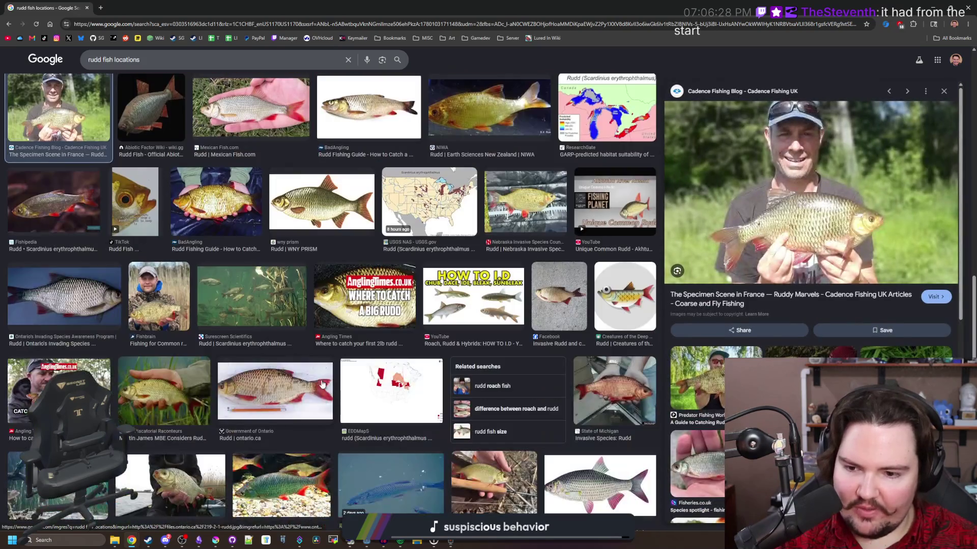
pyautogui.click(456, 196)
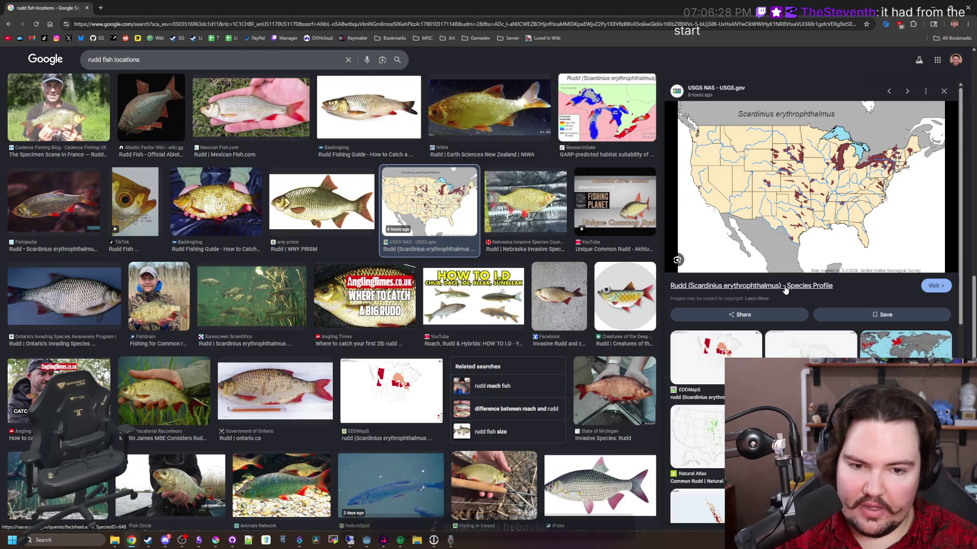
pyautogui.scroll(-3, 703, 363)
pyautogui.scroll(-5, 245, 282)
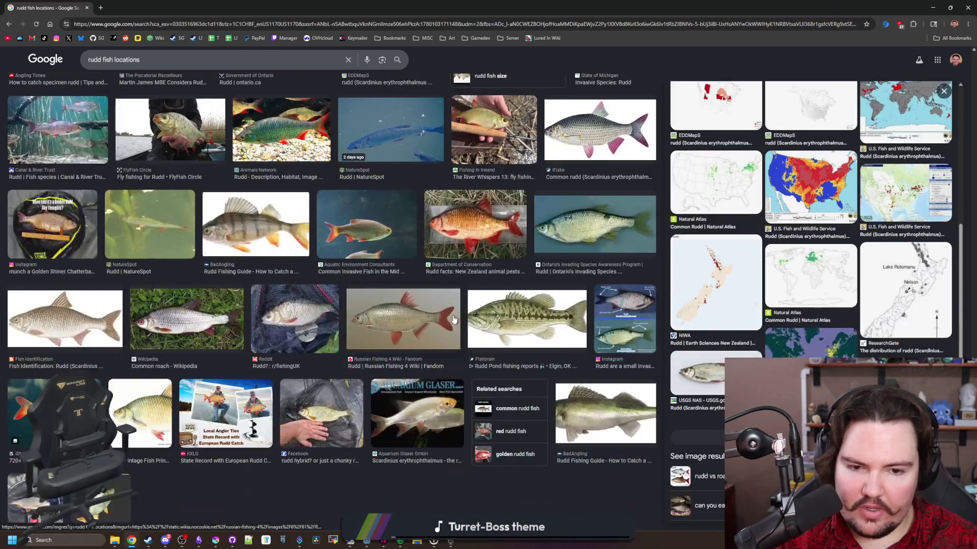
pyautogui.scroll(1, 245, 283)
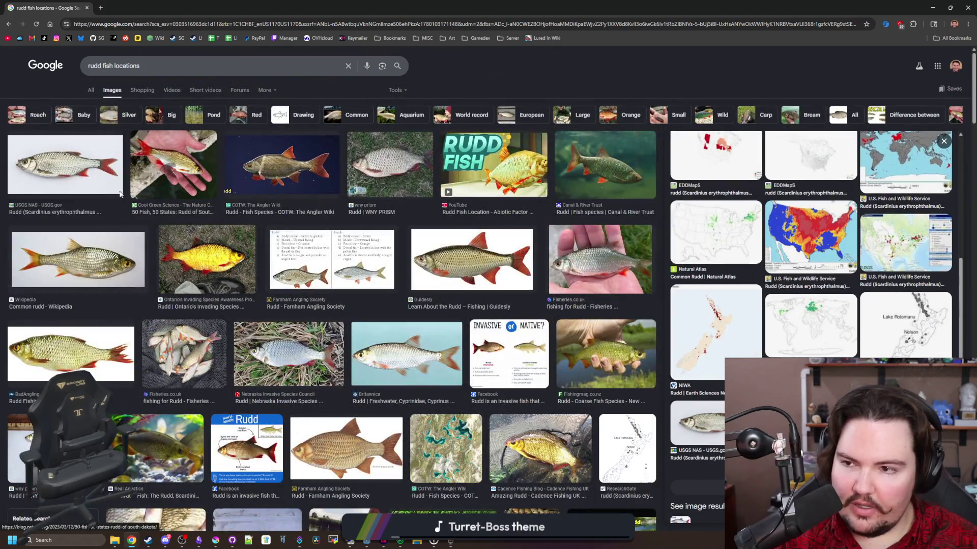
pyautogui.click(93, 89)
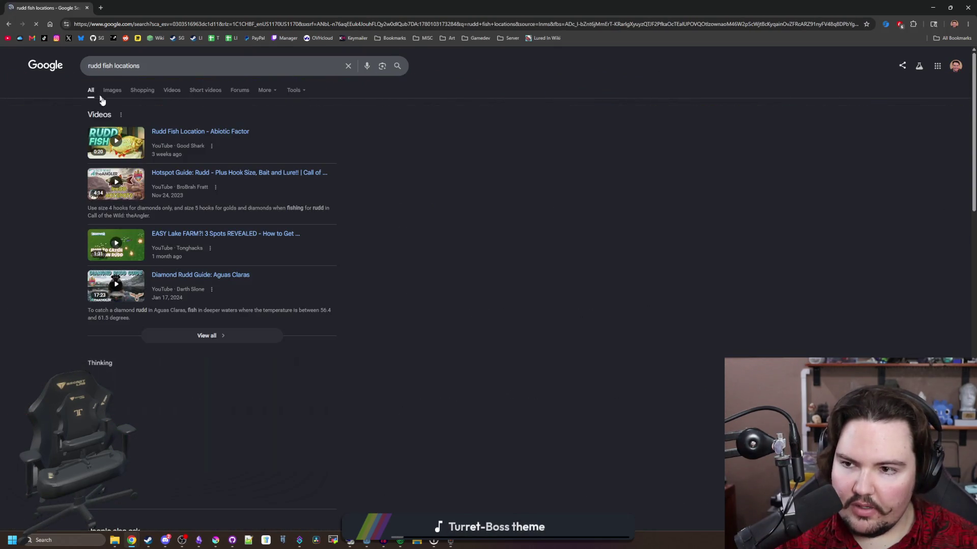
pyautogui.click(142, 90)
pyautogui.click(169, 67)
pyautogui.press('BackSpace')
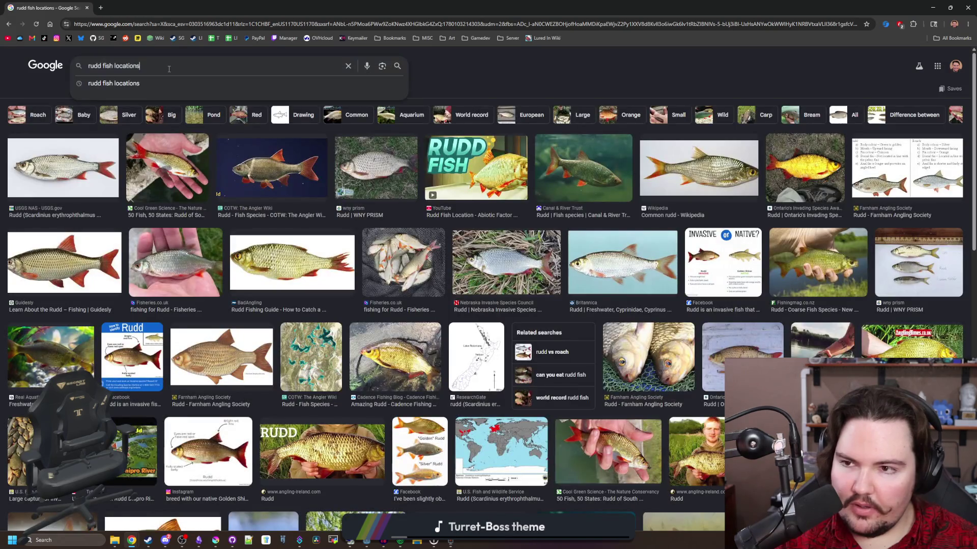
# Search images for 'rudd fish' and open the Farnham Angling Society comparison chart in a new tab.
pyautogui.press('BackSpace')
pyautogui.press('BackSpace')
pyautogui.press('BackSpace')
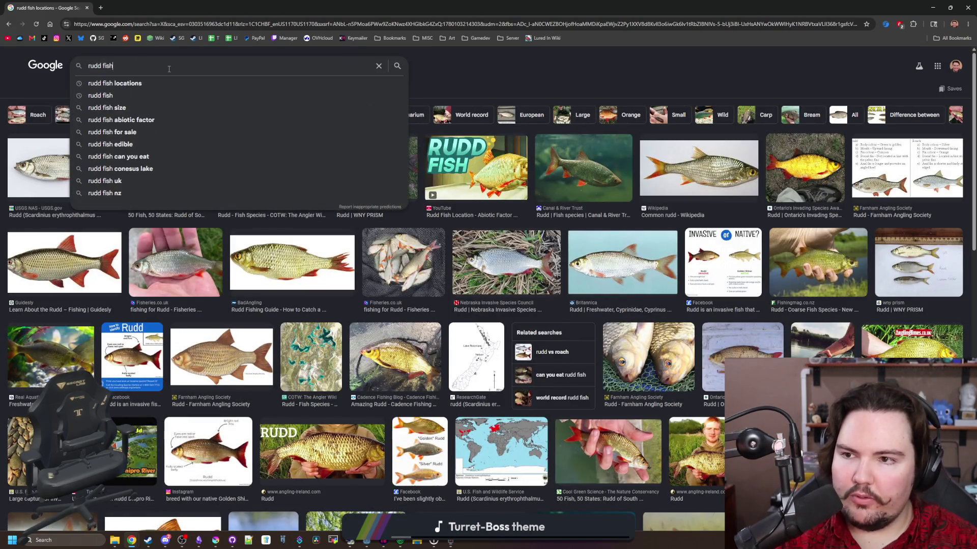
pyautogui.press('Return')
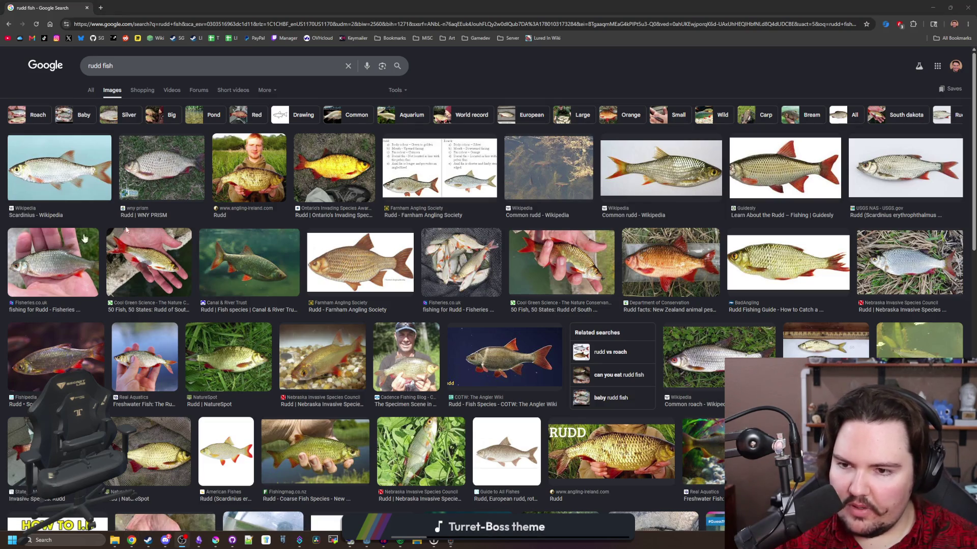
pyautogui.click(440, 168)
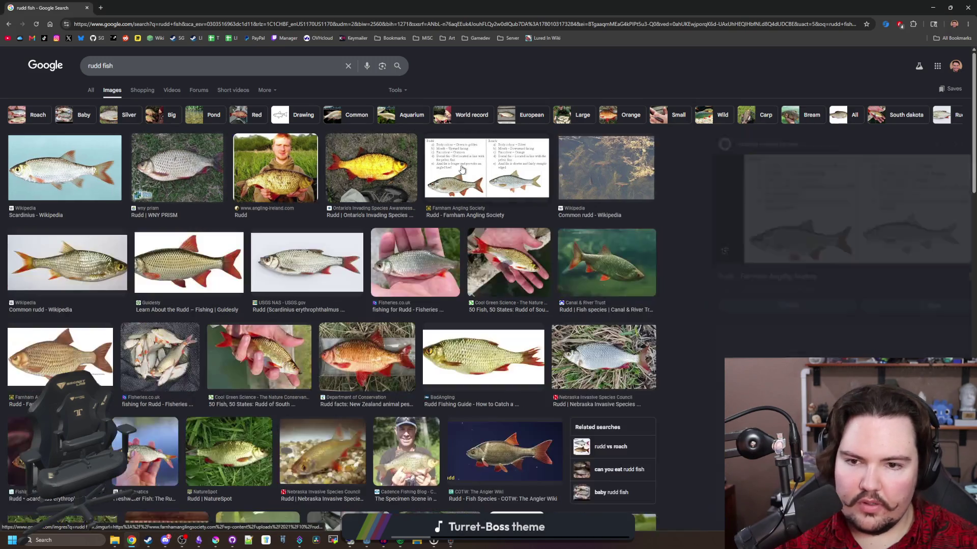
pyautogui.rightClick(770, 258)
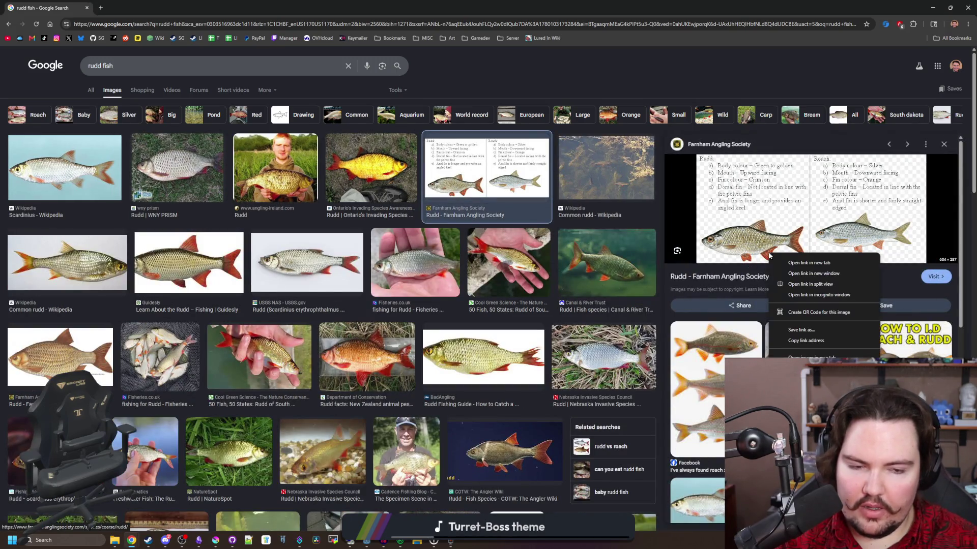
pyautogui.click(799, 266)
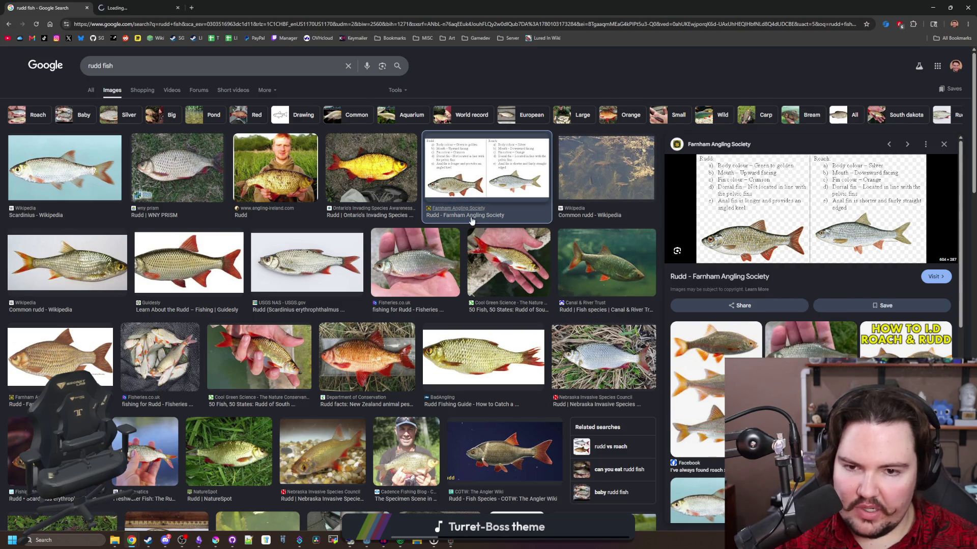
# View the comparison chart tab zoomed to 400%, then back to 300%.
pyautogui.hotkey('ctrl', 'Tab')
pyautogui.hotkey('ctrl', '+')
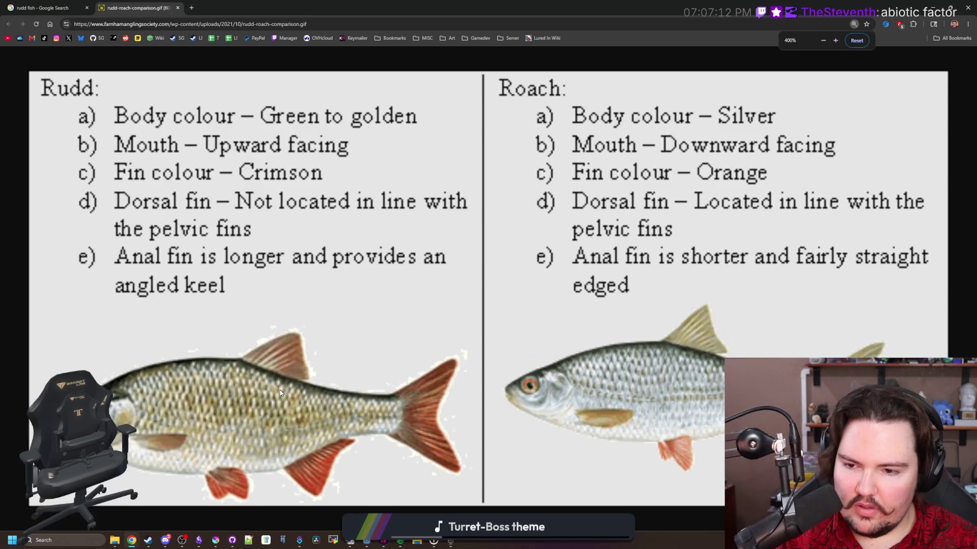
pyautogui.hotkey('ctrl', '-')
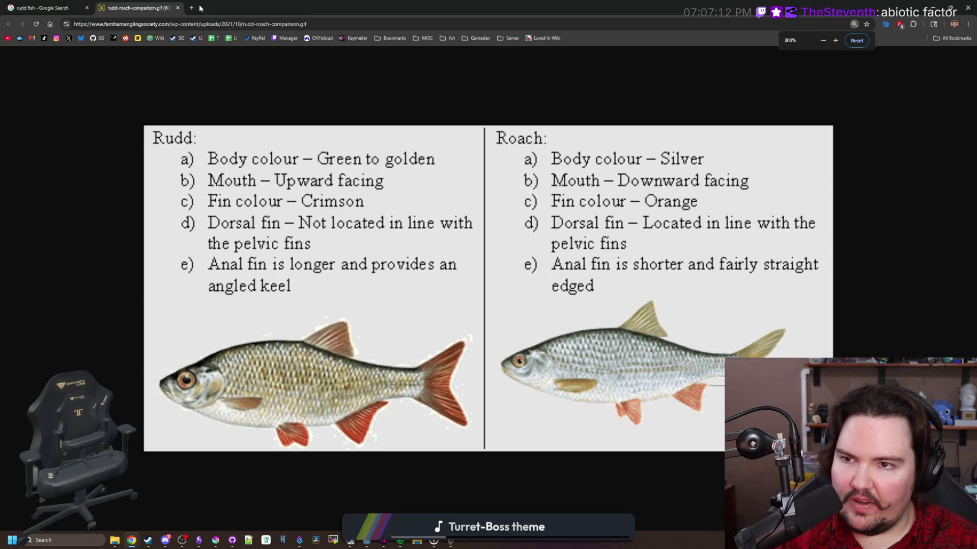
pyautogui.click(191, 8)
# Search Google for 'abiotic factor' and open its Steam store page.
pyautogui.write('abiotic factor')
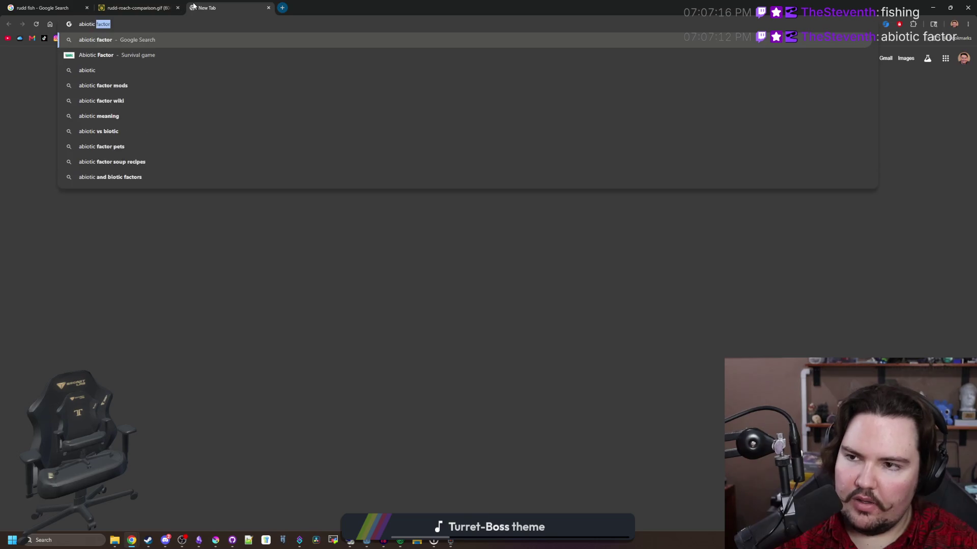
pyautogui.press('Return')
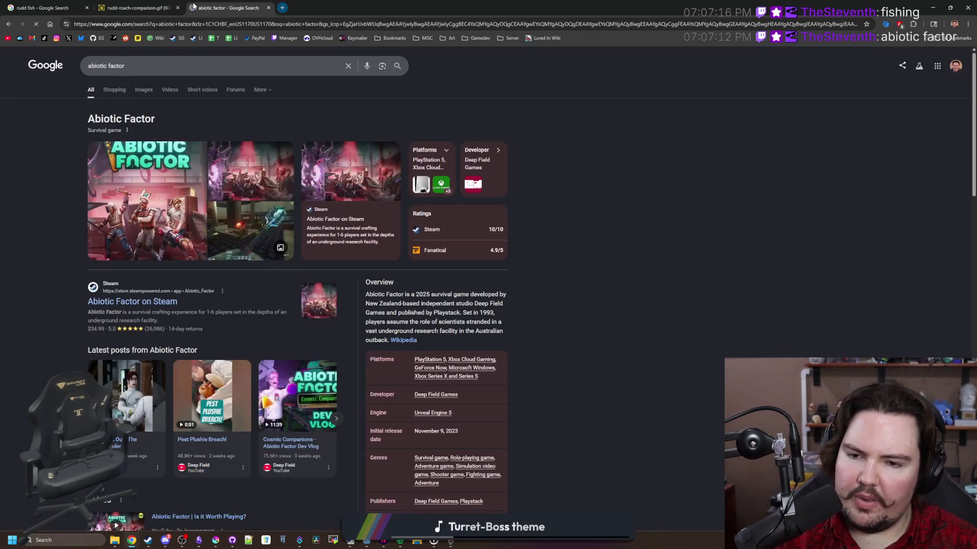
pyautogui.click(134, 302)
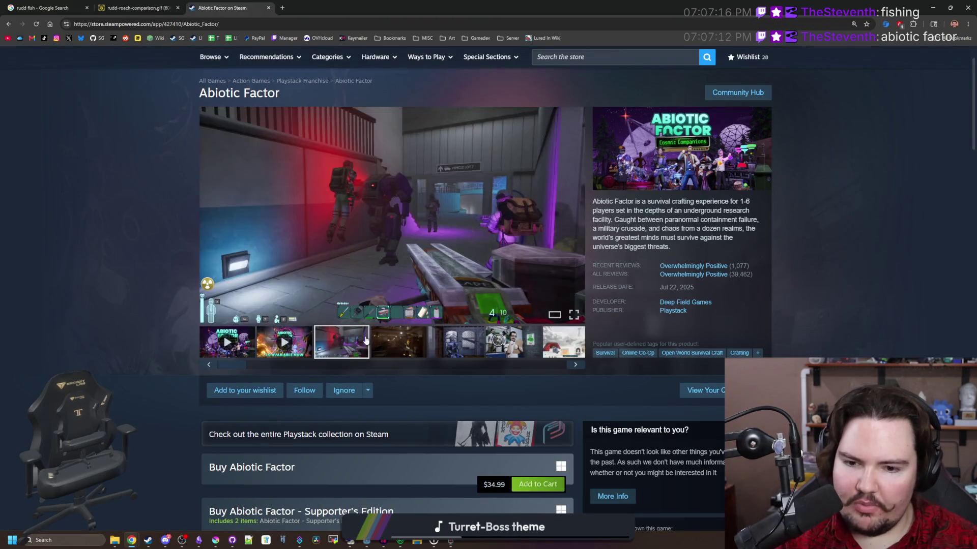
# Page through the Abiotic Factor screenshot gallery full-size, then close the viewer.
pyautogui.click(429, 264)
pyautogui.click(849, 287)
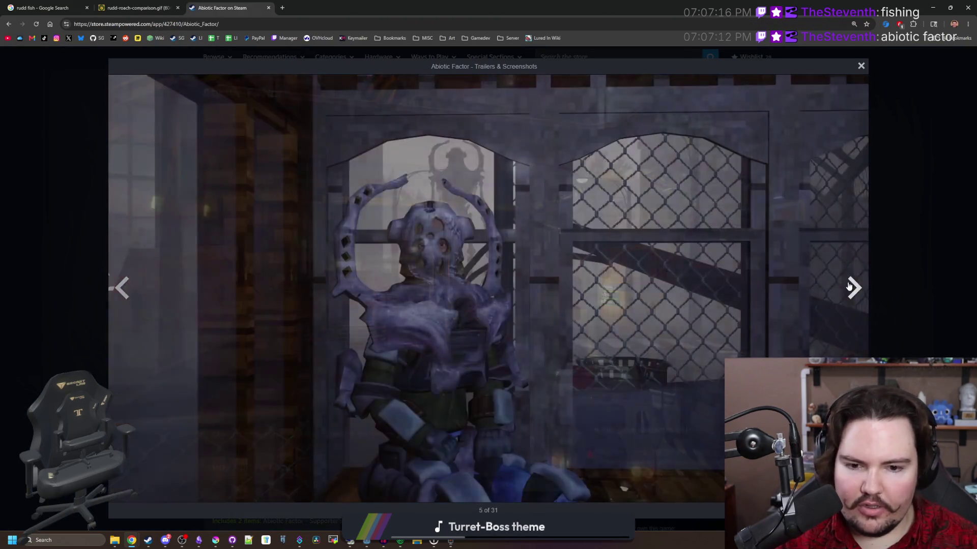
pyautogui.click(849, 287)
pyautogui.click(849, 286)
pyautogui.click(849, 286)
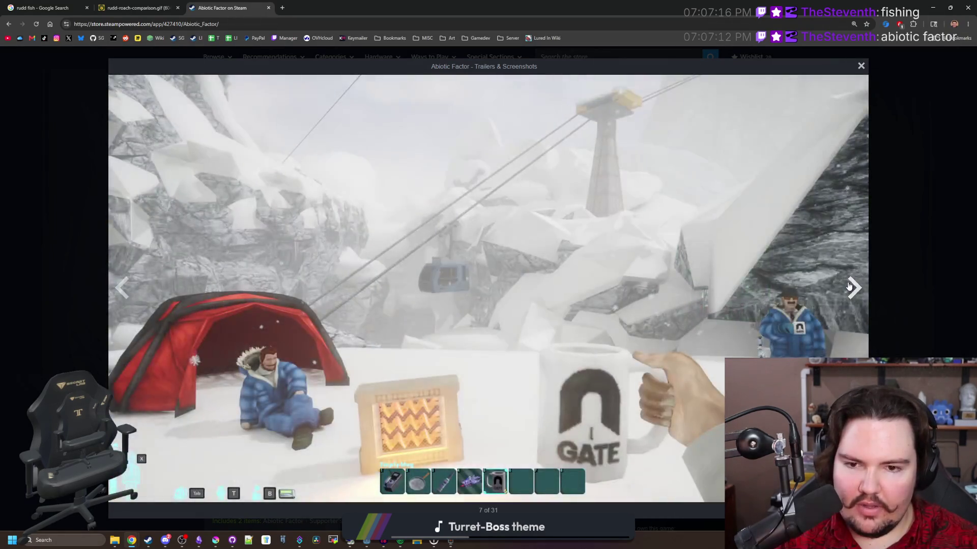
pyautogui.click(849, 286)
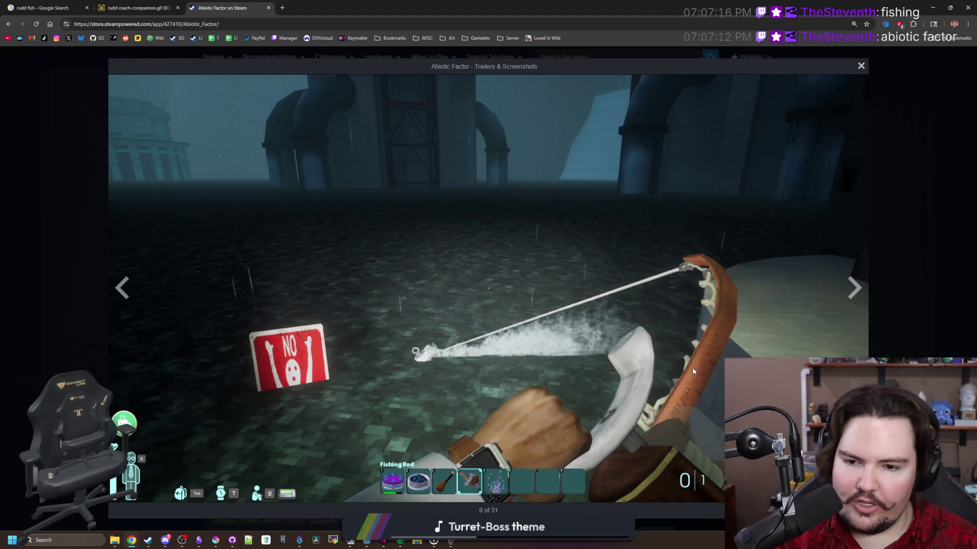
pyautogui.click(852, 297)
pyautogui.click(853, 297)
pyautogui.click(852, 297)
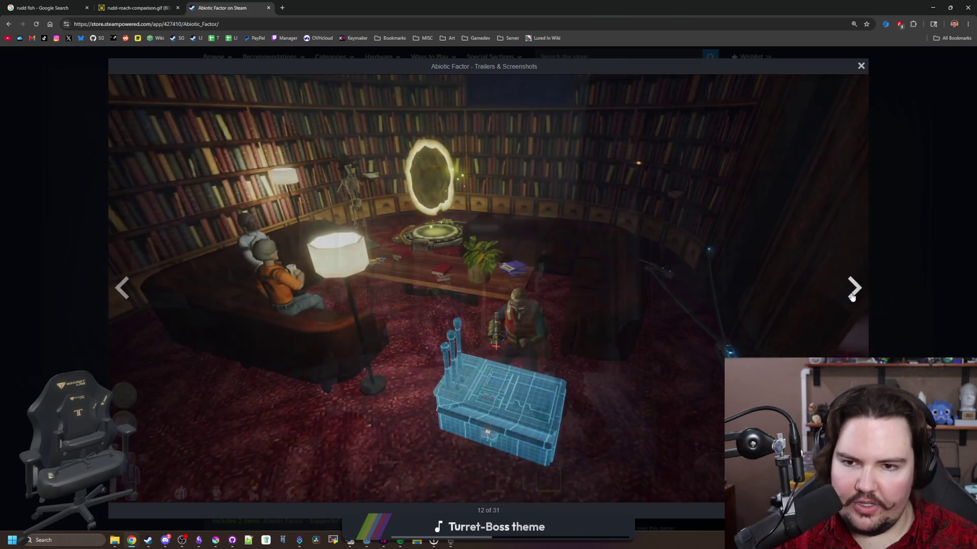
pyautogui.click(853, 297)
pyautogui.click(852, 297)
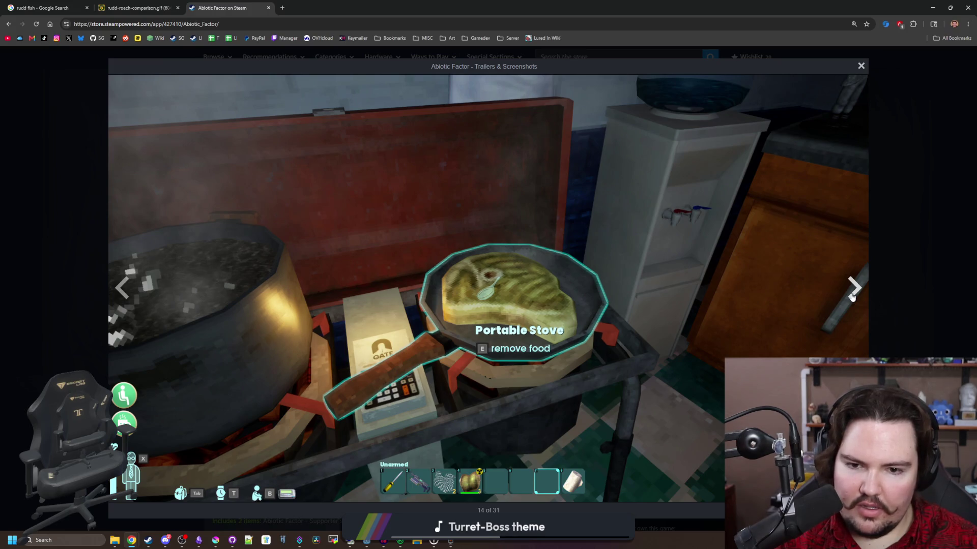
pyautogui.click(853, 297)
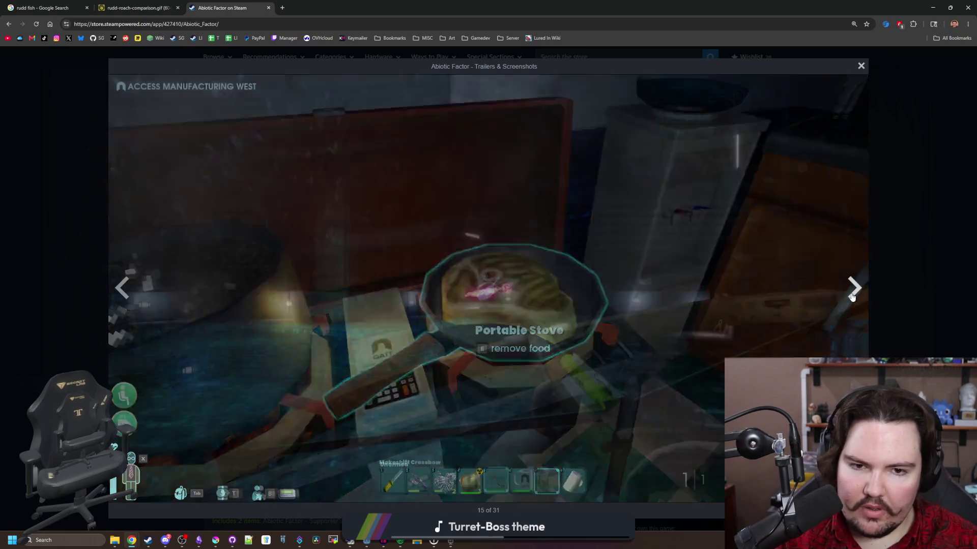
pyautogui.click(852, 297)
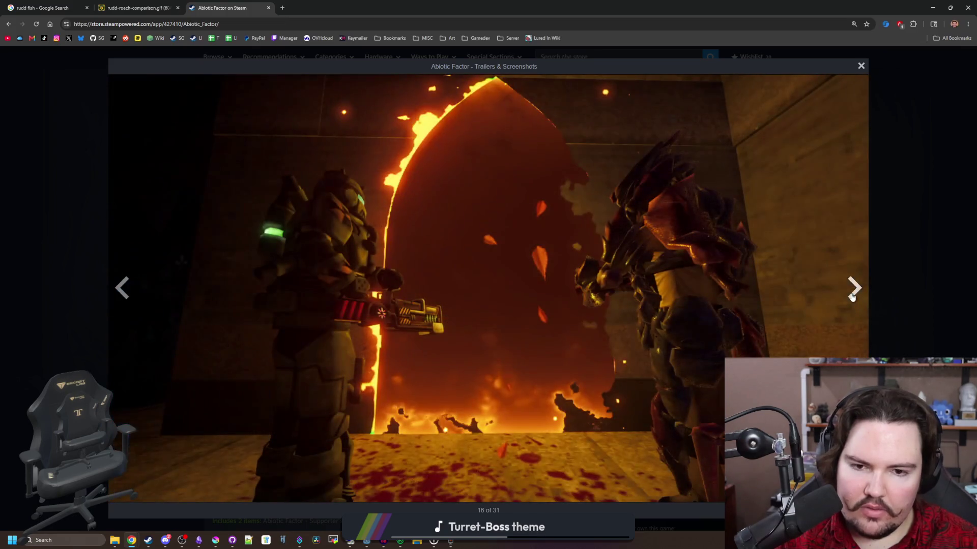
pyautogui.click(853, 297)
pyautogui.click(853, 297)
pyautogui.click(853, 297)
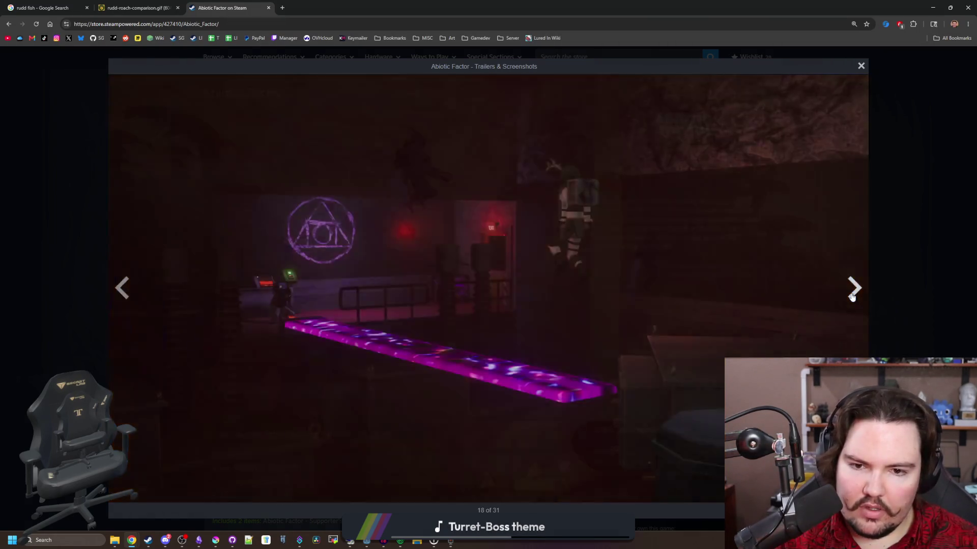
pyautogui.click(853, 297)
pyautogui.click(853, 297)
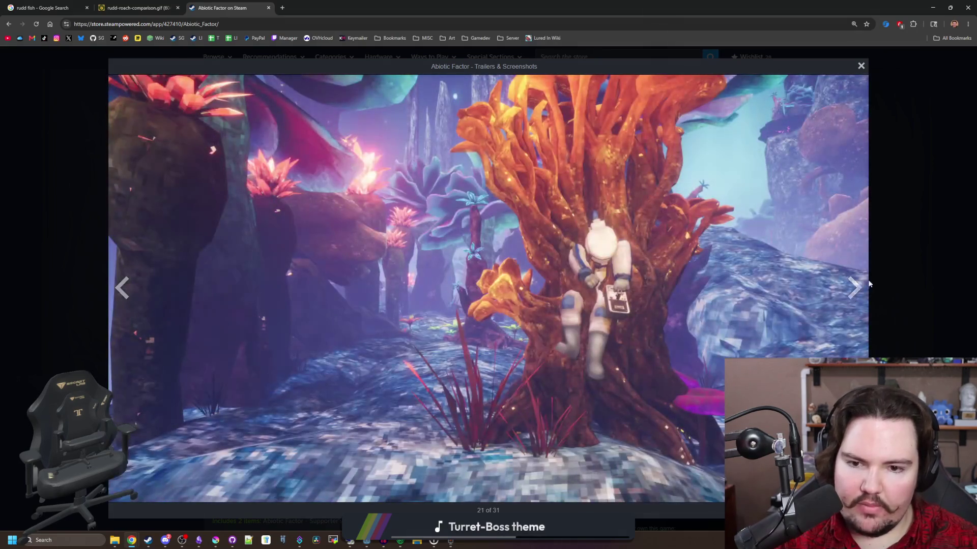
pyautogui.click(876, 273)
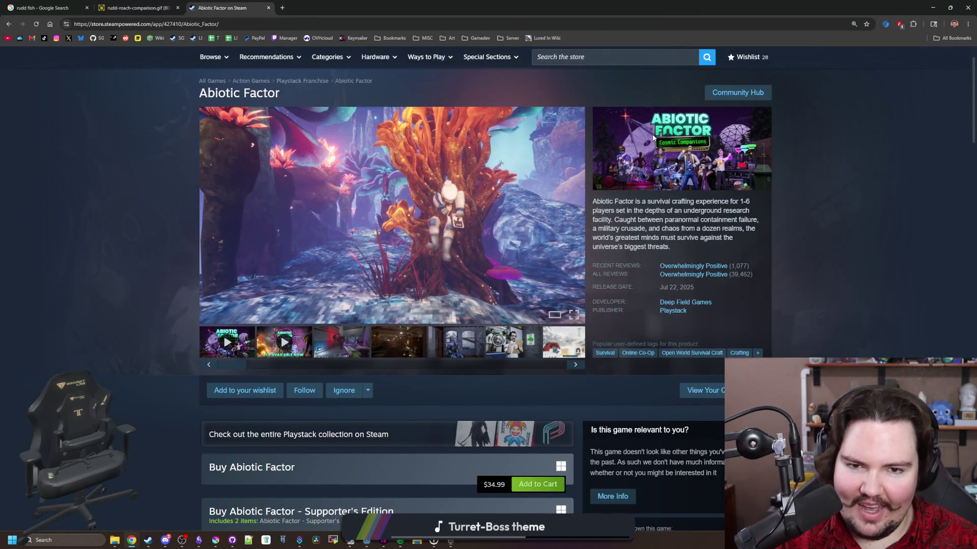
pyautogui.scroll(-3, 407, 284)
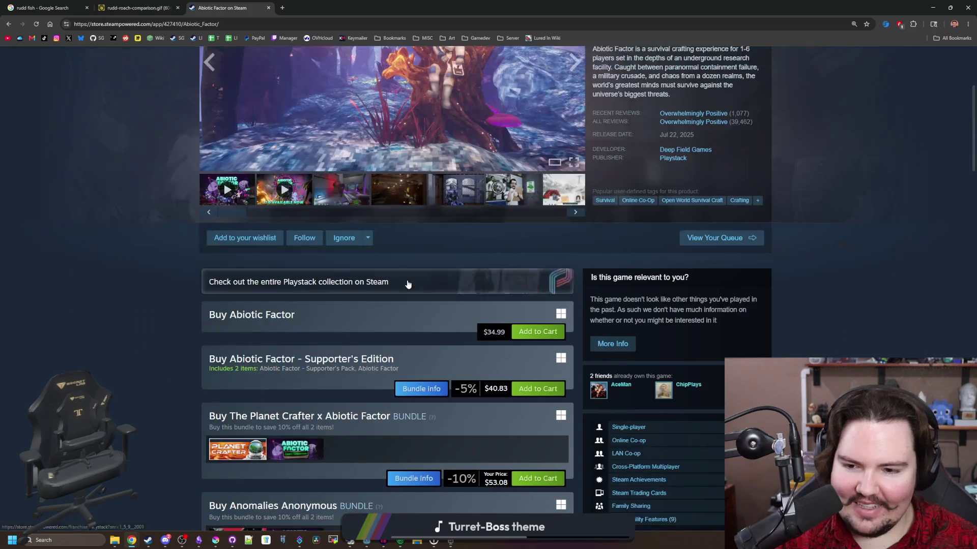
pyautogui.scroll(-2, 407, 284)
pyautogui.moveTo(286, 346)
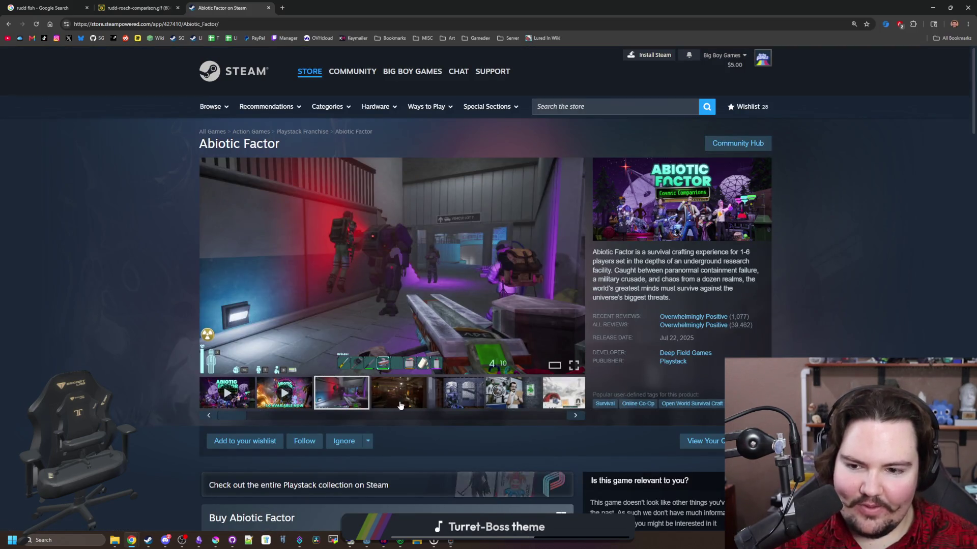
pyautogui.click(398, 405)
pyautogui.click(397, 285)
pyautogui.click(849, 300)
pyautogui.click(849, 300)
pyautogui.click(914, 267)
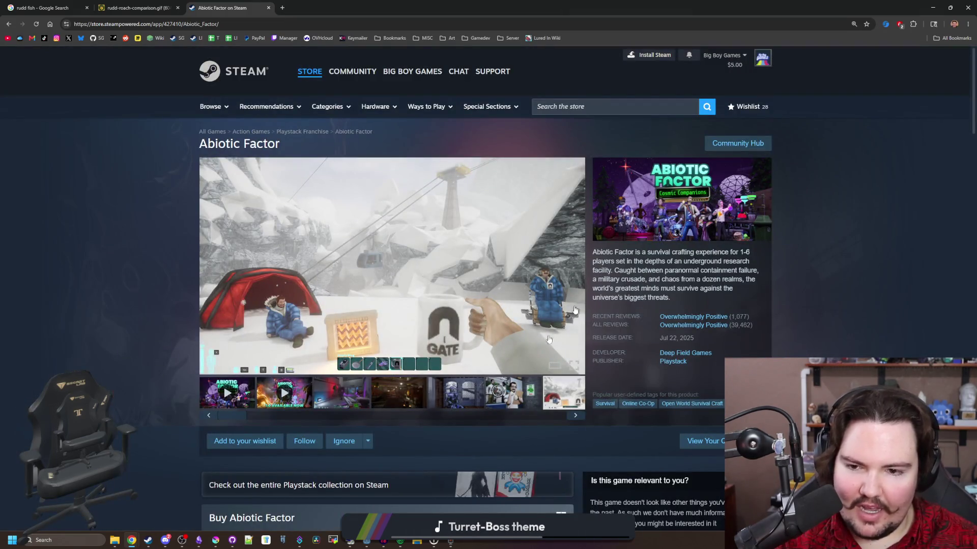
pyautogui.click(575, 416)
pyautogui.click(575, 416)
pyautogui.click(576, 416)
pyautogui.click(576, 416)
pyautogui.click(575, 416)
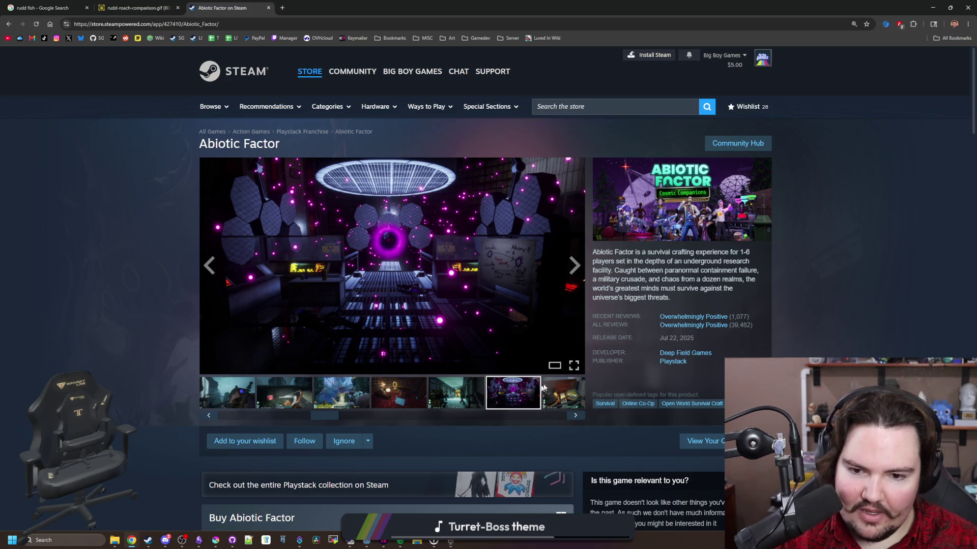
pyautogui.click(575, 416)
pyautogui.scroll(-10, 578, 424)
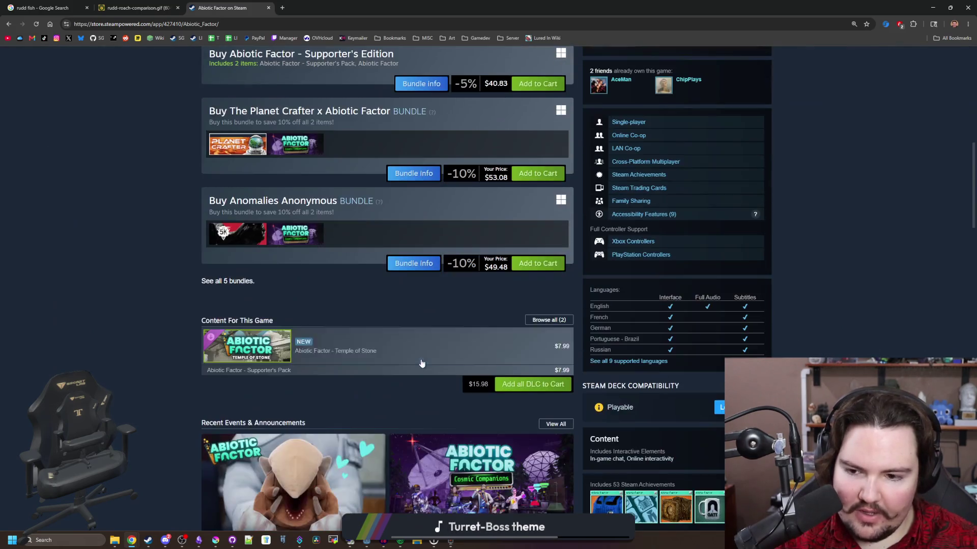
pyautogui.scroll(-4, 305, 351)
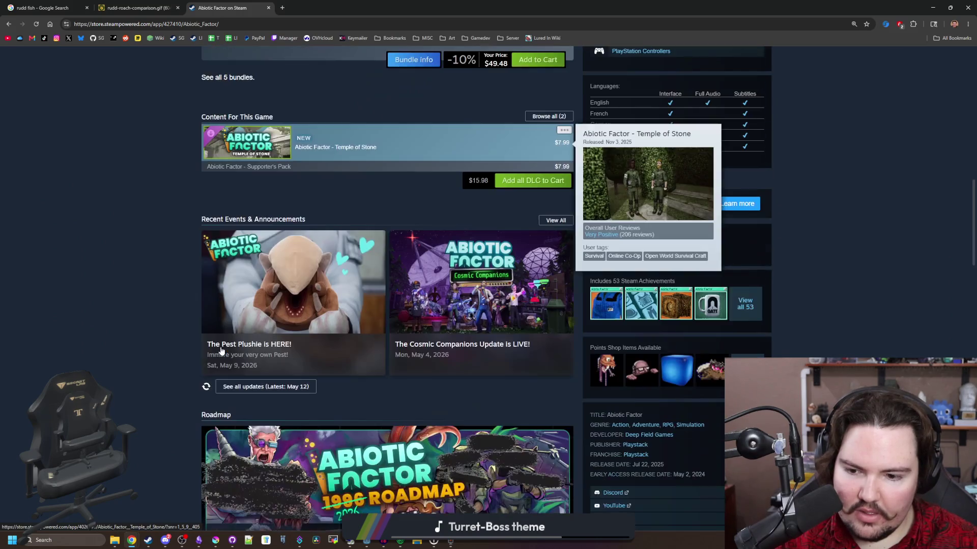
pyautogui.click(501, 308)
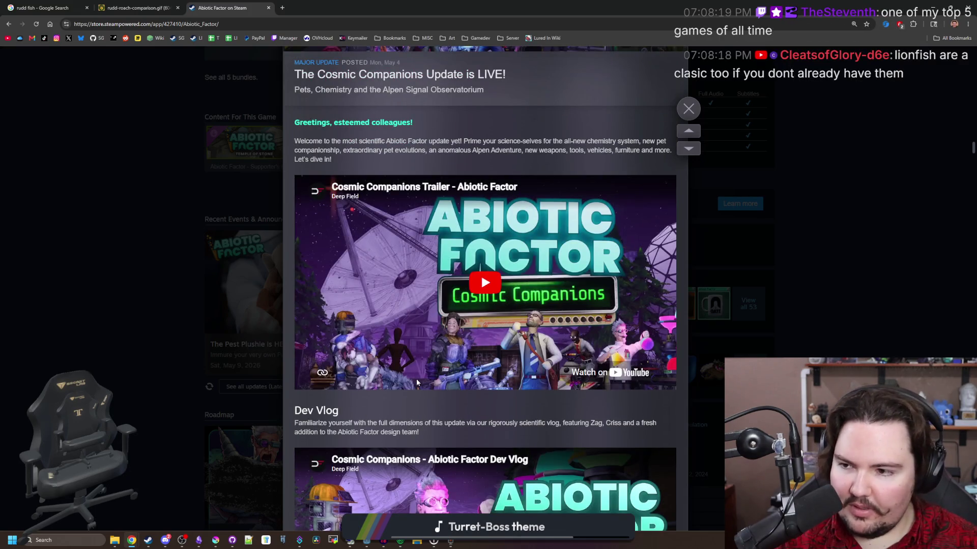
# Read the Abiotic Factor patch notes, highlighting parts of the Voices of the Void section.
pyautogui.scroll(-4, 445, 366)
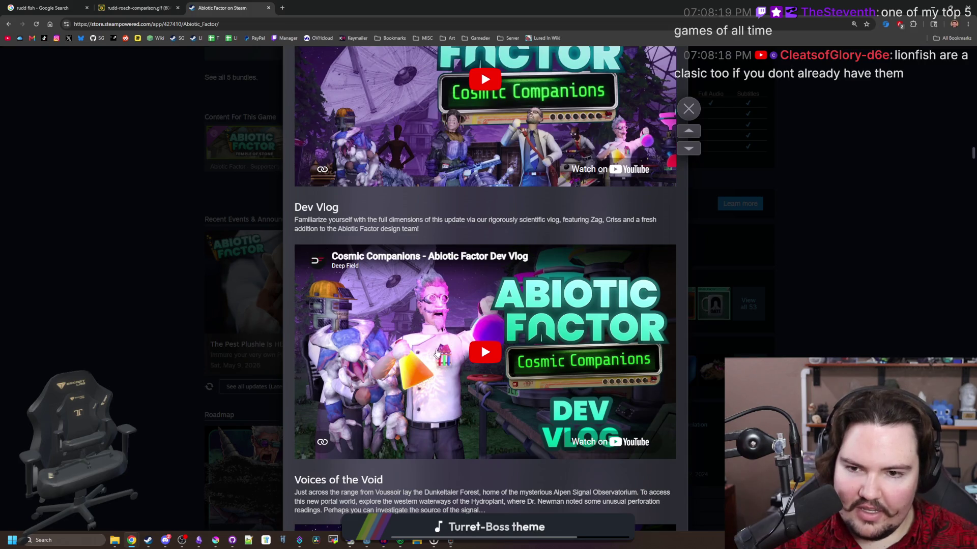
pyautogui.scroll(1, 359, 255)
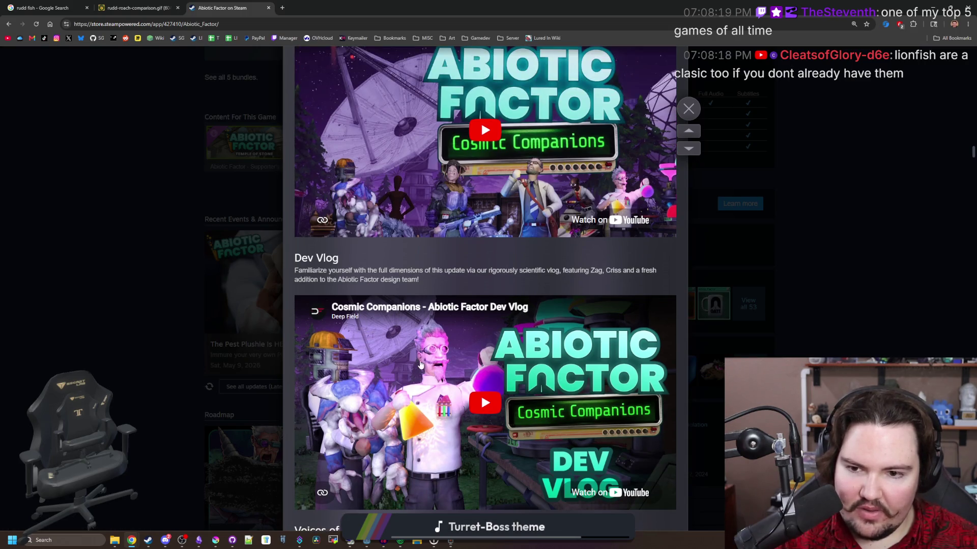
pyautogui.scroll(5, 448, 311)
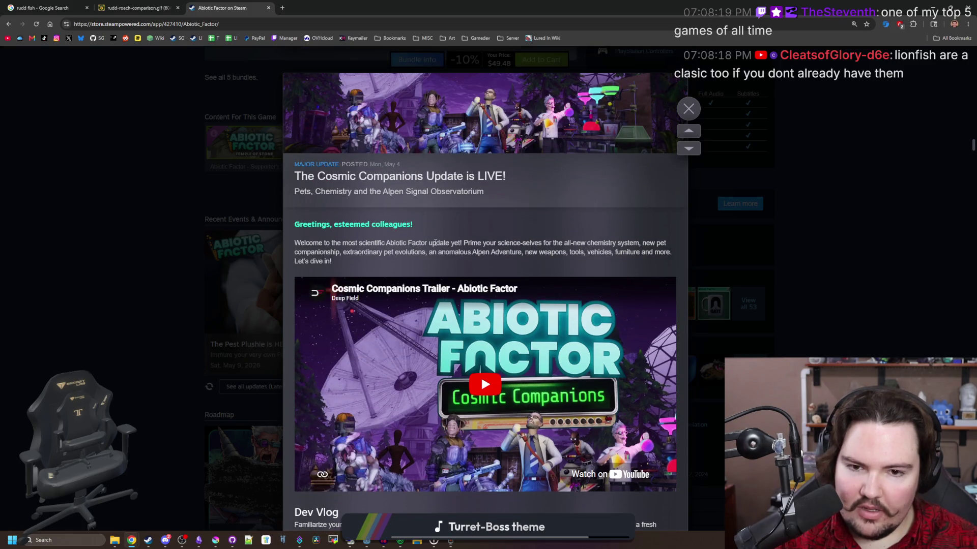
pyautogui.scroll(-1, 435, 243)
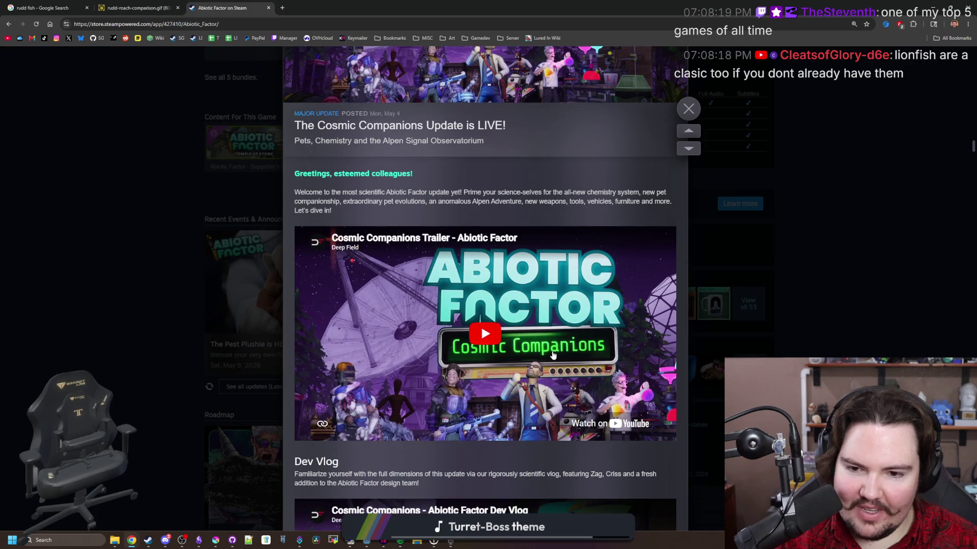
pyautogui.scroll(-1, 553, 355)
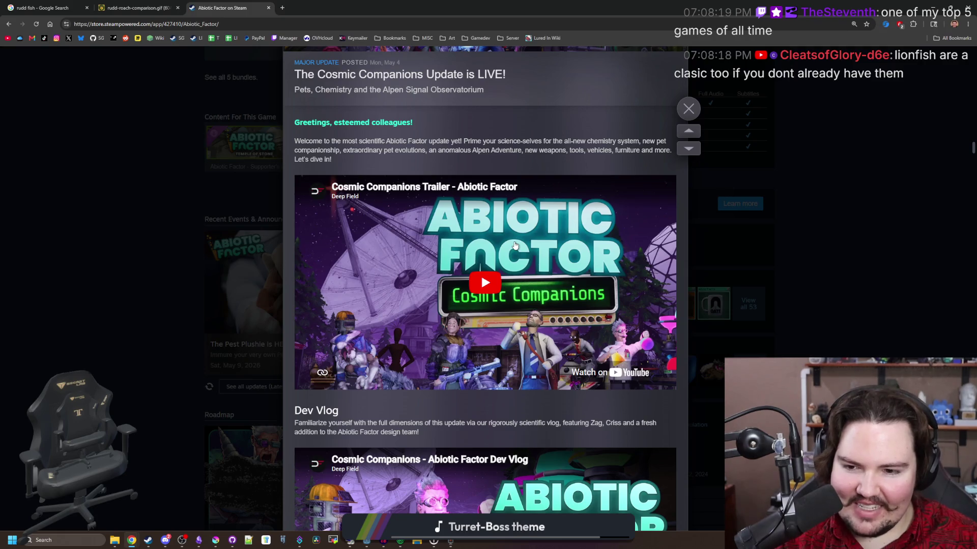
pyautogui.scroll(-9, 515, 246)
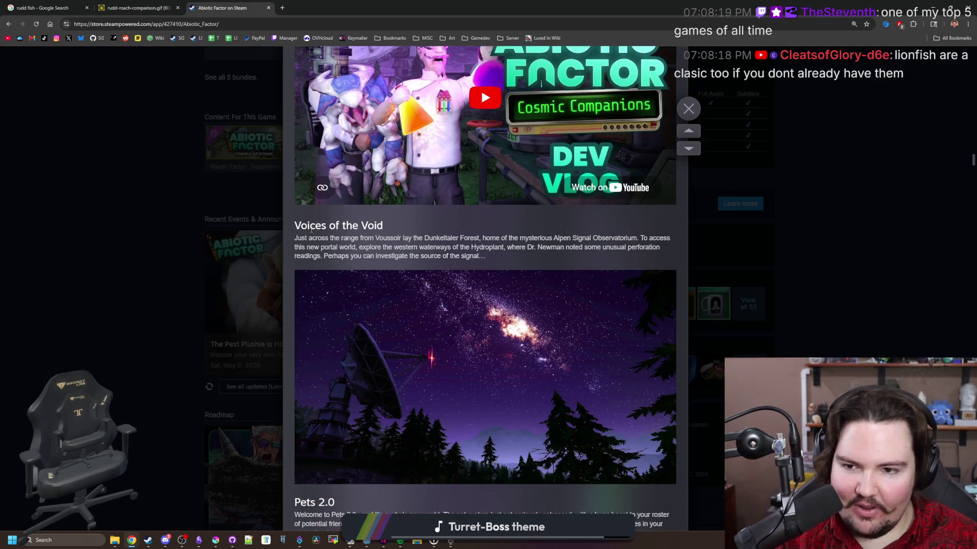
pyautogui.moveTo(290, 226); pyautogui.dragTo(550, 256)
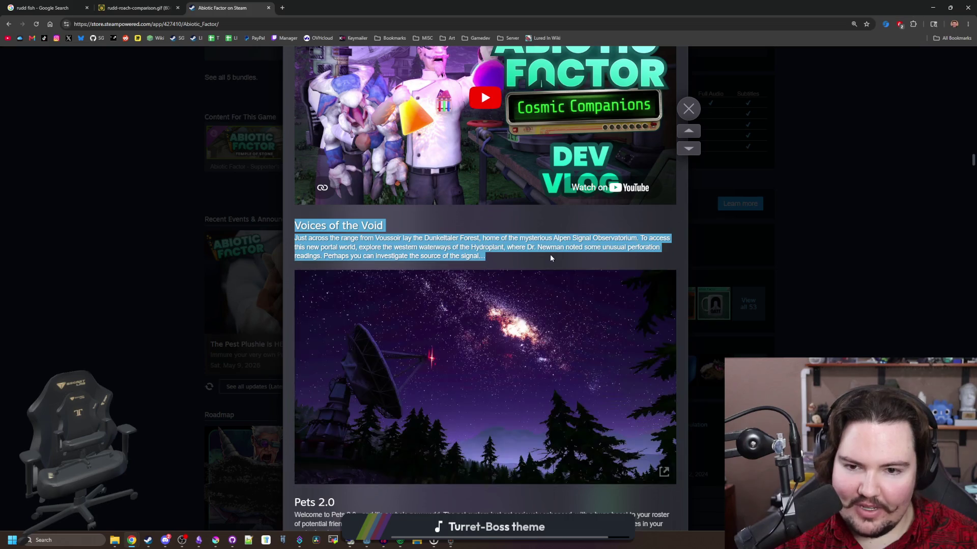
pyautogui.click(550, 256)
pyautogui.scroll(-1, 361, 246)
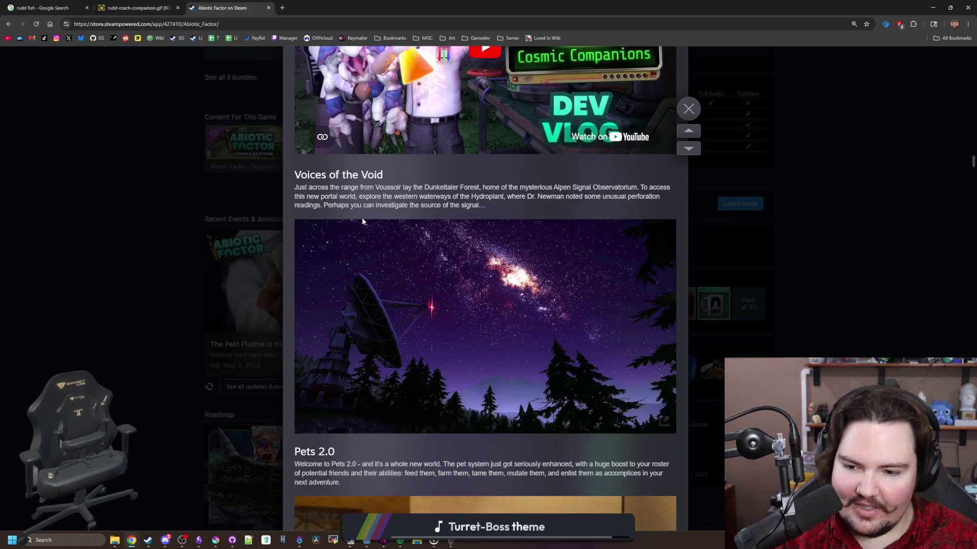
pyautogui.moveTo(382, 180)
pyautogui.mouseDown()
pyautogui.moveTo(550, 198)
pyautogui.moveTo(658, 186)
pyautogui.mouseUp()
pyautogui.click(378, 187)
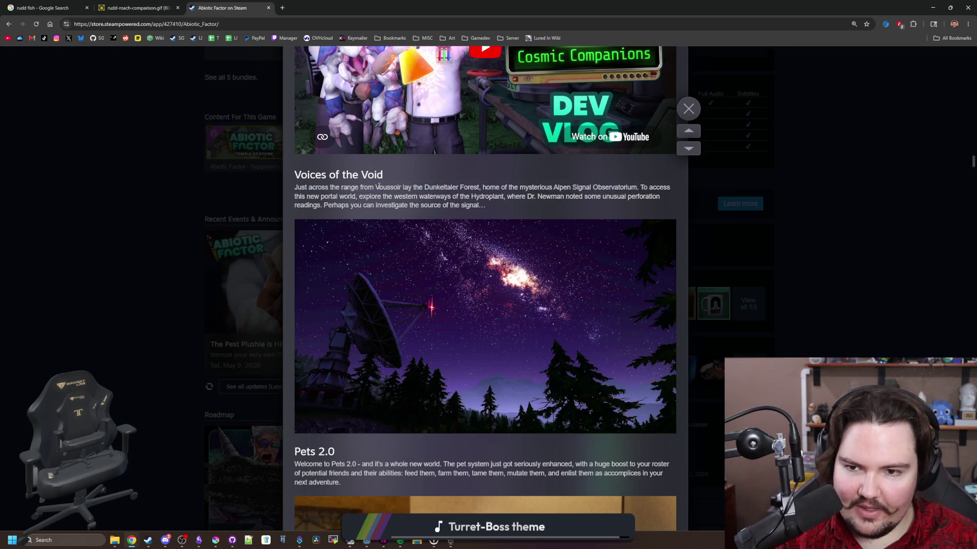
pyautogui.moveTo(302, 196); pyautogui.dragTo(511, 214)
pyautogui.click(530, 210)
# Scroll further and view the Voices of the Void screenshot full size, closing it with Esc.
pyautogui.scroll(-1, 522, 195)
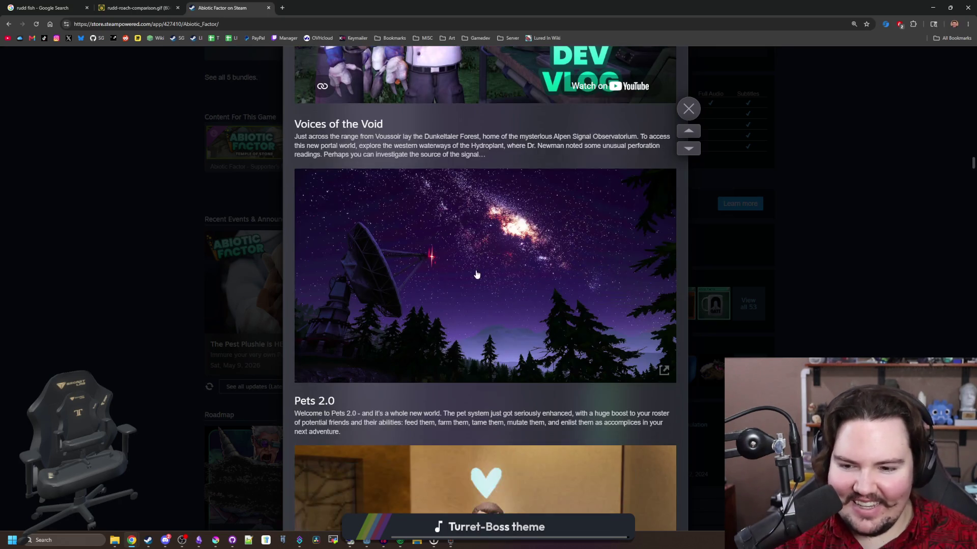
pyautogui.scroll(-1, 461, 238)
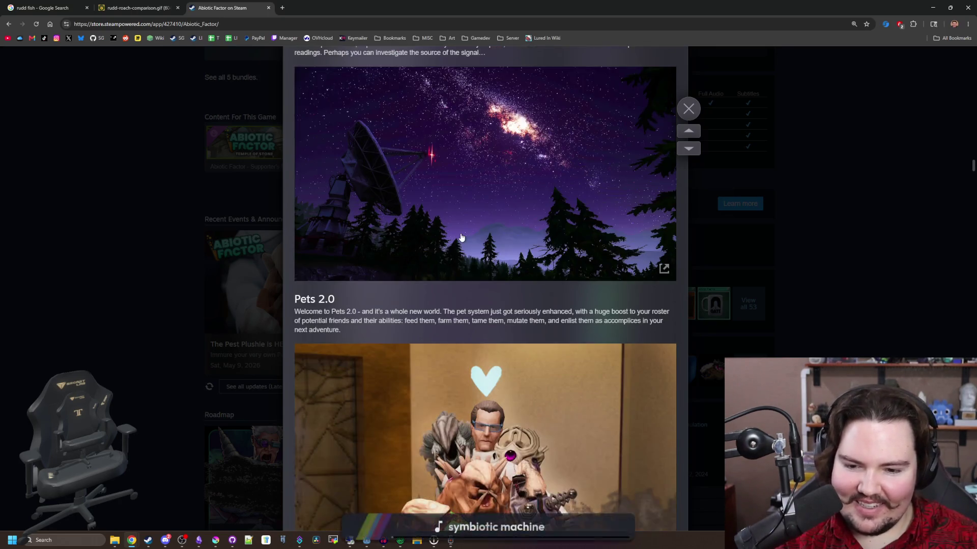
pyautogui.scroll(-3, 476, 227)
pyautogui.scroll(-8, 476, 228)
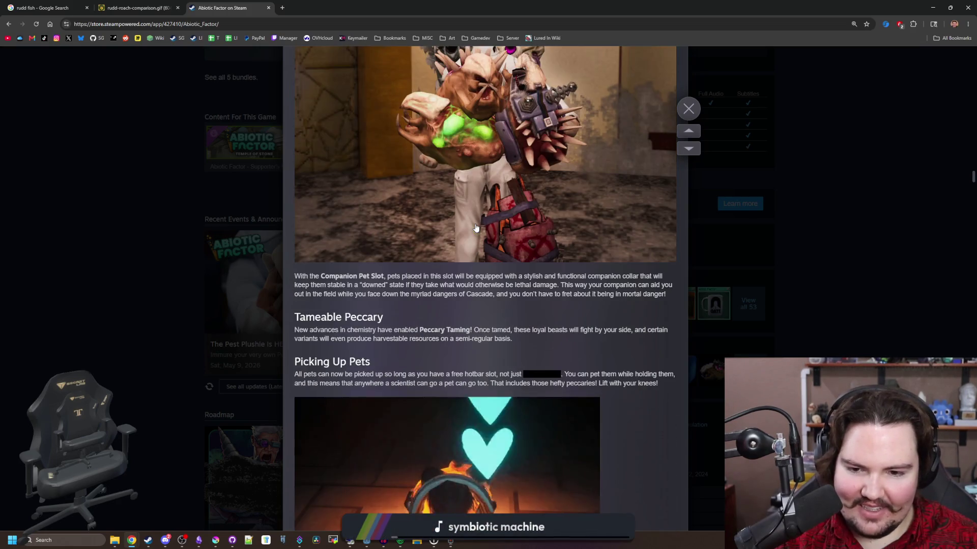
pyautogui.scroll(-6, 530, 216)
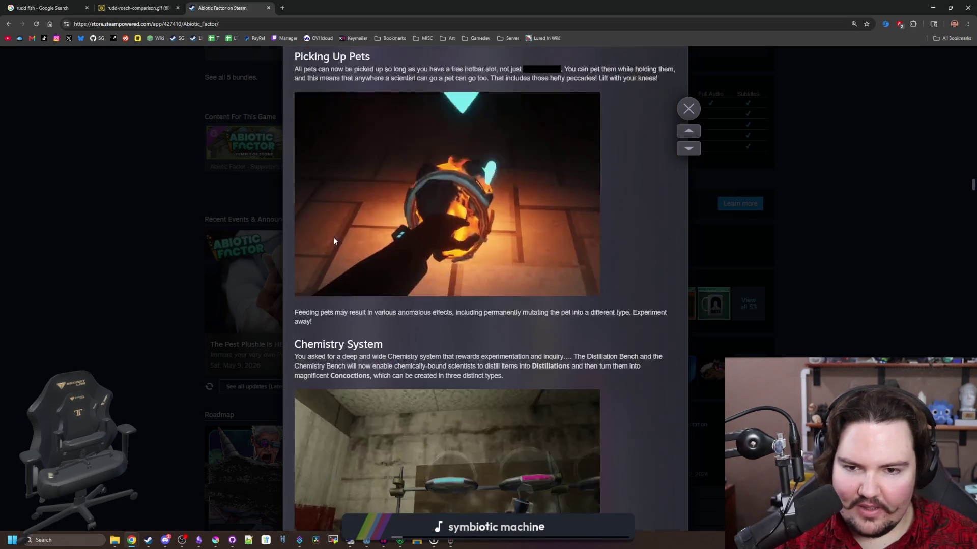
pyautogui.scroll(-12, 419, 258)
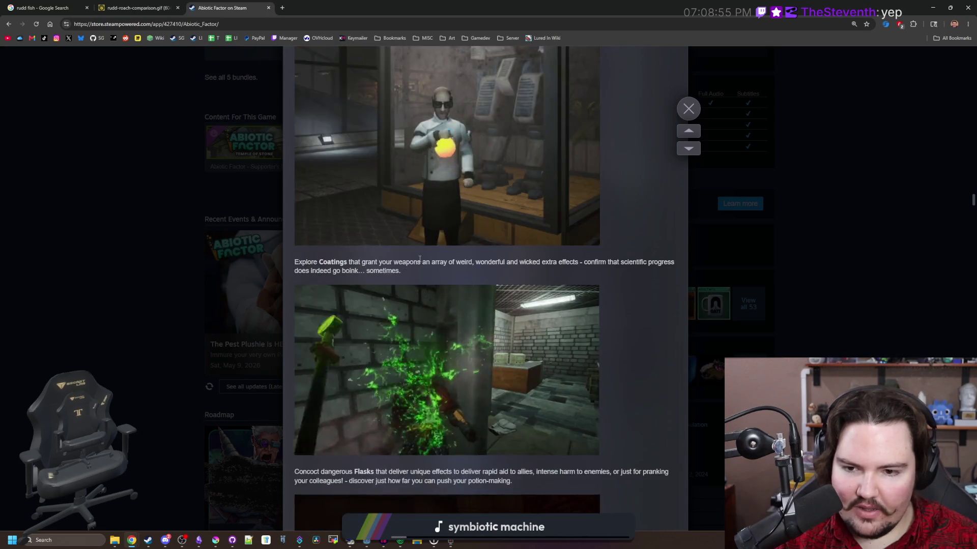
pyautogui.scroll(-18, 420, 260)
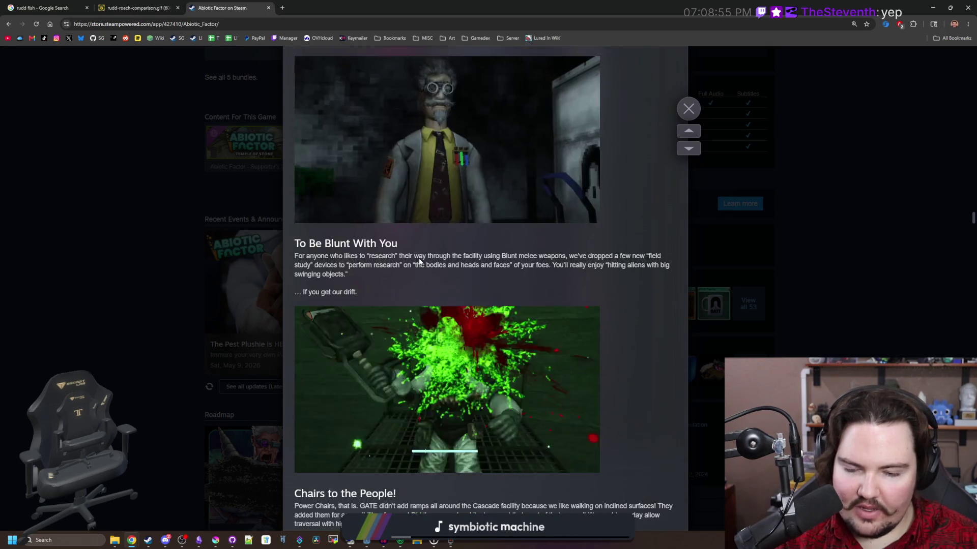
pyautogui.scroll(-18, 419, 260)
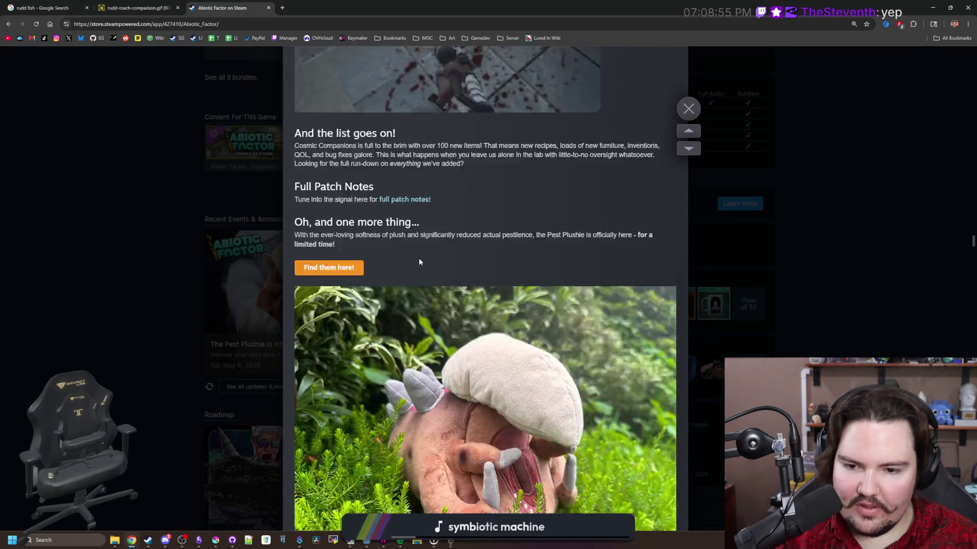
pyautogui.scroll(-15, 501, 312)
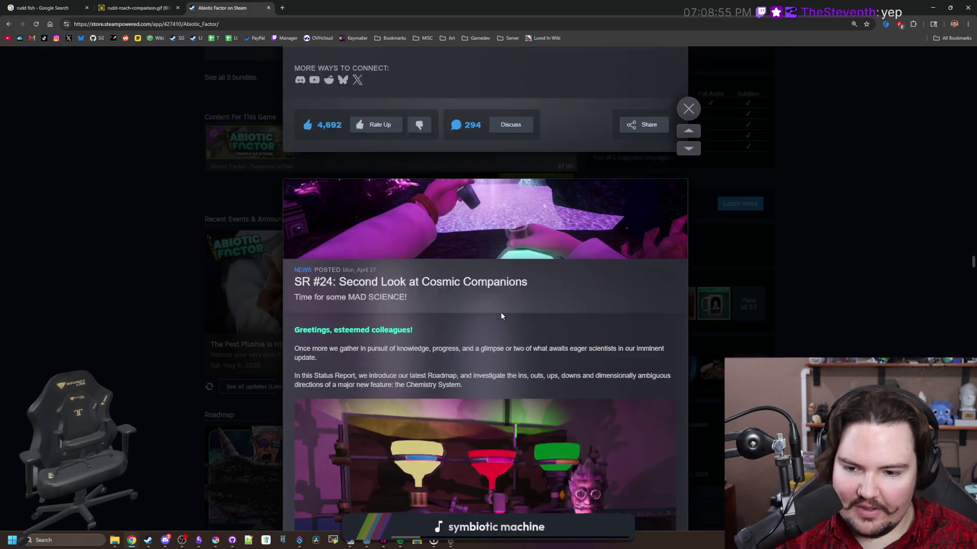
pyautogui.scroll(20, 507, 337)
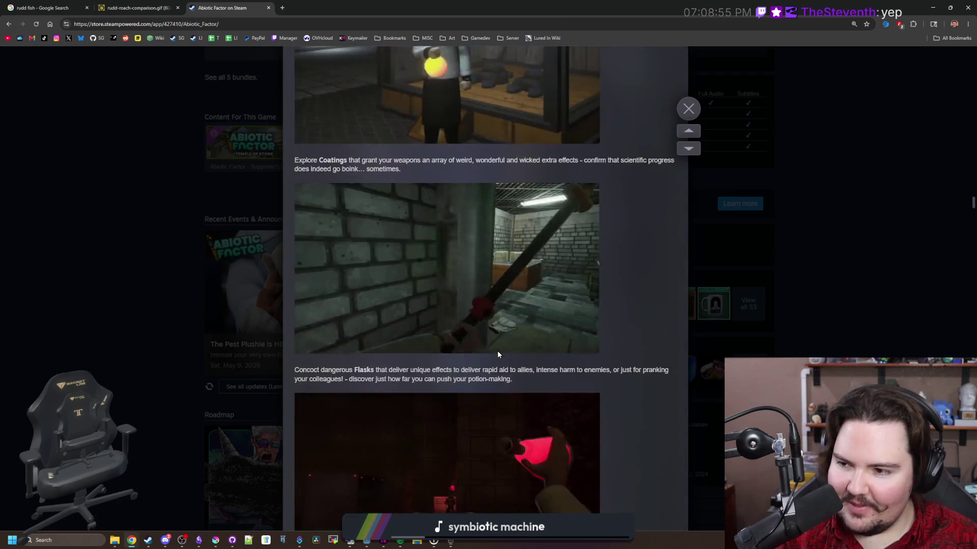
pyautogui.scroll(20, 473, 377)
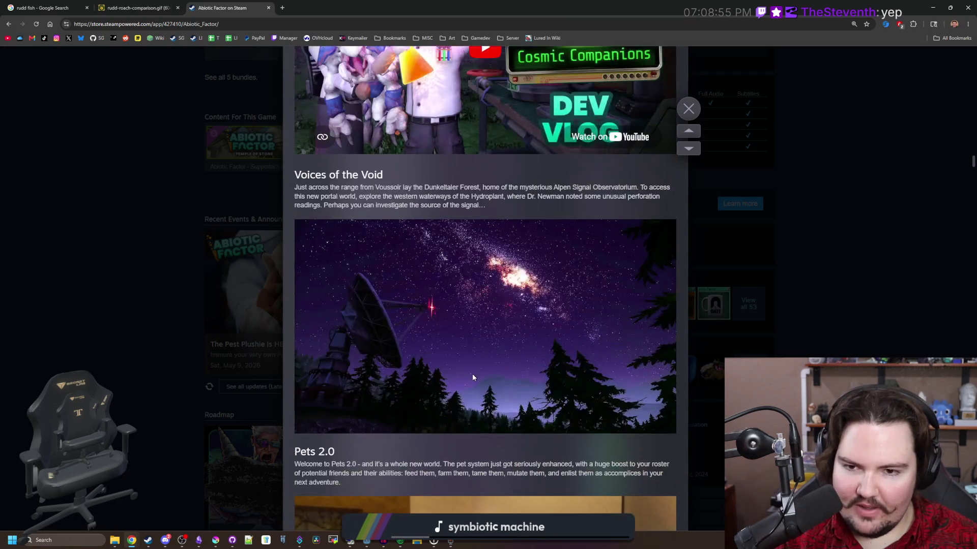
pyautogui.scroll(-4, 463, 262)
pyautogui.click(463, 262)
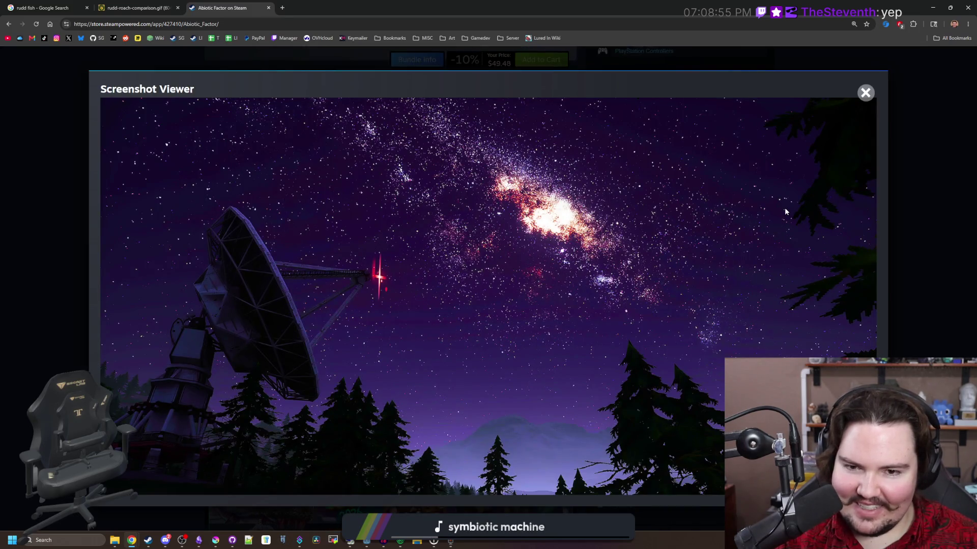
pyautogui.press('Escape')
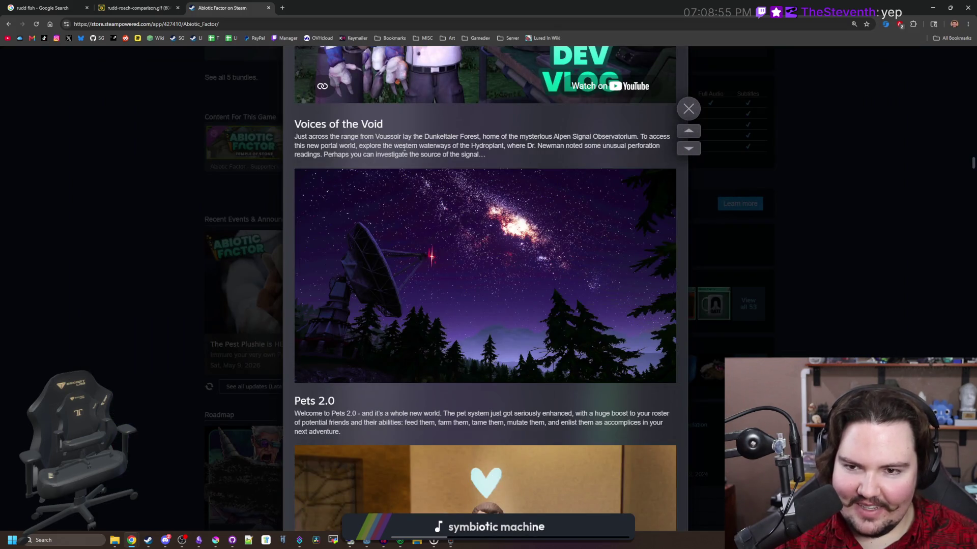
pyautogui.scroll(-10, 384, 159)
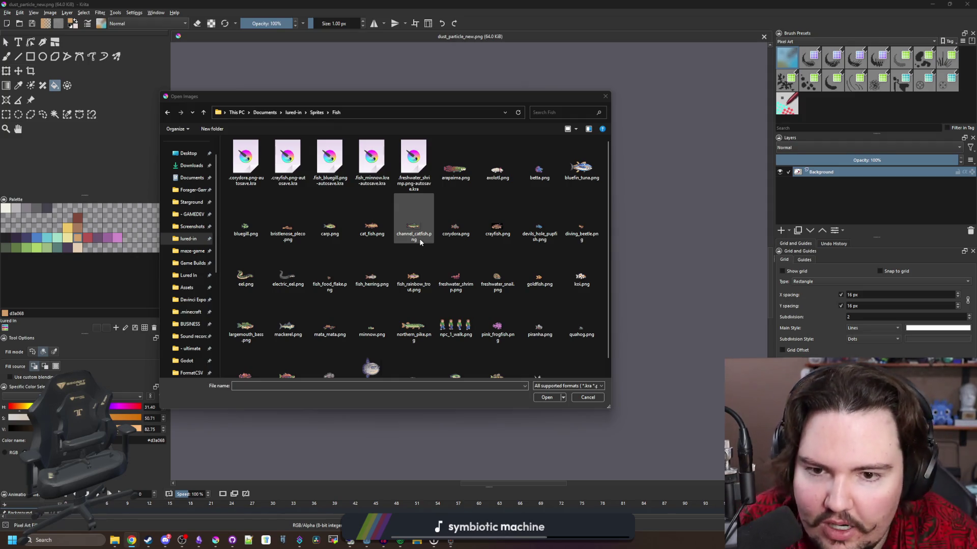
# Cancel the dialog and reopen File > Open at lured-in/Sprites/Fish.
pyautogui.click(588, 397)
pyautogui.click(7, 13)
pyautogui.click(20, 30)
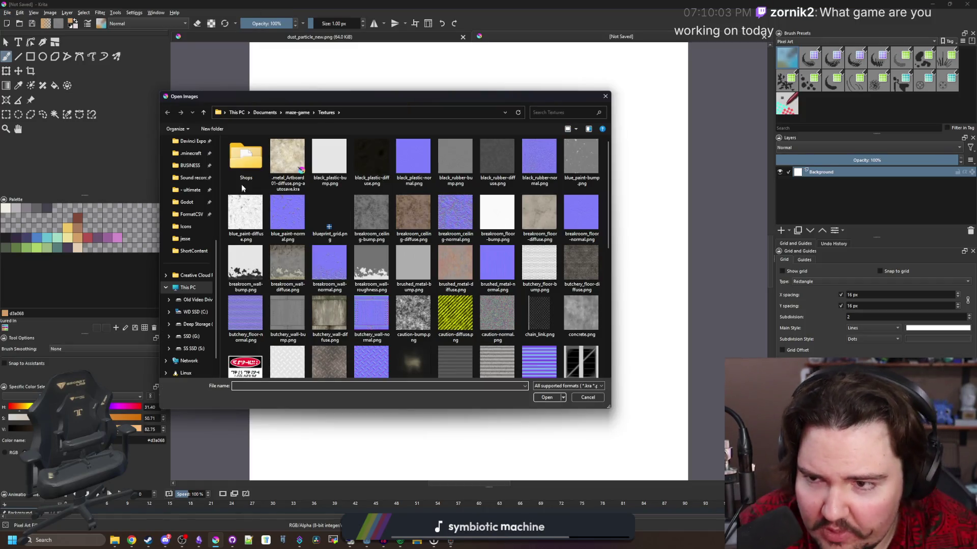
pyautogui.scroll(3, 194, 224)
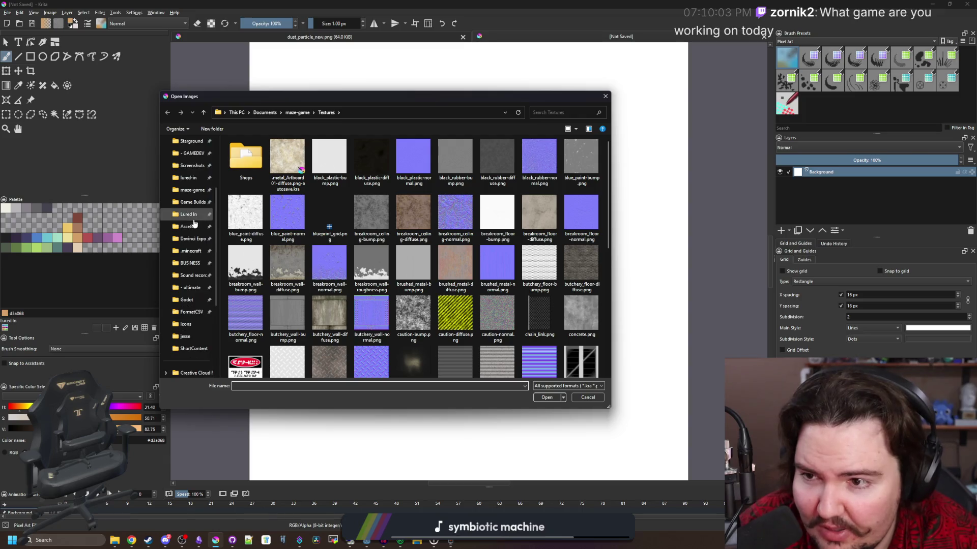
pyautogui.click(189, 178)
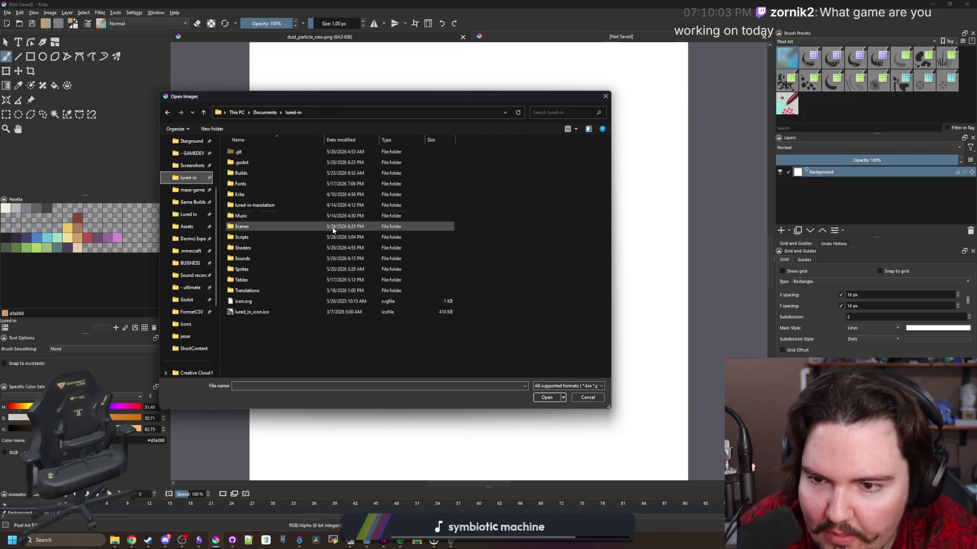
pyautogui.doubleClick(260, 270)
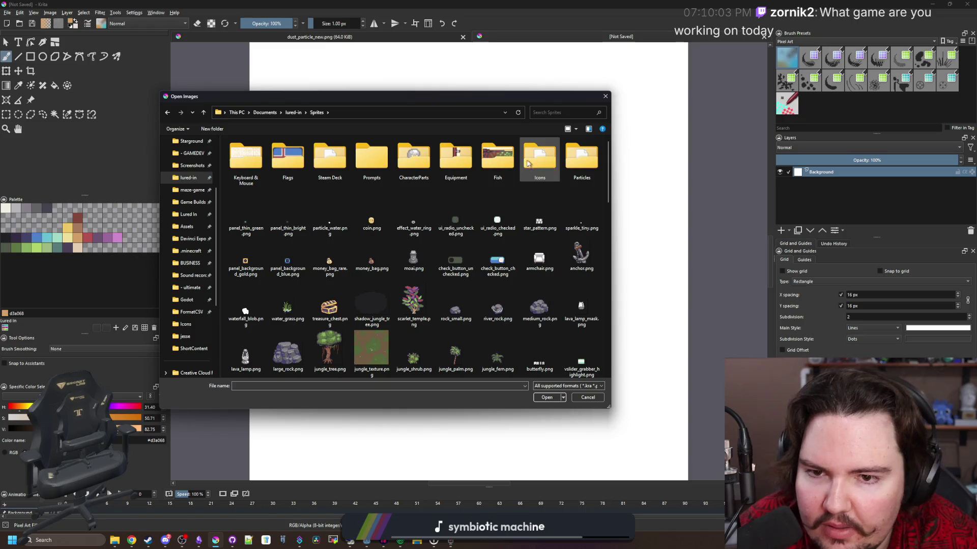
pyautogui.doubleClick(498, 157)
# Select carp.png and tilapia.png together in the Fish folder.
pyautogui.click(371, 224)
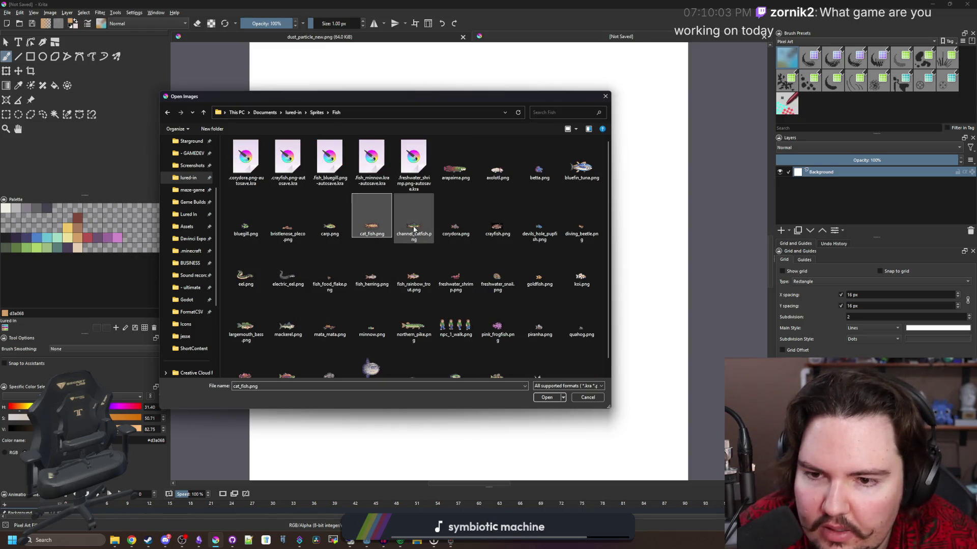
pyautogui.click(330, 224)
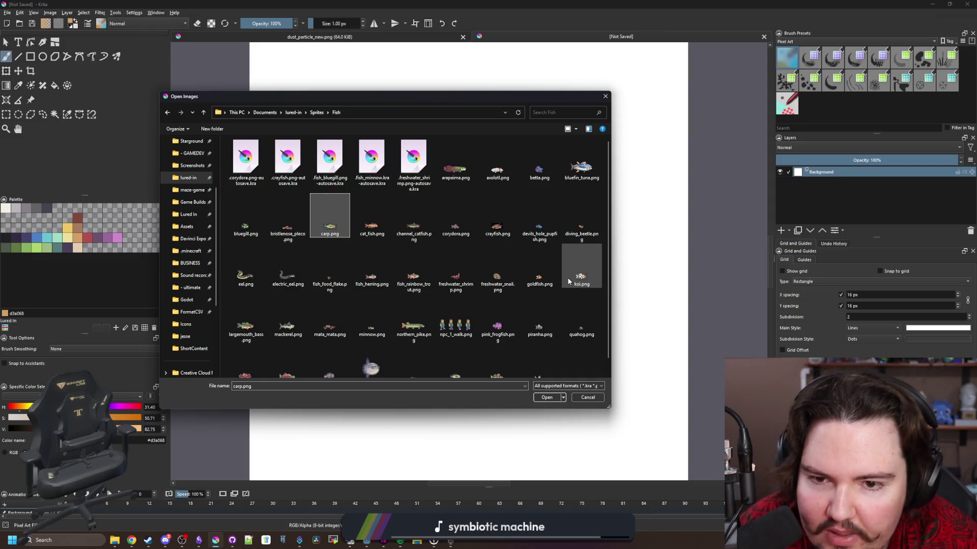
pyautogui.scroll(-1, 371, 248)
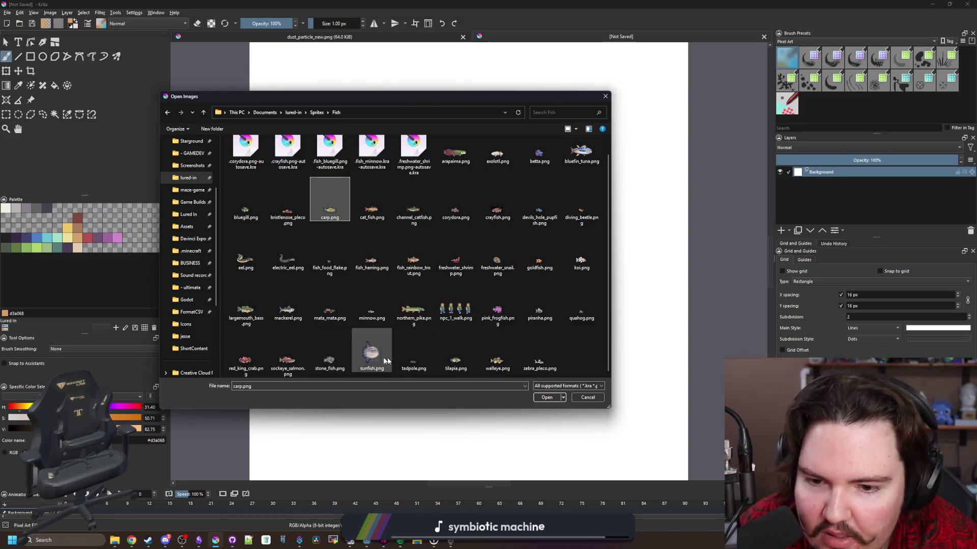
pyautogui.keyDown('ctrl'); pyautogui.click(455, 356); pyautogui.keyUp('ctrl')
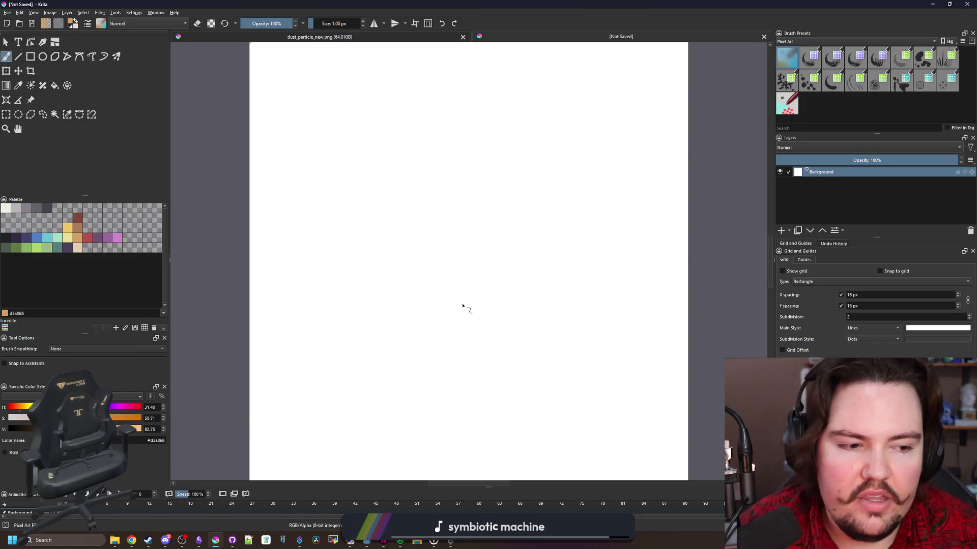
# Copy the tilapia sprite into the new document and move it to the lower right.
pyautogui.scroll(-3, 415, 314)
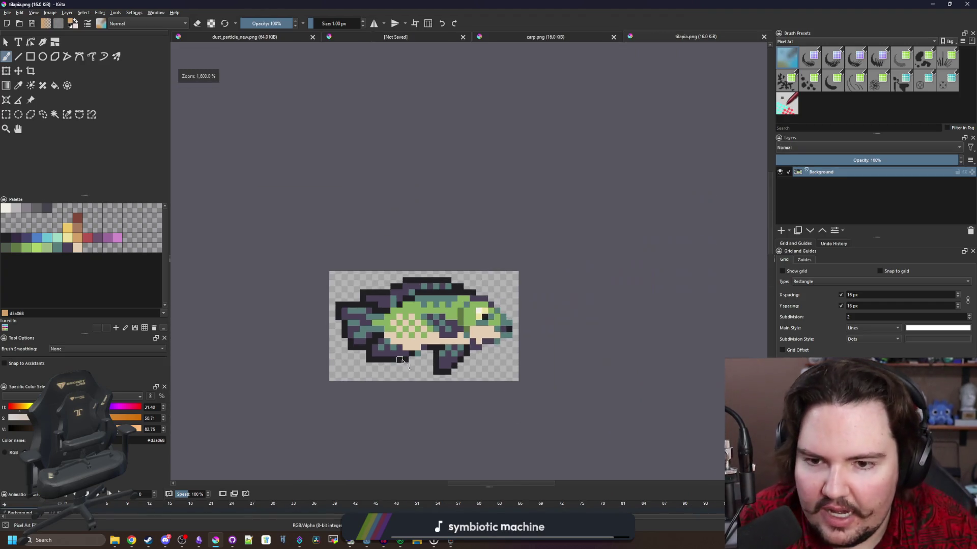
pyautogui.scroll(2, 468, 394)
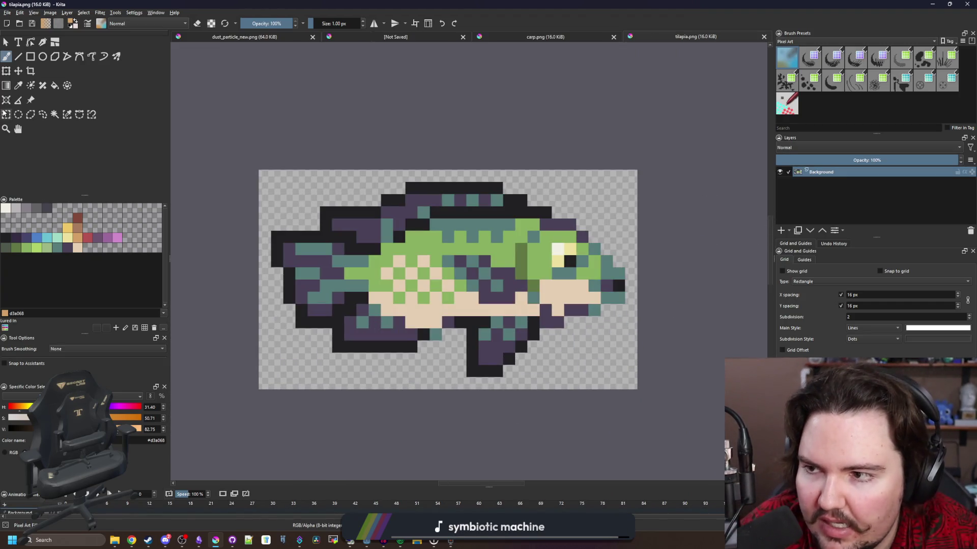
pyautogui.click(6, 114)
pyautogui.moveTo(258, 171); pyautogui.dragTo(637, 390)
pyautogui.hotkey('ctrl', 'c')
pyautogui.click(399, 37)
pyautogui.hotkey('ctrl', 'v')
pyautogui.hotkey('ctrl', 't')
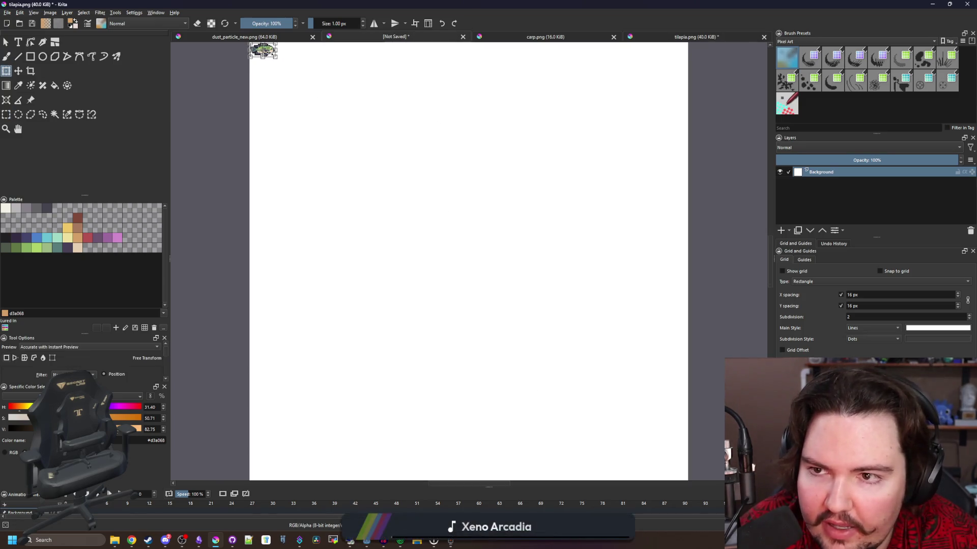
pyautogui.scroll(5, 321, 229)
pyautogui.moveTo(335, 166)
pyautogui.mouseDown()
pyautogui.moveTo(443, 250)
pyautogui.moveTo(640, 377)
pyautogui.mouseUp()
# Copy the carp sprite into the new document and place it above the tilapia.
pyautogui.click(592, 37)
pyautogui.click(6, 114)
pyautogui.scroll(-2, 216, 166)
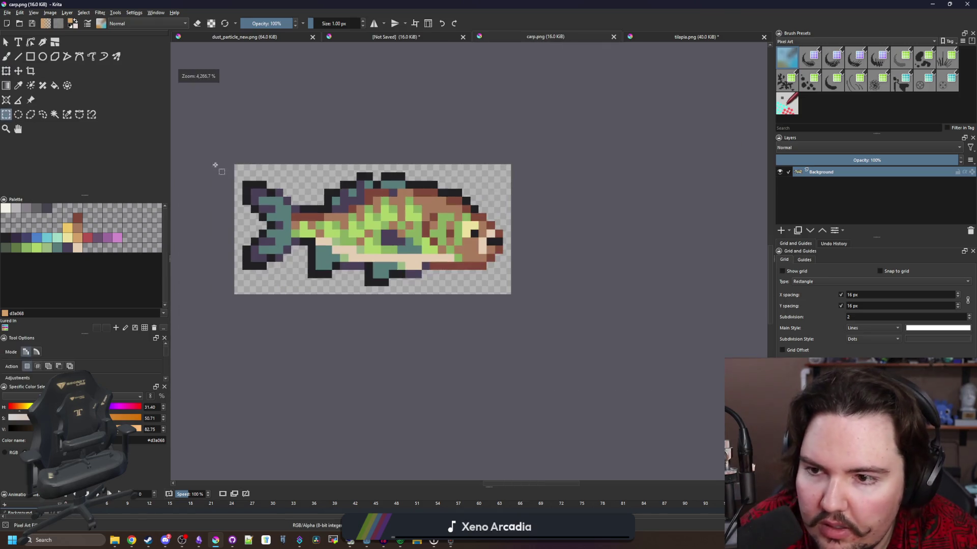
pyautogui.moveTo(234, 163); pyautogui.dragTo(510, 305)
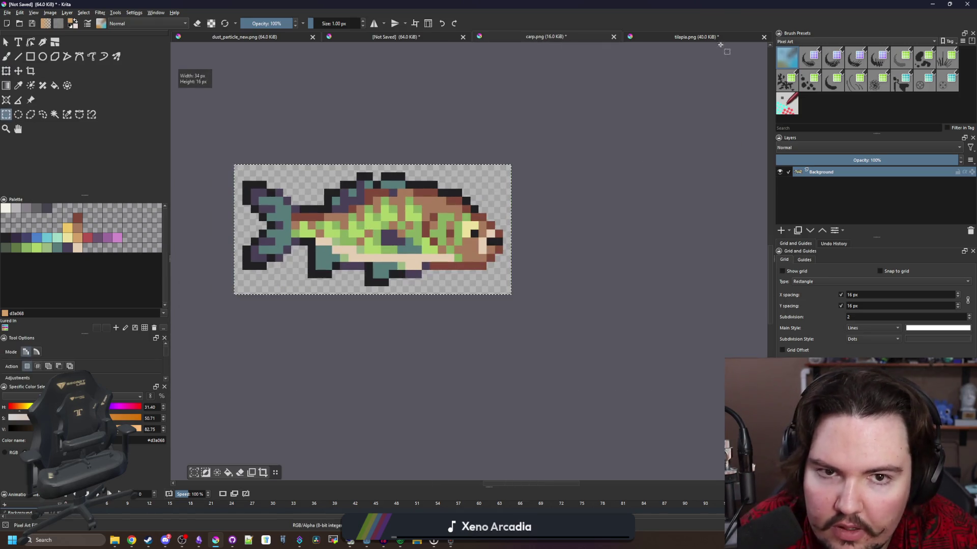
pyautogui.hotkey('ctrl', 'Tab')
pyautogui.hotkey('ctrl', 'Tab')
pyautogui.hotkey('ctrl', 'Tab')
pyautogui.click(400, 36)
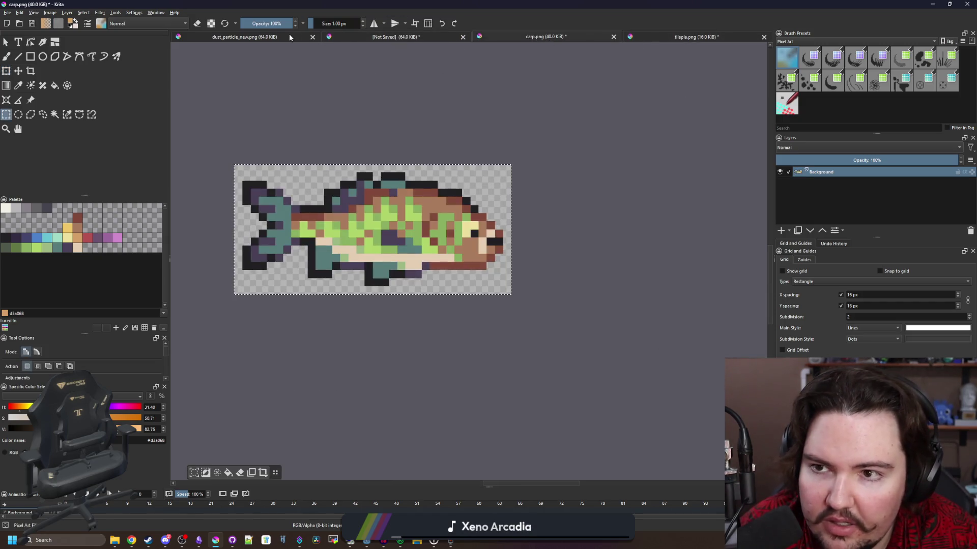
pyautogui.click(245, 36)
pyautogui.click(347, 41)
pyautogui.hotkey('ctrl', 'v')
pyautogui.moveTo(285, 135); pyautogui.dragTo(595, 261)
pyautogui.scroll(2, 353, 296)
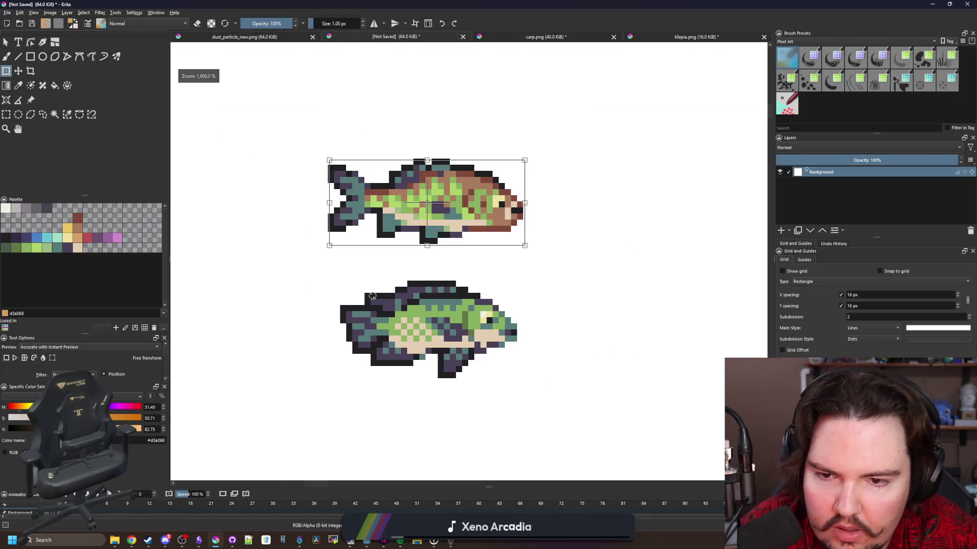
pyautogui.press('Return')
# Select the lower fish and move a copy of it to the right.
pyautogui.scroll(-1, 311, 270)
pyautogui.scroll(1, 432, 316)
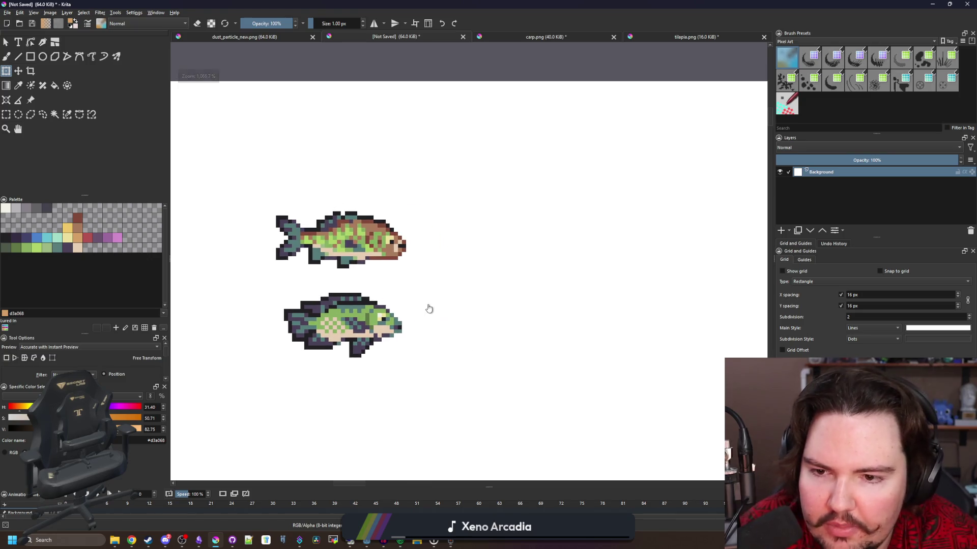
pyautogui.scroll(1, 432, 316)
pyautogui.hotkey('ctrl', 'r')
pyautogui.scroll(1, 212, 358)
pyautogui.moveTo(203, 409)
pyautogui.mouseDown()
pyautogui.moveTo(436, 301)
pyautogui.moveTo(491, 250)
pyautogui.moveTo(464, 262)
pyautogui.mouseUp()
pyautogui.hotkey('ctrl', 't')
pyautogui.moveTo(353, 307)
pyautogui.mouseDown()
pyautogui.moveTo(629, 263)
pyautogui.moveTo(604, 245)
pyautogui.mouseUp()
# Apply the transform and paint a tan pixel near the copy's mouth.
pyautogui.scroll(-1, 603, 245)
pyautogui.scroll(1, 461, 224)
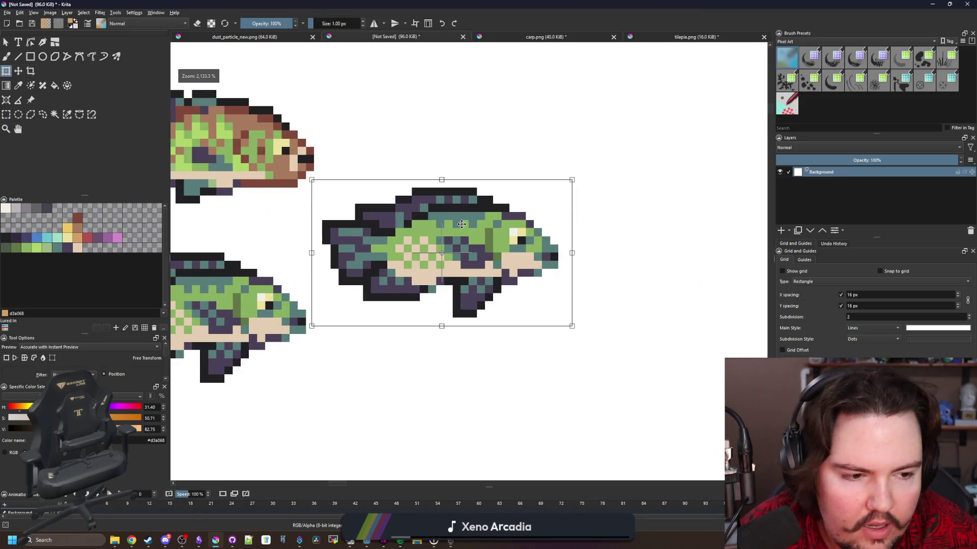
pyautogui.scroll(1, 470, 224)
pyautogui.scroll(1, 601, 229)
pyautogui.press('b')
pyautogui.click(593, 305)
pyautogui.keyDown('ctrl'); pyautogui.click(587, 306); pyautogui.keyUp('ctrl')
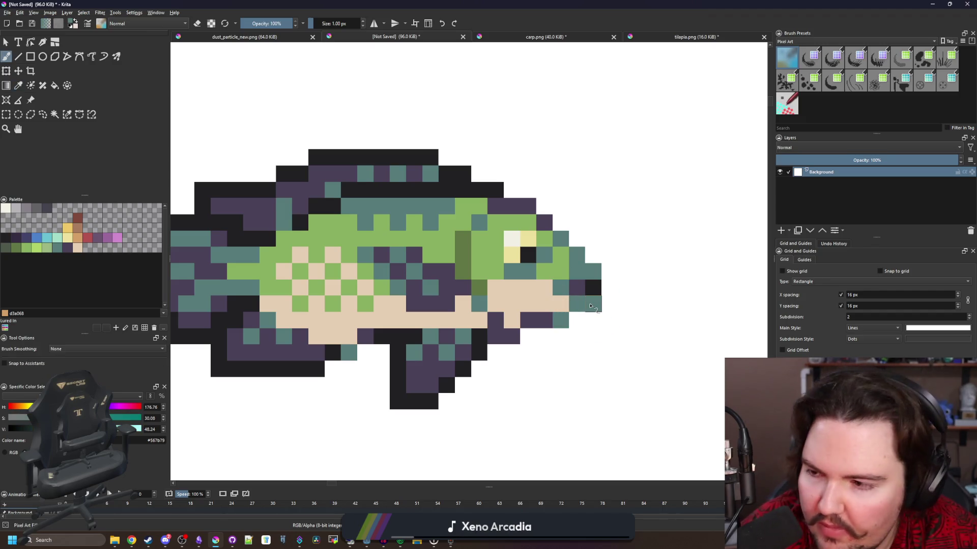
# Fix the pixels around the copy's mouth, painting two of them white.
pyautogui.scroll(1, 597, 306)
pyautogui.press('e')
pyautogui.moveTo(517, 328); pyautogui.dragTo(543, 328)
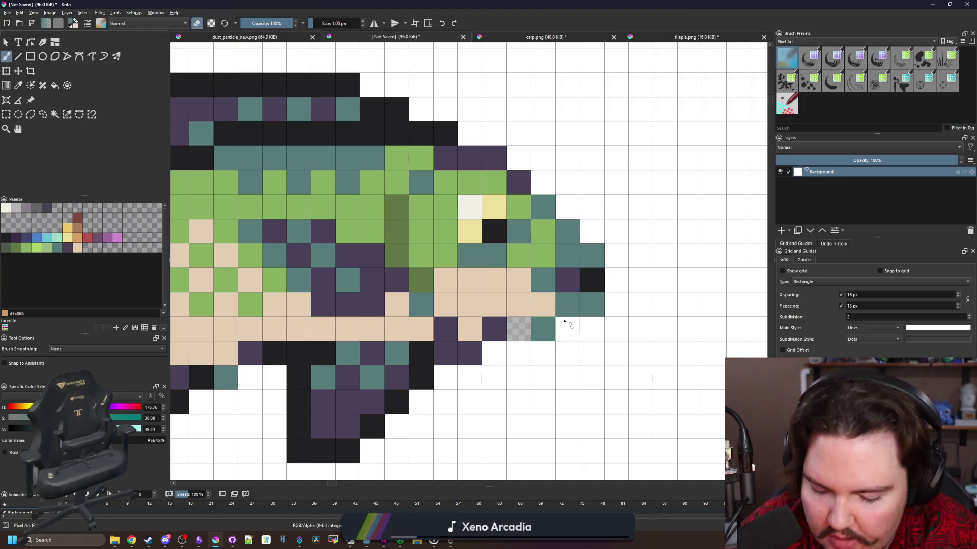
pyautogui.hotkey('ctrl', 'z')
pyautogui.press('e')
pyautogui.keyDown('ctrl'); pyautogui.click(591, 349); pyautogui.keyUp('ctrl')
pyautogui.moveTo(544, 328); pyautogui.dragTo(592, 305)
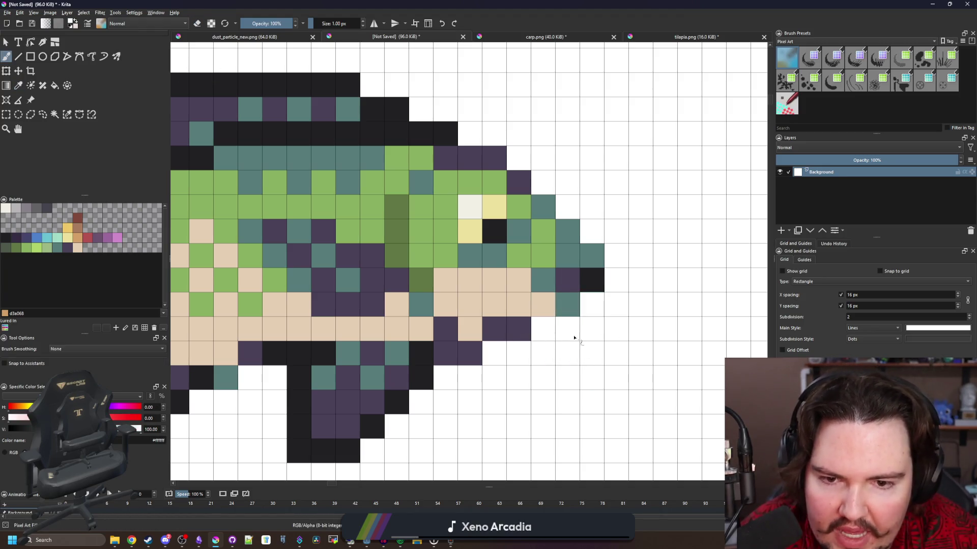
pyautogui.scroll(-5, 580, 332)
pyautogui.scroll(5, 516, 331)
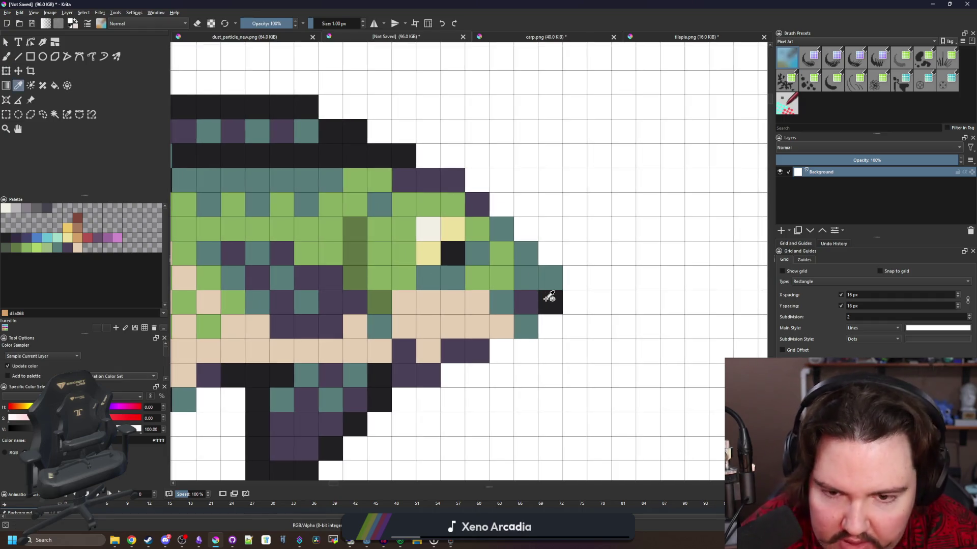
# Paint three black pixels diagonally above the mouth and teal pixels along the head outline.
pyautogui.keyDown('ctrl'); pyautogui.click(550, 300); pyautogui.keyUp('ctrl')
pyautogui.moveTo(550, 254); pyautogui.dragTo(498, 215)
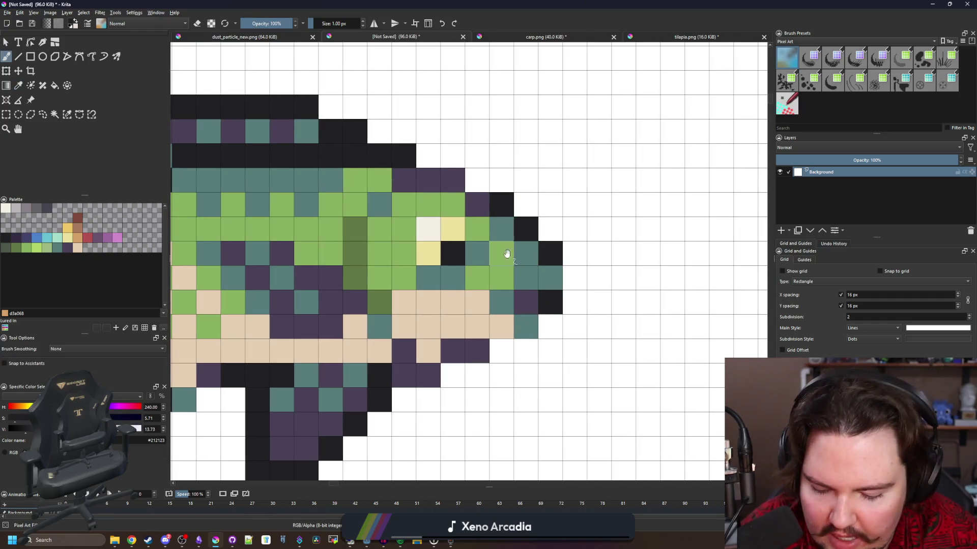
pyautogui.scroll(-1, 507, 256)
pyautogui.keyDown('ctrl'); pyautogui.click(556, 279); pyautogui.keyUp('ctrl')
pyautogui.moveTo(575, 280); pyautogui.dragTo(516, 221)
pyautogui.scroll(-4, 496, 309)
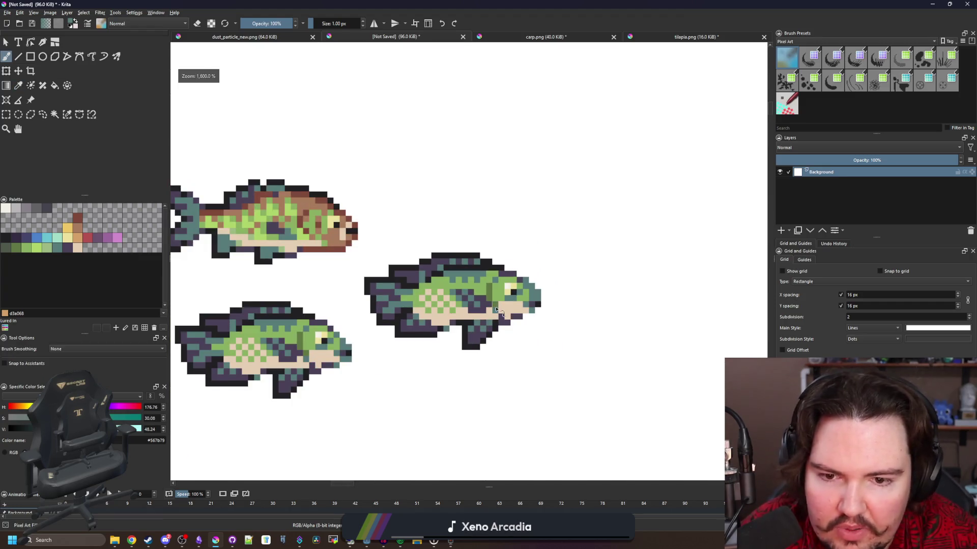
pyautogui.scroll(3, 467, 277)
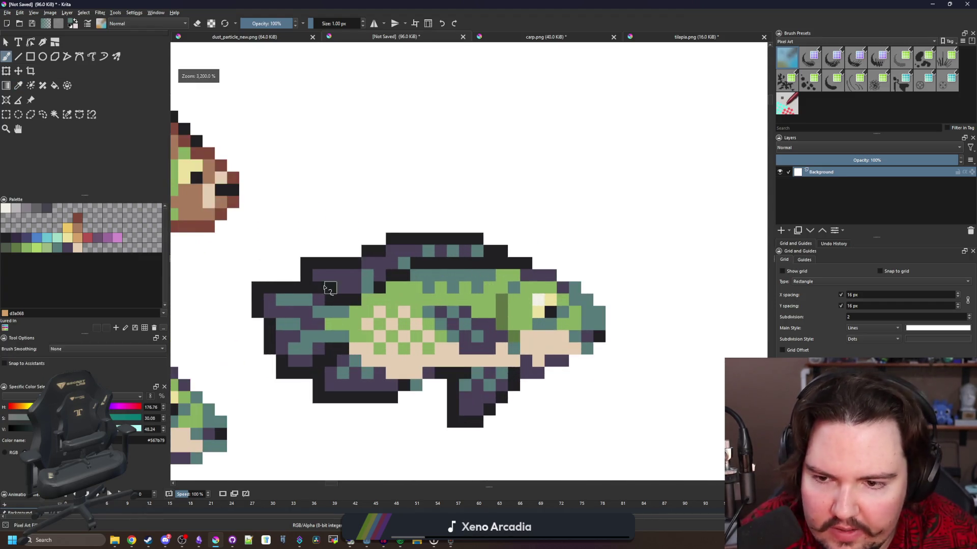
pyautogui.scroll(3, 331, 285)
# Erase a row of pixels along the copy's upper back.
pyautogui.press('e')
pyautogui.moveTo(413, 289)
pyautogui.mouseDown()
pyautogui.moveTo(331, 289)
pyautogui.moveTo(300, 259)
pyautogui.moveTo(367, 239)
pyautogui.moveTo(437, 254)
pyautogui.moveTo(361, 213)
pyautogui.moveTo(346, 233)
pyautogui.mouseUp()
pyautogui.scroll(-6, 346, 232)
pyautogui.click(67, 113)
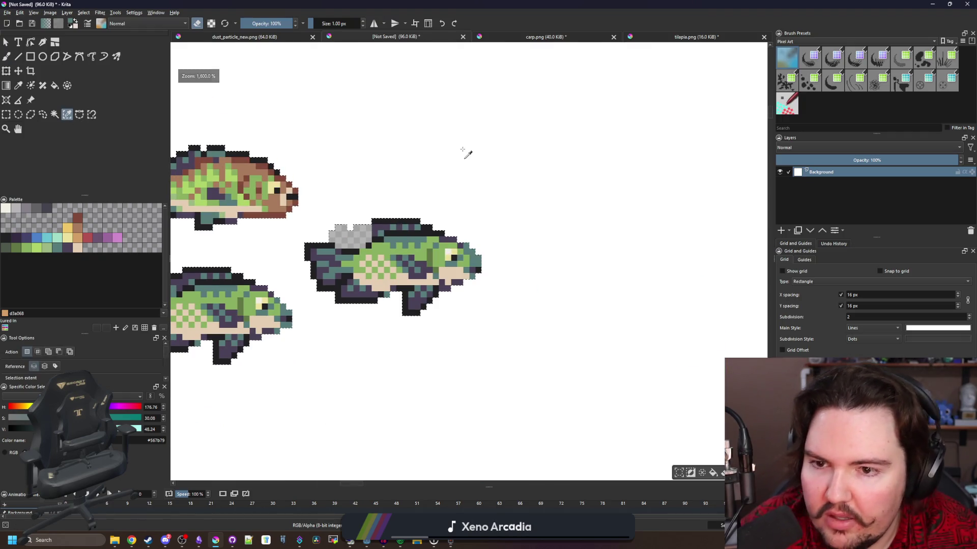
# Select the white background by similar colour and delete it to transparency.
pyautogui.click(464, 153)
pyautogui.press('Delete')
pyautogui.scroll(2, 371, 229)
pyautogui.scroll(2, 388, 224)
pyautogui.scroll(-2, 388, 224)
# Repaint the fin's second row solid teal and erase its top rows.
pyautogui.press('b')
pyautogui.press('e')
pyautogui.scroll(1, 387, 234)
pyautogui.moveTo(498, 242); pyautogui.dragTo(349, 248)
pyautogui.click(352, 258)
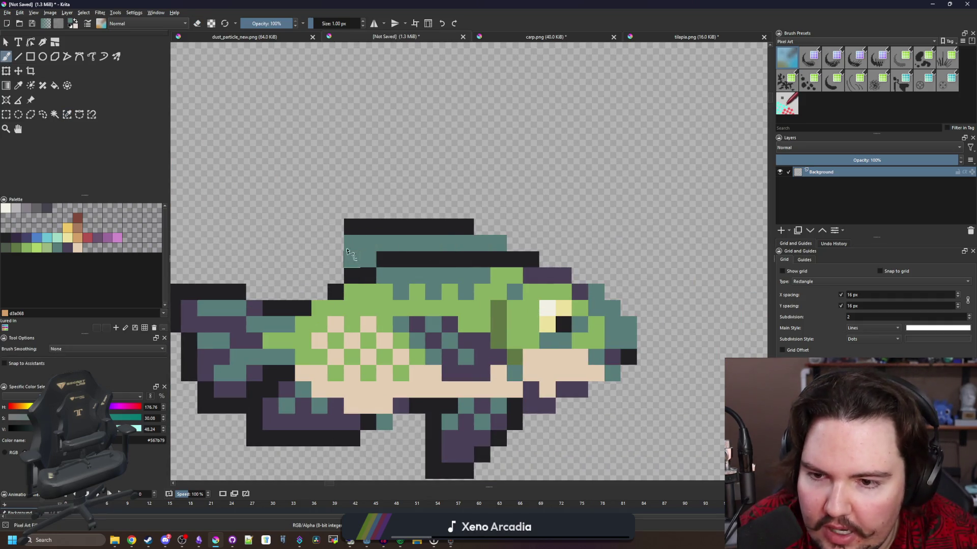
pyautogui.press('e')
pyautogui.moveTo(470, 227)
pyautogui.mouseDown()
pyautogui.moveTo(336, 239)
pyautogui.moveTo(491, 247)
pyautogui.mouseUp()
pyautogui.moveTo(352, 260); pyautogui.dragTo(368, 259)
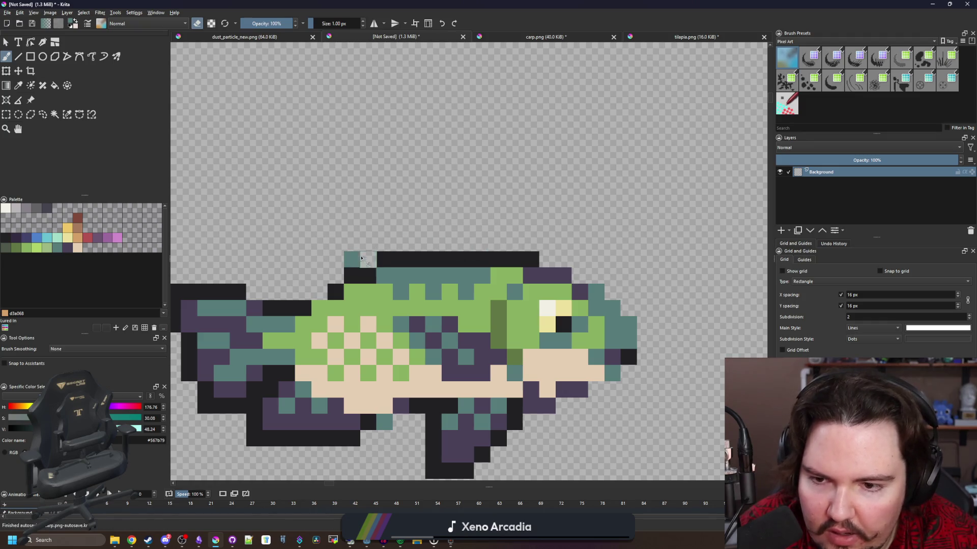
# Erase the lower fin pixels under the tail, keeping the belly intact.
pyautogui.scroll(-3, 422, 248)
pyautogui.scroll(3, 366, 296)
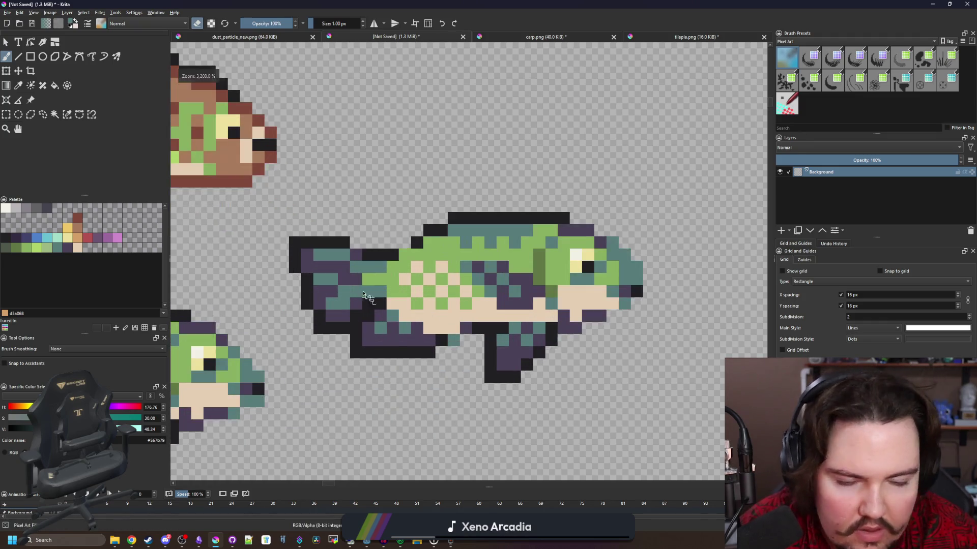
pyautogui.click(477, 330)
pyautogui.moveTo(477, 330)
pyautogui.mouseDown()
pyautogui.moveTo(374, 323)
pyautogui.moveTo(442, 348)
pyautogui.moveTo(322, 339)
pyautogui.moveTo(379, 313)
pyautogui.mouseUp()
pyautogui.hotkey('ctrl', 'z')
pyautogui.scroll(-2, 379, 312)
pyautogui.scroll(1, 380, 311)
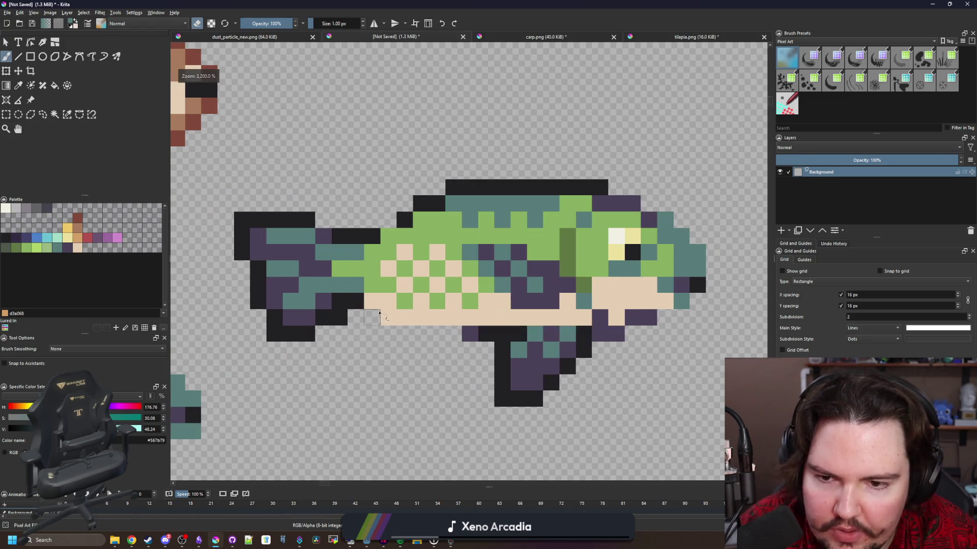
pyautogui.scroll(-1, 396, 304)
pyautogui.scroll(1, 395, 304)
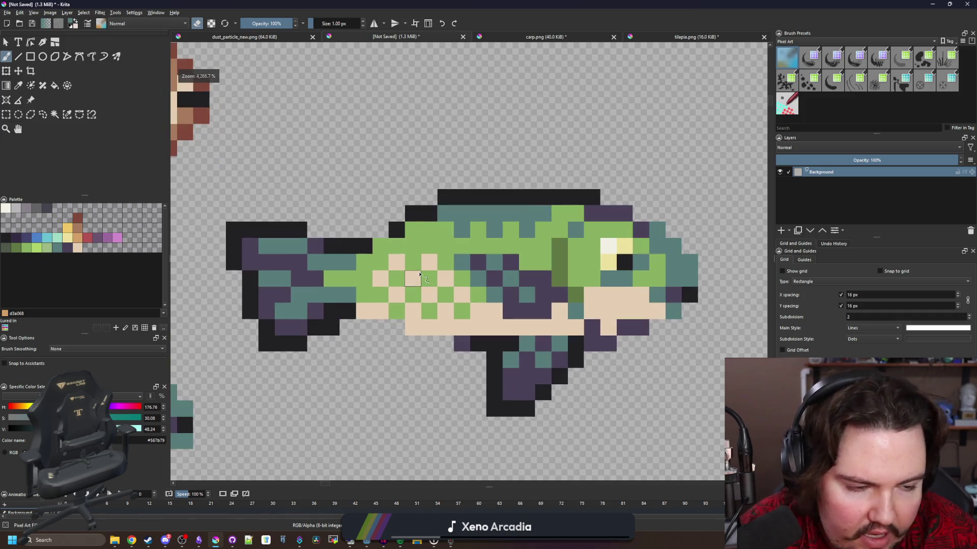
pyautogui.scroll(-1, 388, 273)
pyautogui.scroll(1, 388, 273)
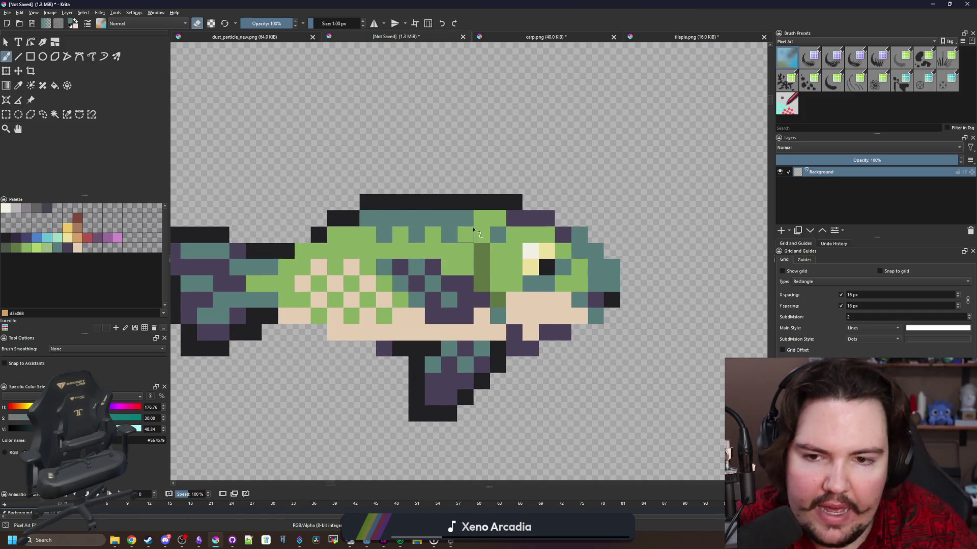
# Select all dark outline pixels by similar colour and erase them with a 7 px brush.
pyautogui.click(66, 115)
pyautogui.scroll(-1, 445, 210)
pyautogui.click(417, 319)
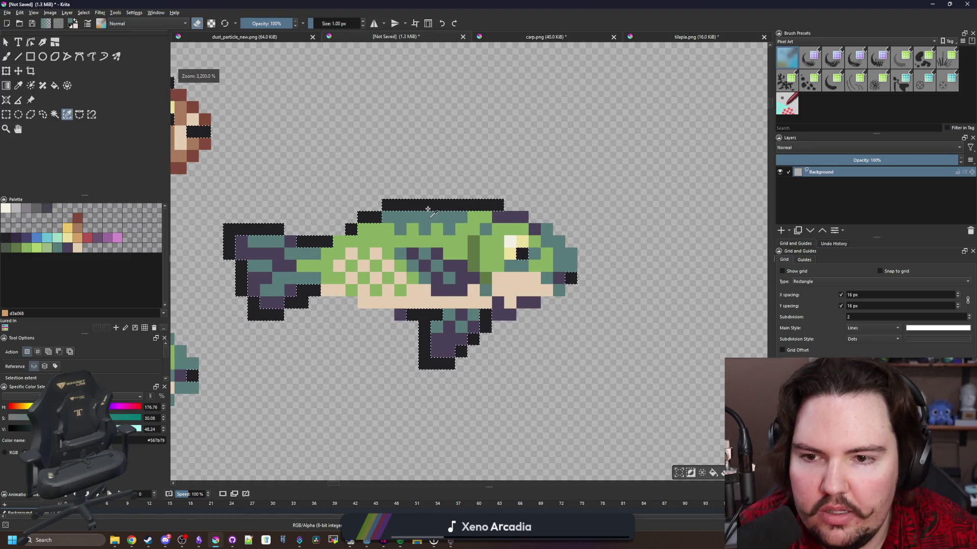
pyautogui.press(']')
pyautogui.press(']')
pyautogui.press(']')
pyautogui.moveTo(483, 371)
pyautogui.mouseDown()
pyautogui.moveTo(501, 338)
pyautogui.moveTo(477, 313)
pyautogui.moveTo(559, 265)
pyautogui.moveTo(274, 208)
pyautogui.moveTo(311, 349)
pyautogui.mouseUp()
pyautogui.press('e')
pyautogui.hotkey('ctrl', 'shift', 'a')
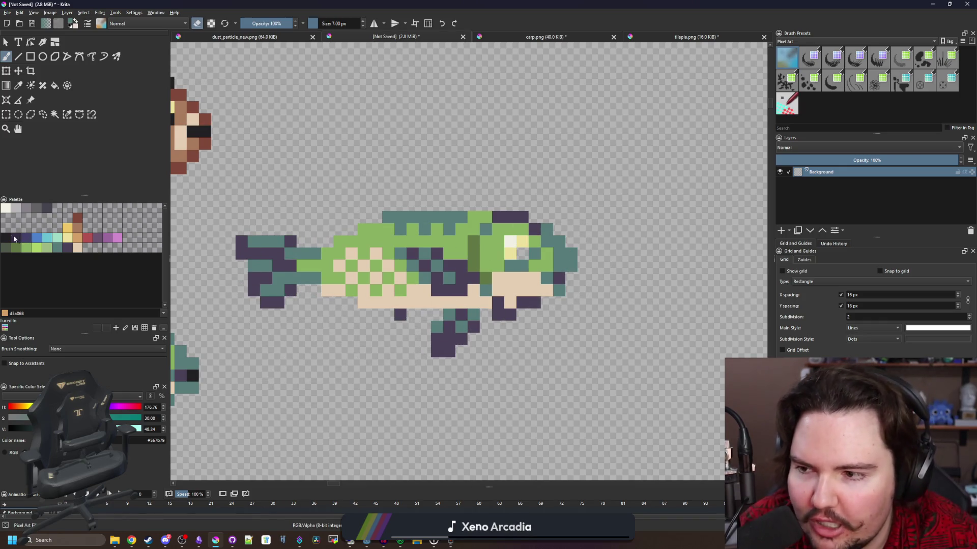
pyautogui.click(5, 235)
pyautogui.press('e')
pyautogui.press('[')
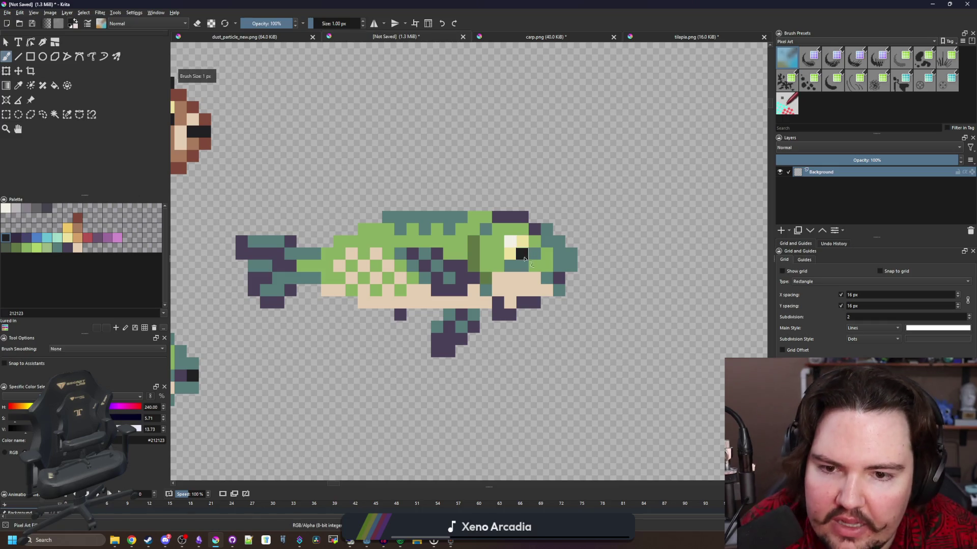
# Erase the lower fin below the belly and the dark pixel by the lower jaw.
pyautogui.scroll(2, 432, 336)
pyautogui.press('e')
pyautogui.moveTo(509, 295)
pyautogui.mouseDown()
pyautogui.moveTo(514, 306)
pyautogui.moveTo(437, 315)
pyautogui.moveTo(488, 377)
pyautogui.moveTo(448, 371)
pyautogui.mouseUp()
pyautogui.moveTo(376, 319); pyautogui.dragTo(611, 296)
pyautogui.scroll(-3, 390, 305)
pyautogui.scroll(3, 428, 287)
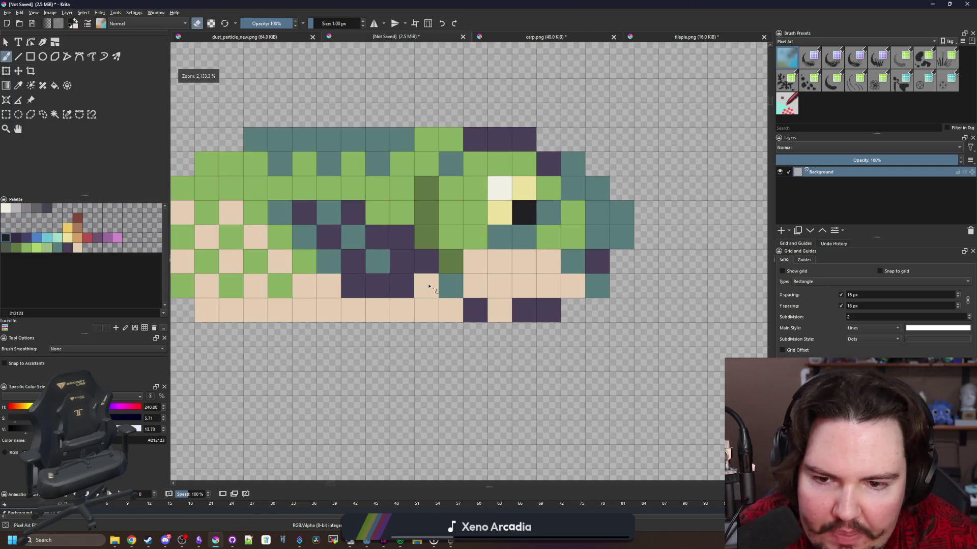
pyautogui.press('e')
pyautogui.click(552, 314)
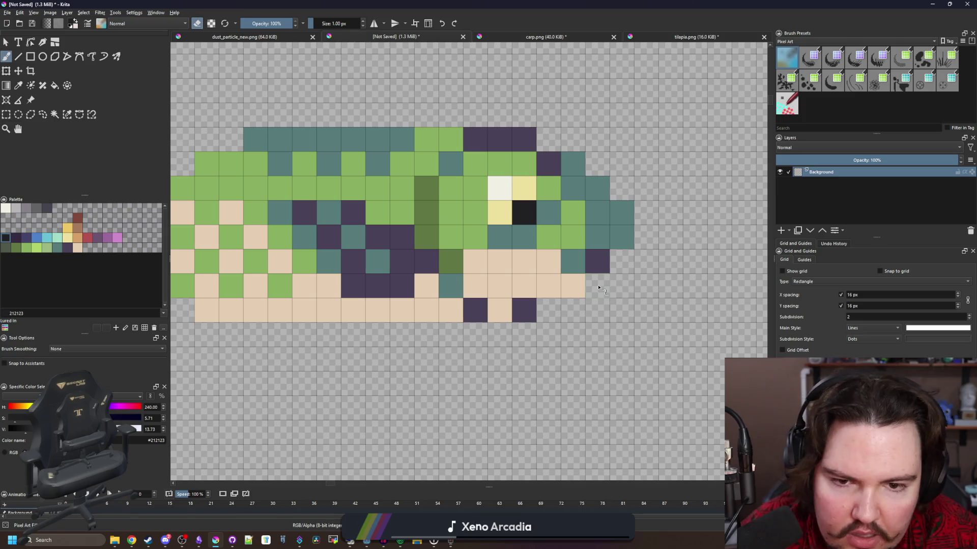
# Fill out the chin with dark purple pixels and the belly with beige pixels.
pyautogui.keyDown('ctrl'); pyautogui.click(602, 269); pyautogui.keyUp('ctrl')
pyautogui.click(630, 234)
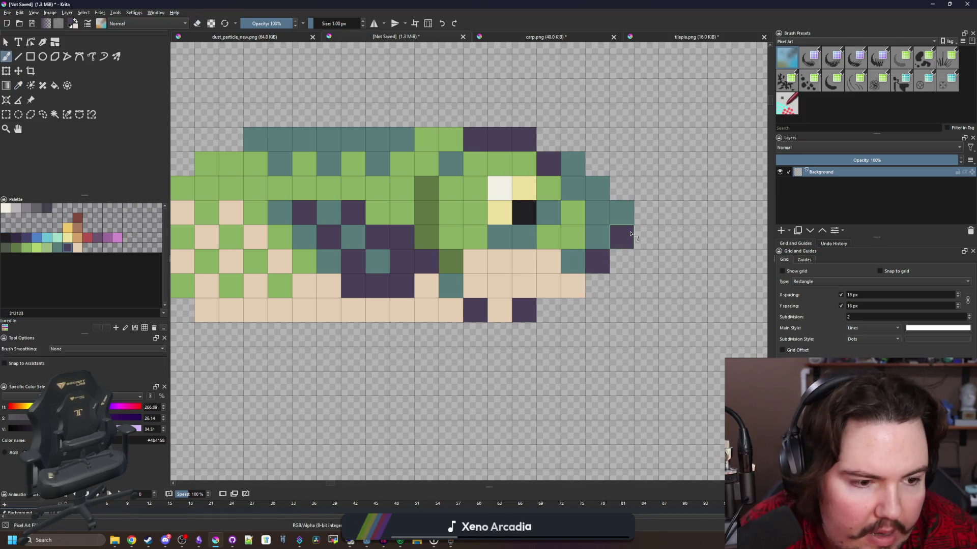
pyautogui.click(601, 243)
pyautogui.scroll(-3, 602, 243)
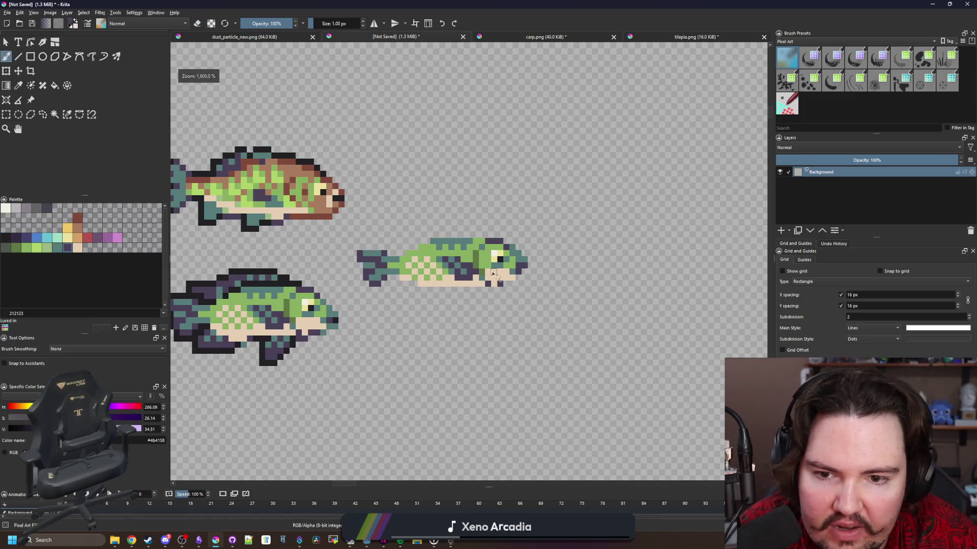
pyautogui.scroll(3, 540, 278)
pyautogui.click(539, 279)
pyautogui.press('b')
pyautogui.click(554, 273)
pyautogui.click(504, 321)
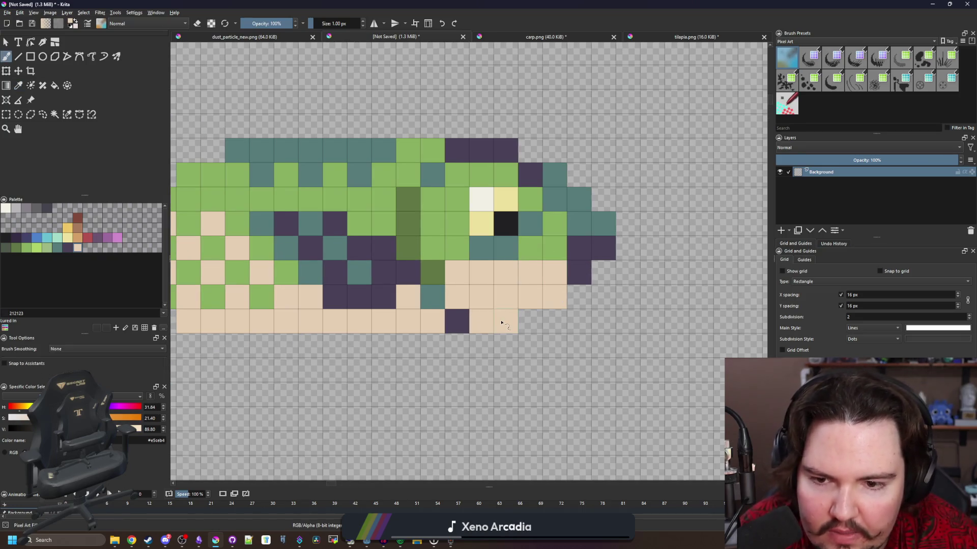
pyautogui.scroll(-3, 502, 320)
pyautogui.scroll(3, 475, 316)
# Turn a teal side cell dark purple and paint a green dorsal fin row along the back.
pyautogui.press('p')
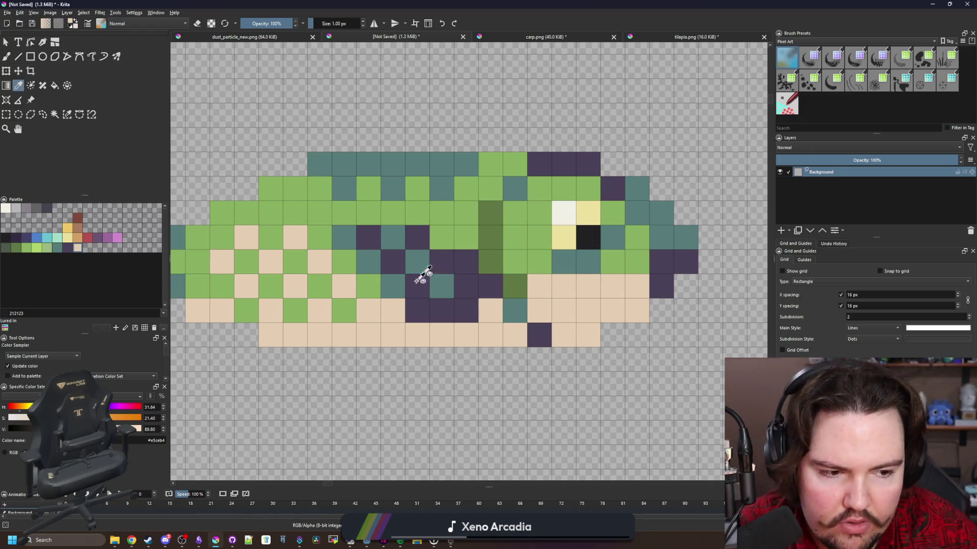
pyautogui.scroll(-2, 432, 272)
pyautogui.press('b')
pyautogui.scroll(1, 448, 277)
pyautogui.hotkey('ctrl', 'z')
pyautogui.moveTo(447, 277); pyautogui.dragTo(500, 301)
pyautogui.moveTo(570, 216); pyautogui.dragTo(508, 209)
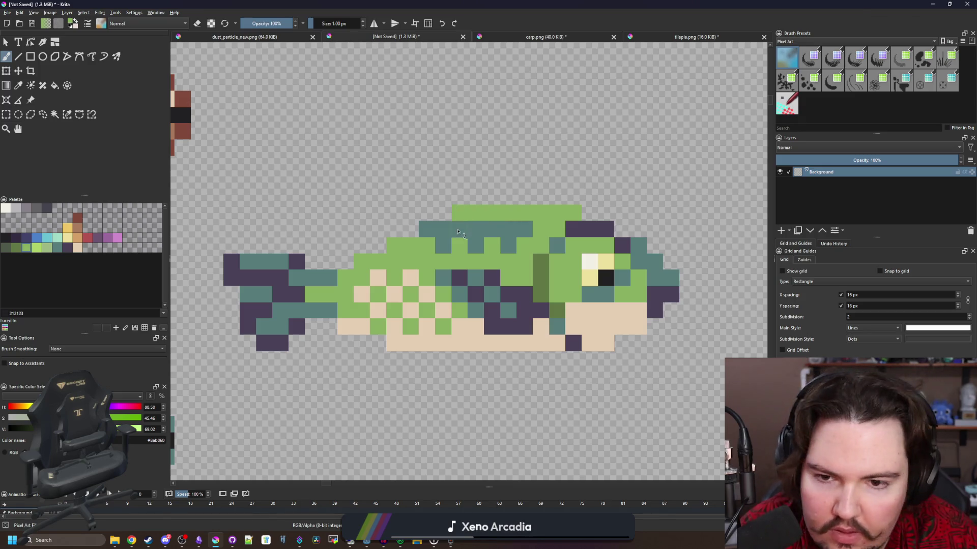
pyautogui.moveTo(427, 288); pyautogui.dragTo(411, 269)
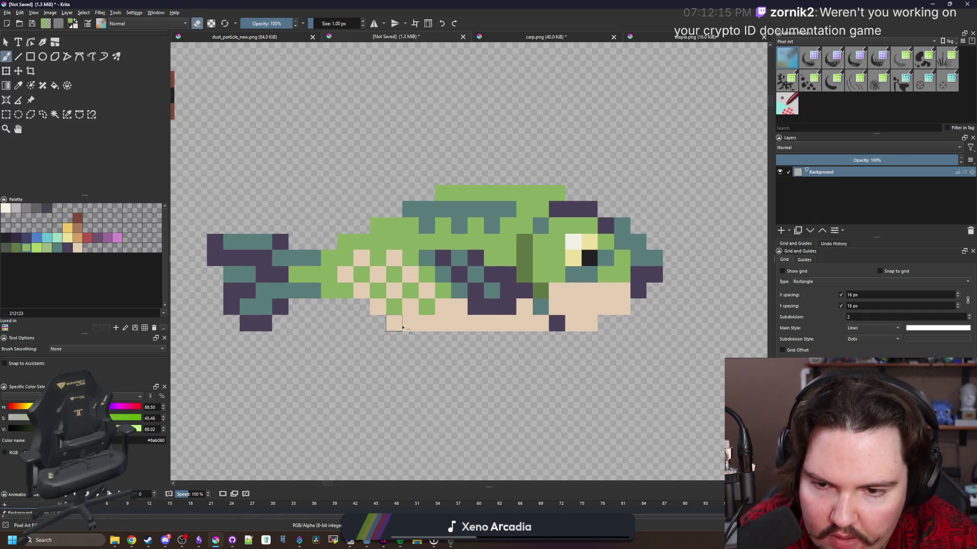
pyautogui.moveTo(279, 308); pyautogui.dragTo(358, 316)
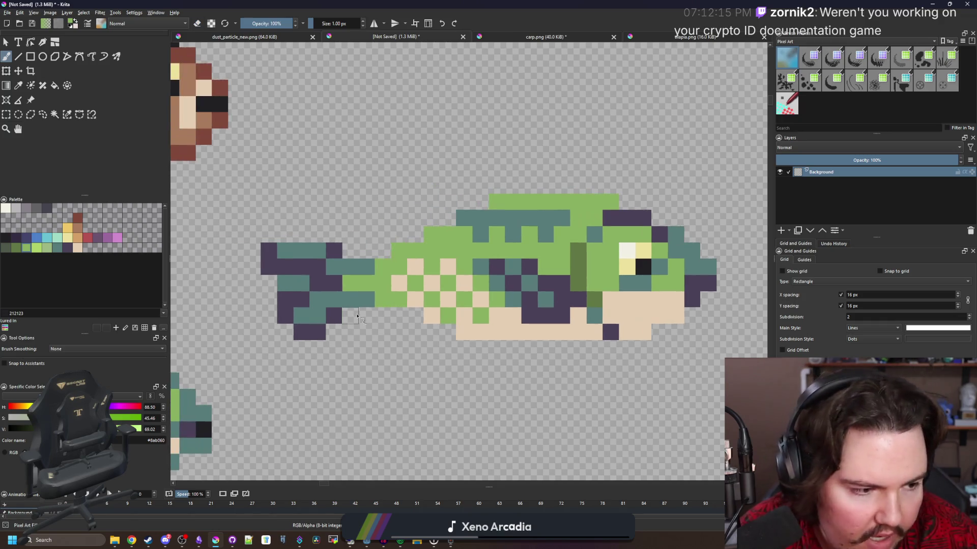
pyautogui.scroll(1, 357, 316)
pyautogui.click(6, 114)
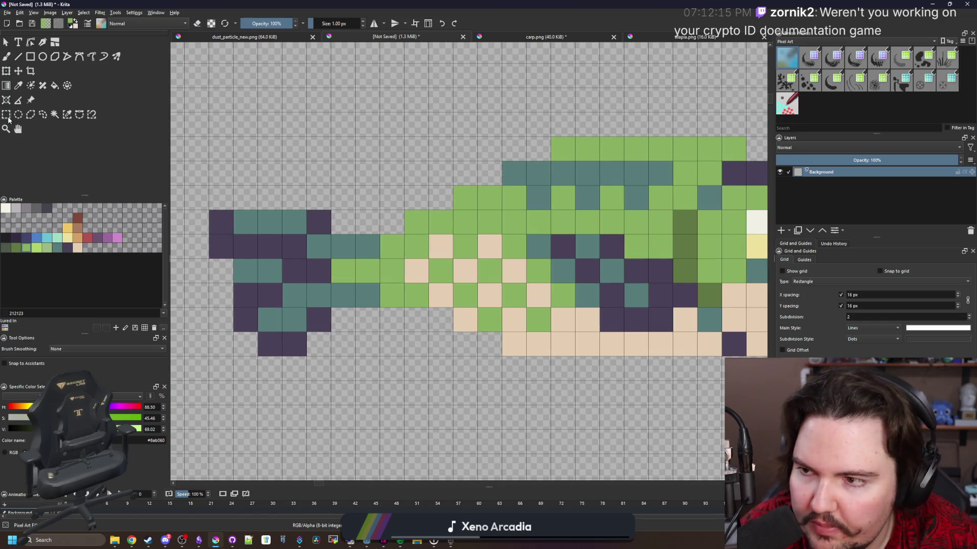
# Rectangle-select the tail and move it one pixel right with the Transform tool.
pyautogui.scroll(-1, 355, 235)
pyautogui.moveTo(351, 195); pyautogui.dragTo(353, 201)
pyautogui.hotkey('ctrl', 't')
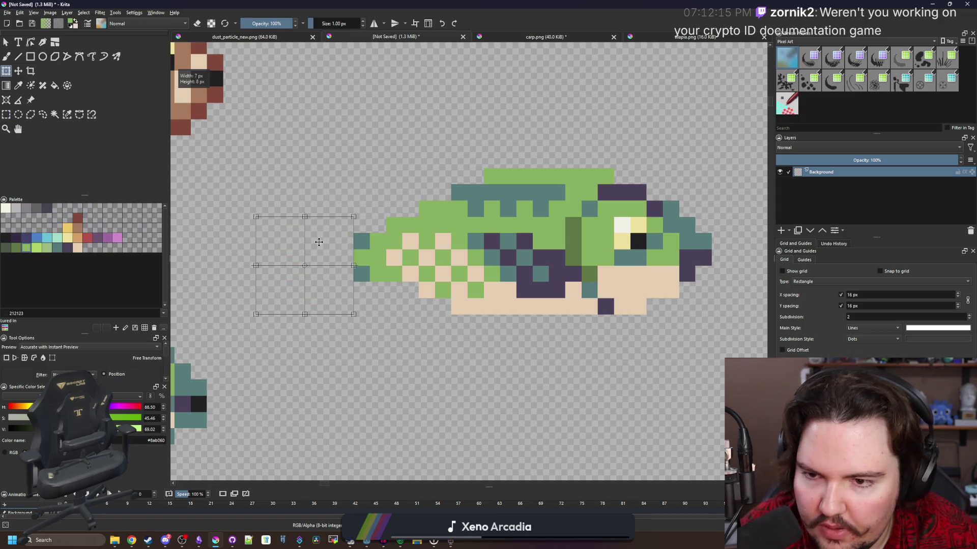
pyautogui.moveTo(327, 236); pyautogui.dragTo(342, 236)
pyautogui.press('Return')
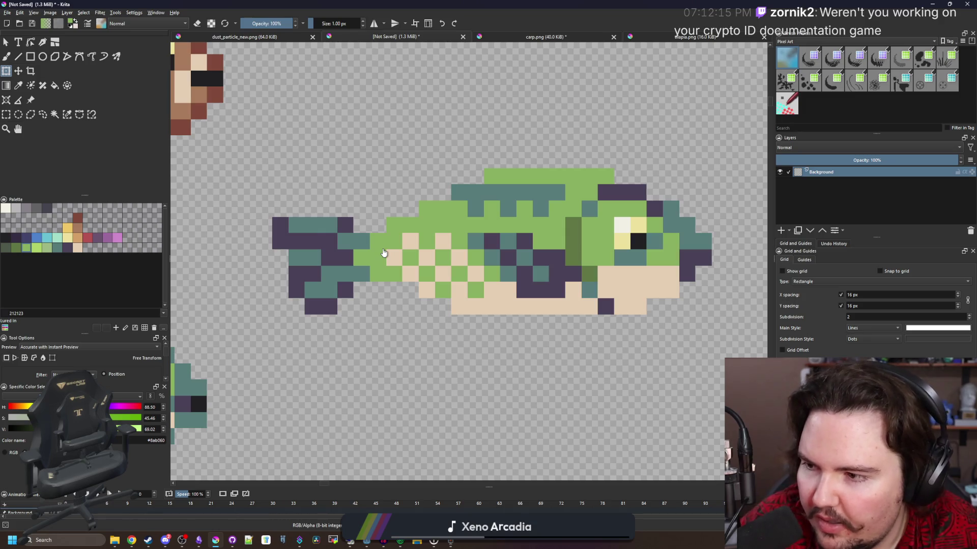
# Sample the tail's teal and paint the tail teal, extending it upward.
pyautogui.hscroll(4, 337, 220)
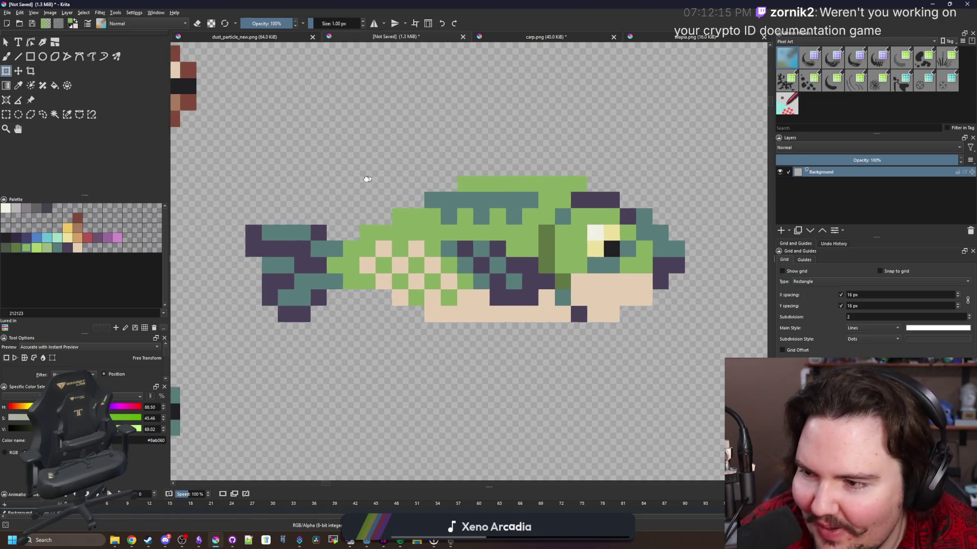
pyautogui.scroll(1, 356, 204)
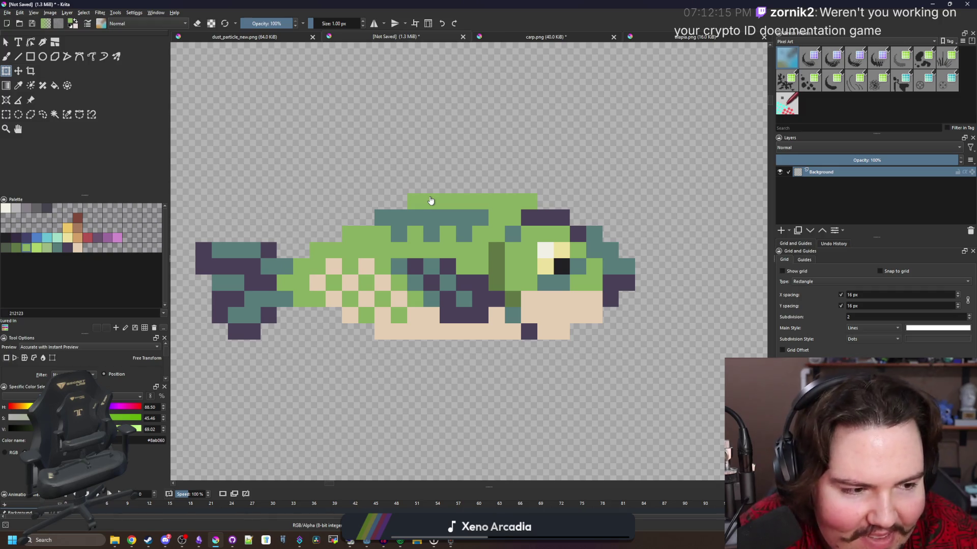
pyautogui.scroll(3, 370, 259)
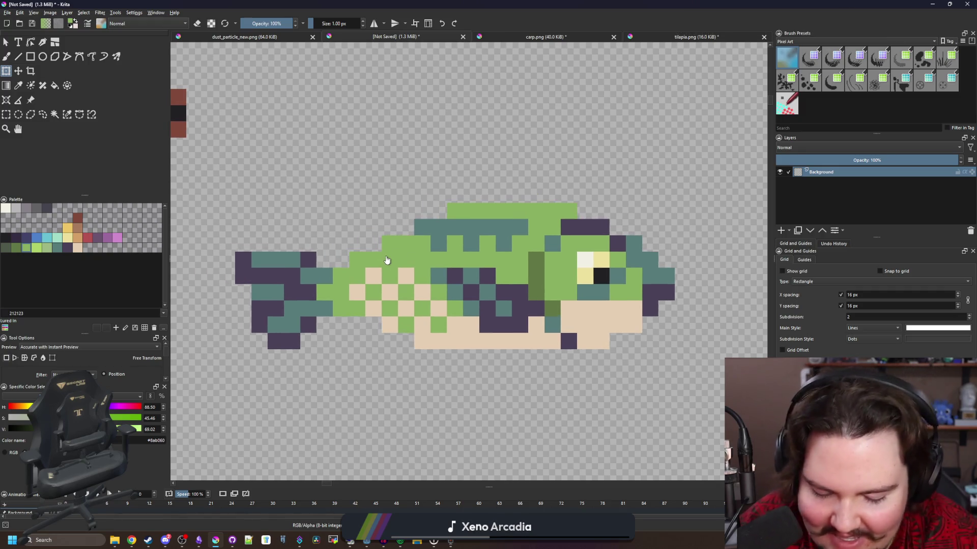
pyautogui.press('p')
pyautogui.click(367, 282)
pyautogui.press('b')
pyautogui.moveTo(350, 238)
pyautogui.mouseDown()
pyautogui.moveTo(325, 238)
pyautogui.moveTo(325, 213)
pyautogui.moveTo(328, 387)
pyautogui.moveTo(351, 387)
pyautogui.moveTo(393, 340)
pyautogui.mouseUp()
pyautogui.moveTo(380, 274)
pyautogui.mouseDown()
pyautogui.moveTo(350, 214)
pyautogui.moveTo(398, 263)
pyautogui.mouseUp()
# Erase the purple outline column in the tail and cover remaining purple pixels with teal.
pyautogui.press('e')
pyautogui.moveTo(300, 263)
pyautogui.mouseDown()
pyautogui.moveTo(300, 376)
pyautogui.moveTo(276, 288)
pyautogui.moveTo(263, 287)
pyautogui.mouseUp()
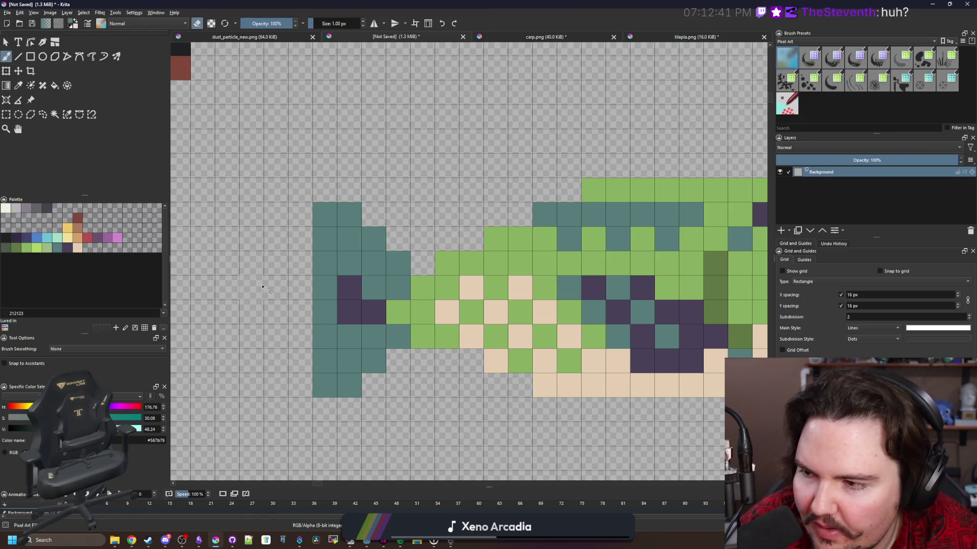
pyautogui.scroll(-5, 260, 261)
pyautogui.scroll(5, 279, 269)
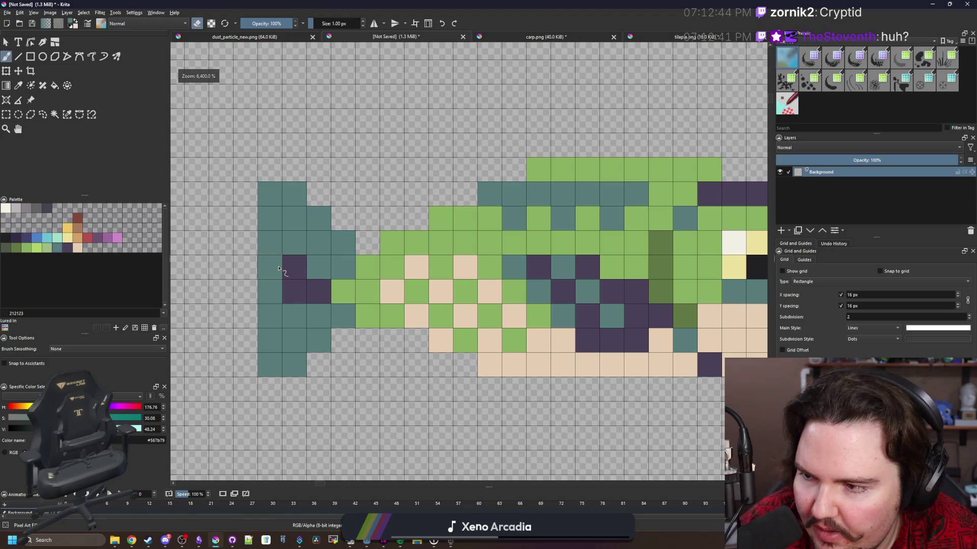
pyautogui.press('e')
pyautogui.moveTo(290, 327)
pyautogui.mouseDown()
pyautogui.moveTo(284, 283)
pyautogui.moveTo(302, 267)
pyautogui.mouseUp()
pyautogui.scroll(-5, 301, 267)
pyautogui.scroll(5, 348, 258)
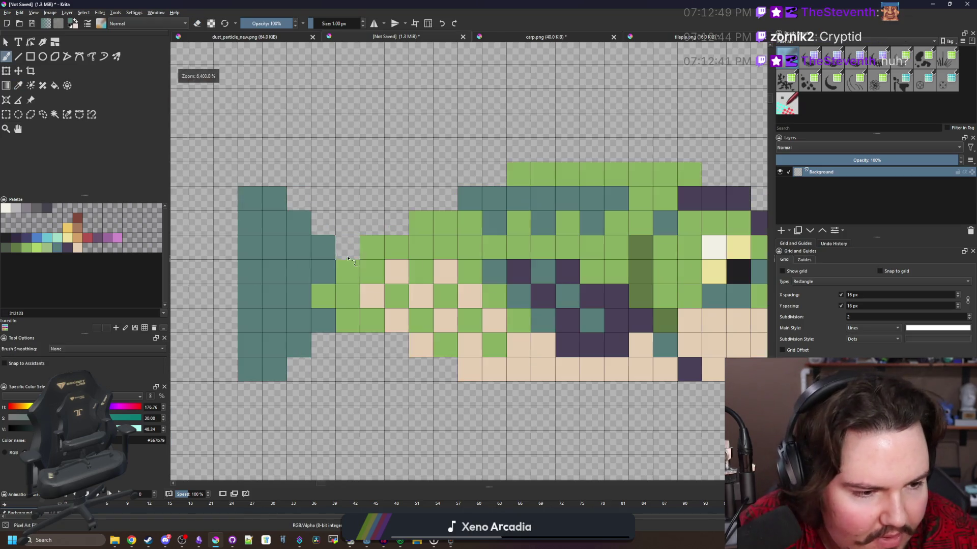
# Sample the body green and fill the gap in front of the tail.
pyautogui.keyDown('ctrl'); pyautogui.click(348, 270); pyautogui.keyUp('ctrl')
pyautogui.click(348, 248)
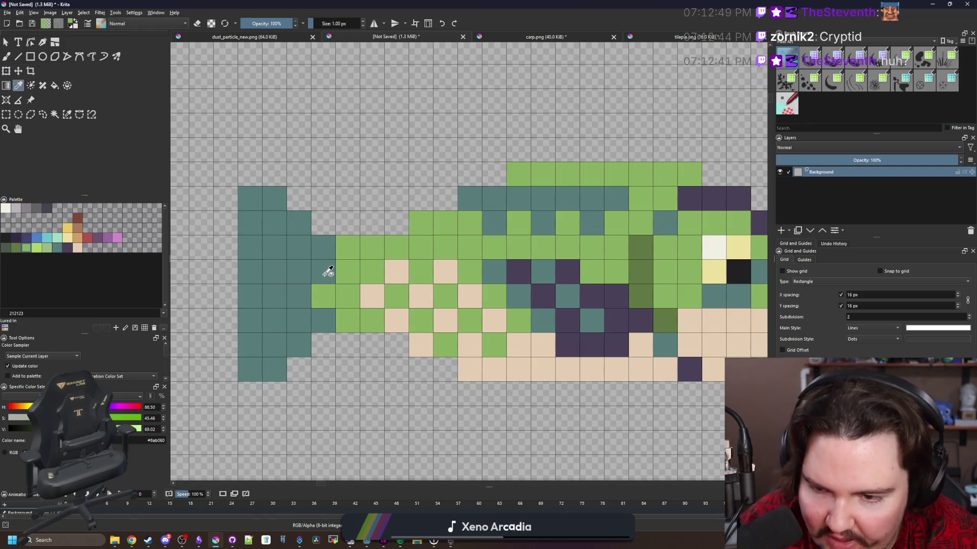
pyautogui.scroll(-5, 328, 277)
pyautogui.scroll(2, 380, 329)
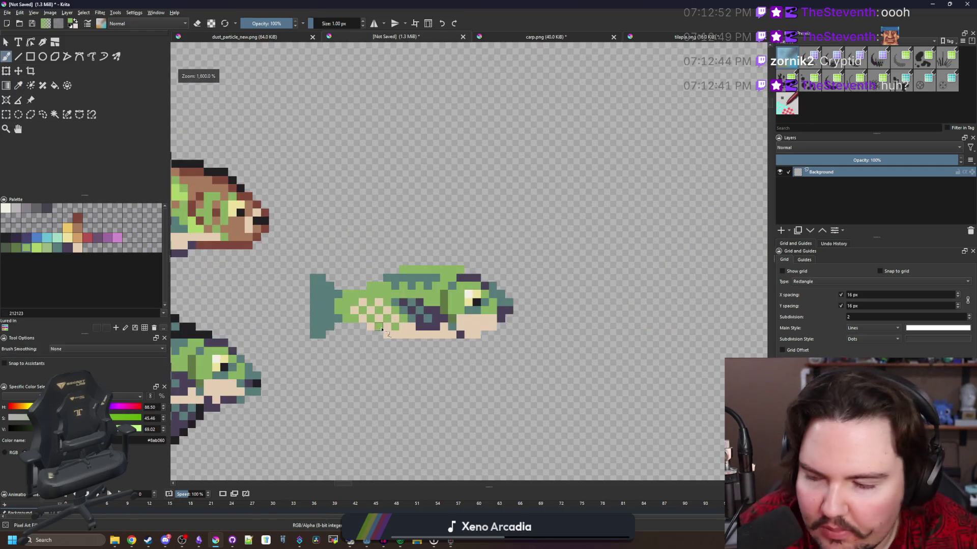
pyautogui.scroll(2, 395, 327)
# Paint the checkered belly cells near the tail green, undoing the last stroke.
pyautogui.press('ctrl')
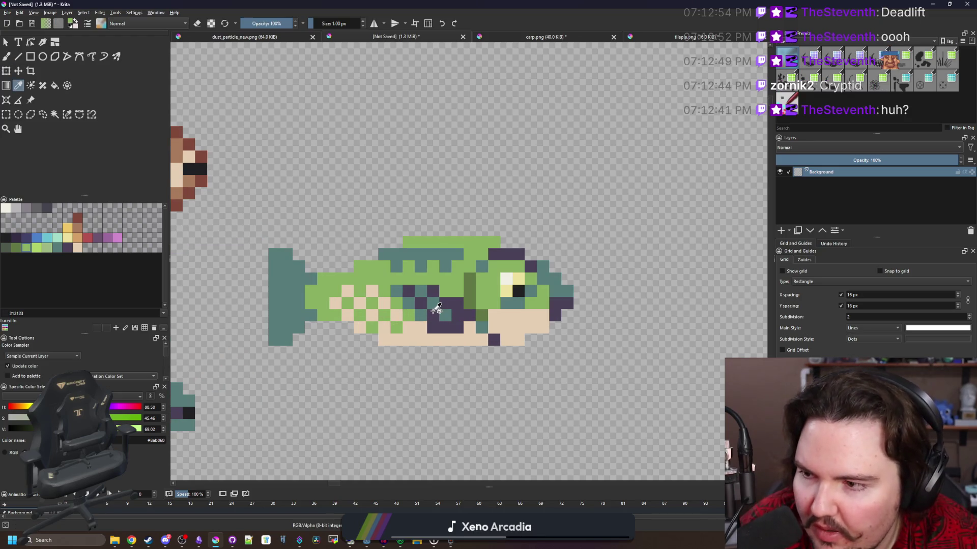
pyautogui.scroll(2, 436, 309)
pyautogui.click(429, 328)
pyautogui.scroll(-2, 430, 332)
pyautogui.keyDown('ctrl'); pyautogui.click(352, 271); pyautogui.keyUp('ctrl')
pyautogui.scroll(2, 369, 268)
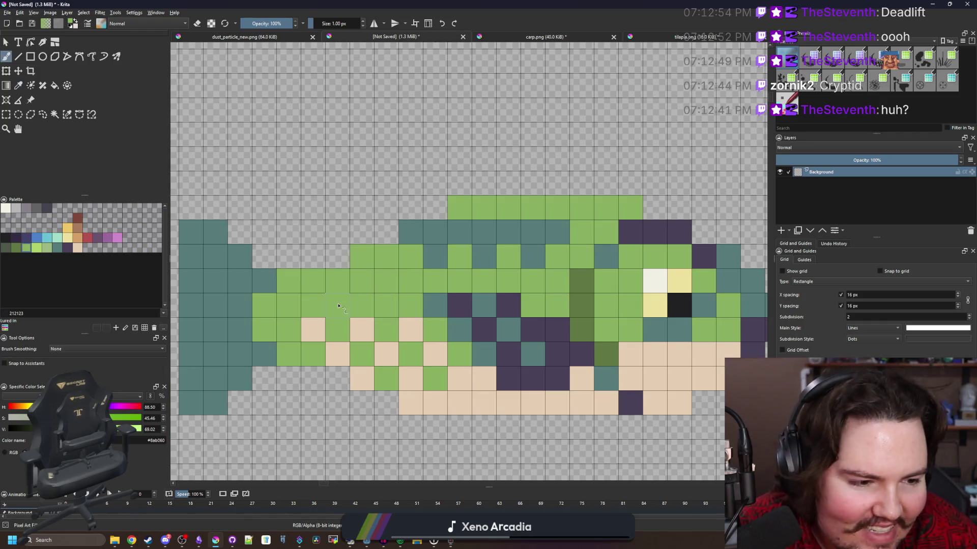
pyautogui.moveTo(421, 314)
pyautogui.mouseDown()
pyautogui.moveTo(312, 331)
pyautogui.moveTo(435, 355)
pyautogui.moveTo(363, 379)
pyautogui.moveTo(442, 370)
pyautogui.moveTo(460, 344)
pyautogui.moveTo(509, 344)
pyautogui.moveTo(415, 362)
pyautogui.moveTo(461, 320)
pyautogui.moveTo(386, 330)
pyautogui.moveTo(336, 295)
pyautogui.moveTo(464, 217)
pyautogui.moveTo(351, 223)
pyautogui.moveTo(387, 247)
pyautogui.mouseUp()
pyautogui.scroll(-2, 375, 359)
pyautogui.scroll(2, 375, 359)
pyautogui.keyDown('ctrl'); pyautogui.click(360, 338); pyautogui.keyUp('ctrl')
pyautogui.hotkey('ctrl', 'z')
# Repaint the teal cells beside the eye green with the pixel brush.
pyautogui.scroll(-4, 344, 248)
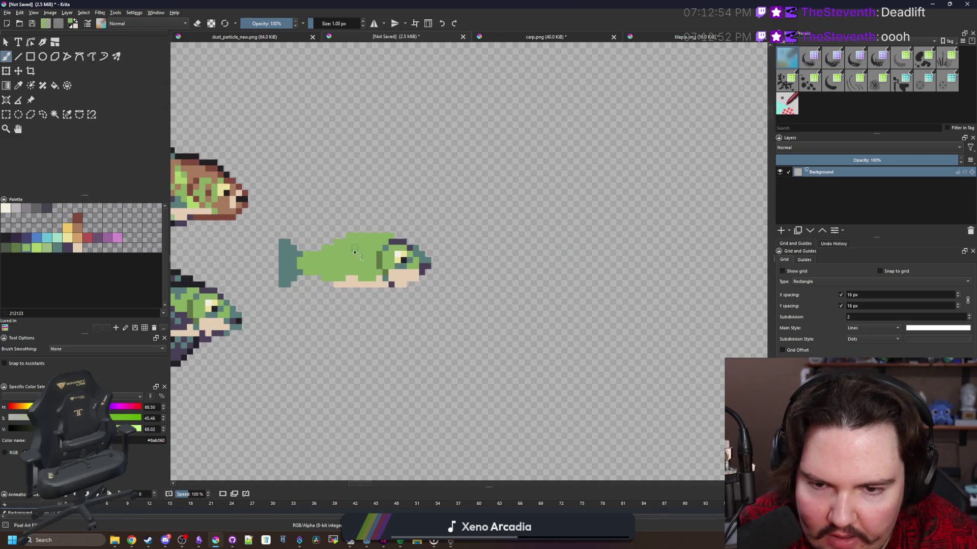
pyautogui.scroll(3, 313, 254)
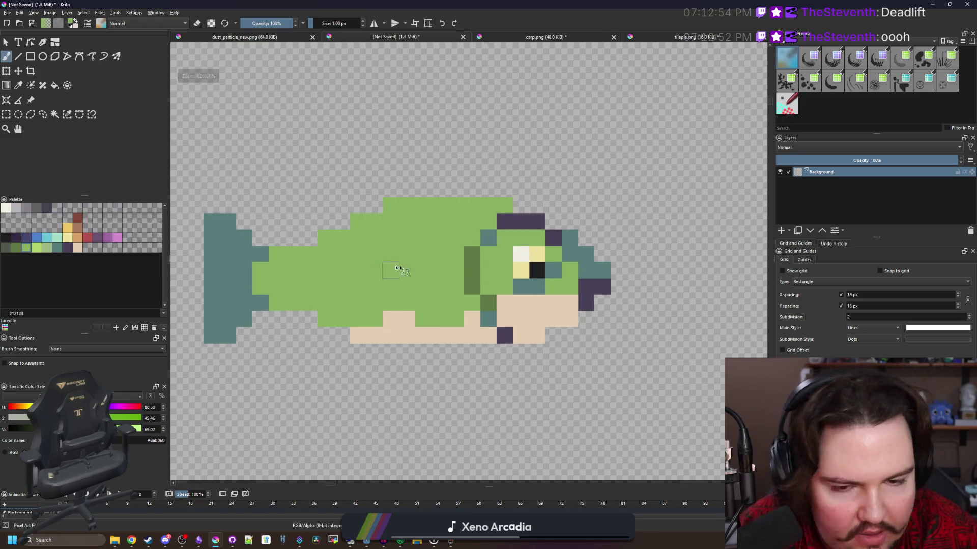
pyautogui.scroll(-1, 388, 270)
pyautogui.scroll(1, 397, 307)
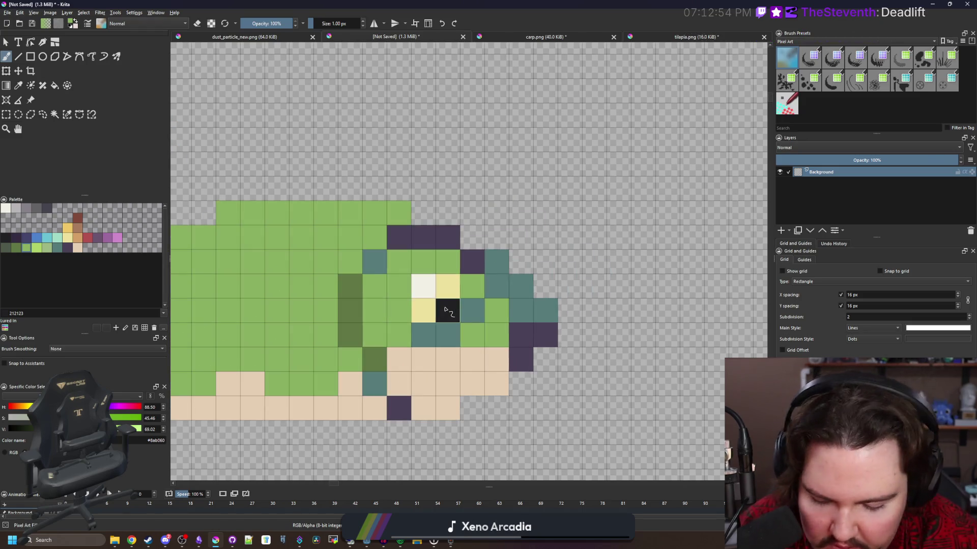
pyautogui.press('p')
pyautogui.scroll(-2, 458, 325)
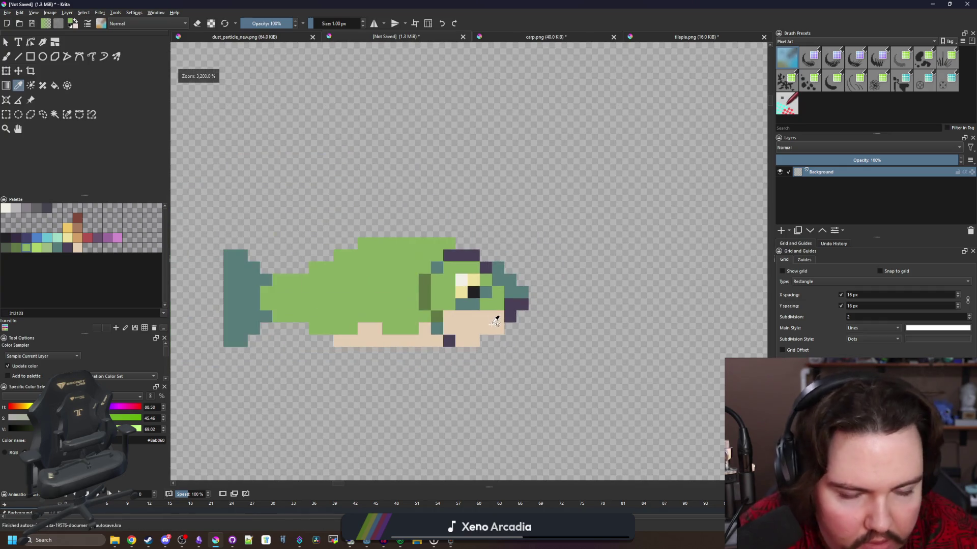
pyautogui.scroll(2, 496, 320)
pyautogui.press('b')
pyautogui.moveTo(552, 302)
pyautogui.mouseDown()
pyautogui.moveTo(531, 298)
pyautogui.moveTo(499, 254)
pyautogui.moveTo(463, 252)
pyautogui.mouseUp()
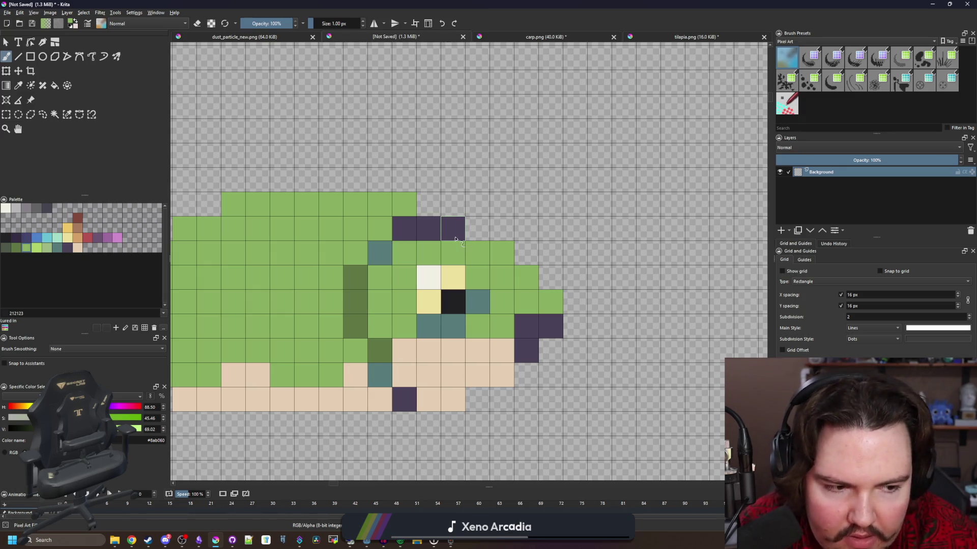
# Extend the beige belly along the lower row toward the tail in a stepped band.
pyautogui.scroll(-1, 471, 263)
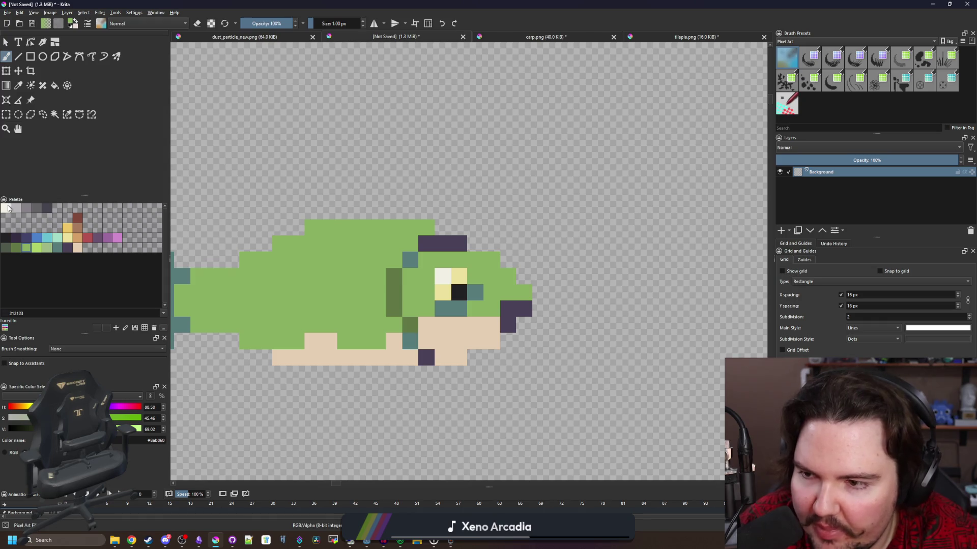
pyautogui.click(78, 249)
pyautogui.press('f')
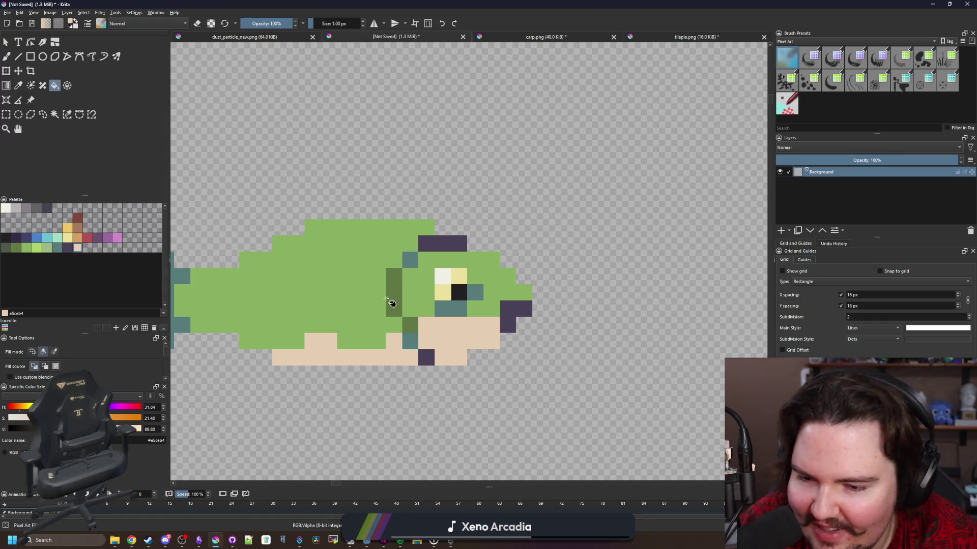
pyautogui.press('b')
pyautogui.scroll(2, 447, 336)
pyautogui.moveTo(481, 334)
pyautogui.mouseDown()
pyautogui.moveTo(278, 333)
pyautogui.moveTo(412, 341)
pyautogui.moveTo(317, 316)
pyautogui.mouseUp()
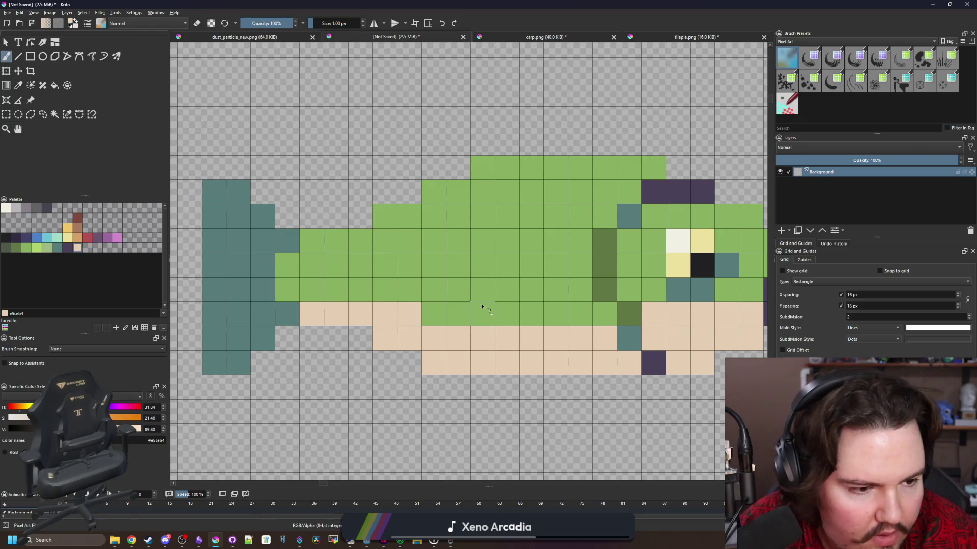
pyautogui.moveTo(483, 306); pyautogui.dragTo(331, 305)
pyautogui.moveTo(438, 301)
pyautogui.mouseDown()
pyautogui.moveTo(334, 316)
pyautogui.moveTo(335, 330)
pyautogui.mouseUp()
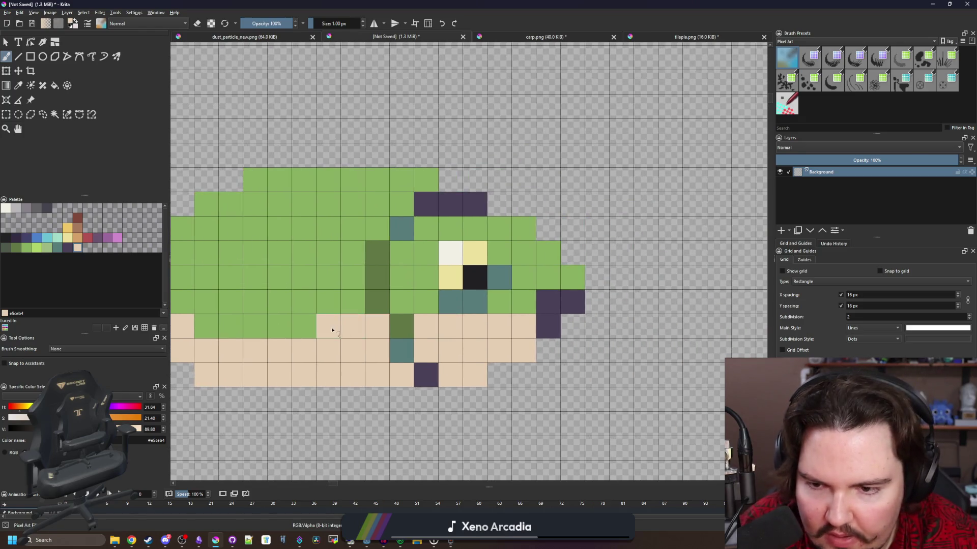
pyautogui.scroll(-1, 394, 307)
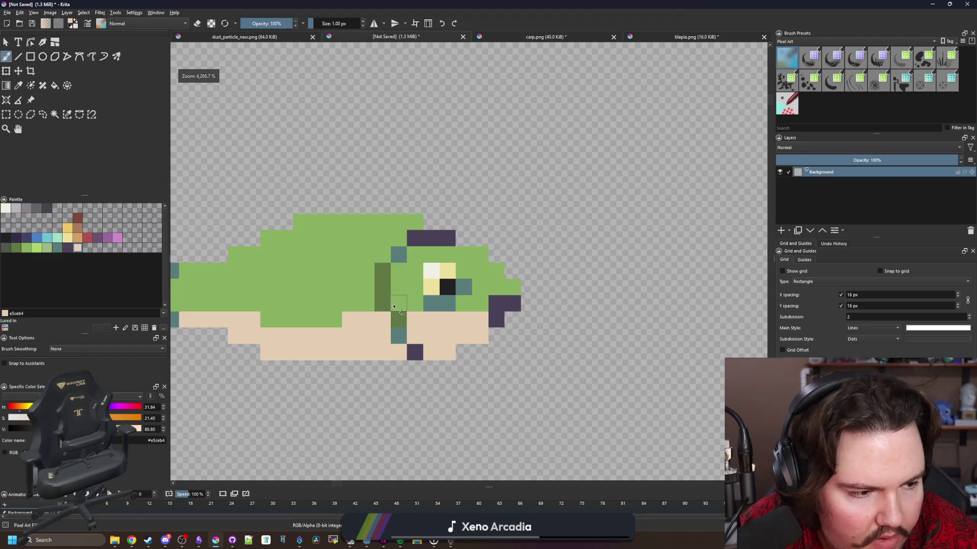
pyautogui.moveTo(394, 307); pyautogui.dragTo(451, 307)
pyautogui.scroll(1, 497, 266)
# Try painting the back's top row teal, undo it, and sample the dark purple outline.
pyautogui.press('p')
pyautogui.click(552, 253)
pyautogui.press('b')
pyautogui.moveTo(572, 210); pyautogui.dragTo(393, 222)
pyautogui.hotkey('ctrl', 'z')
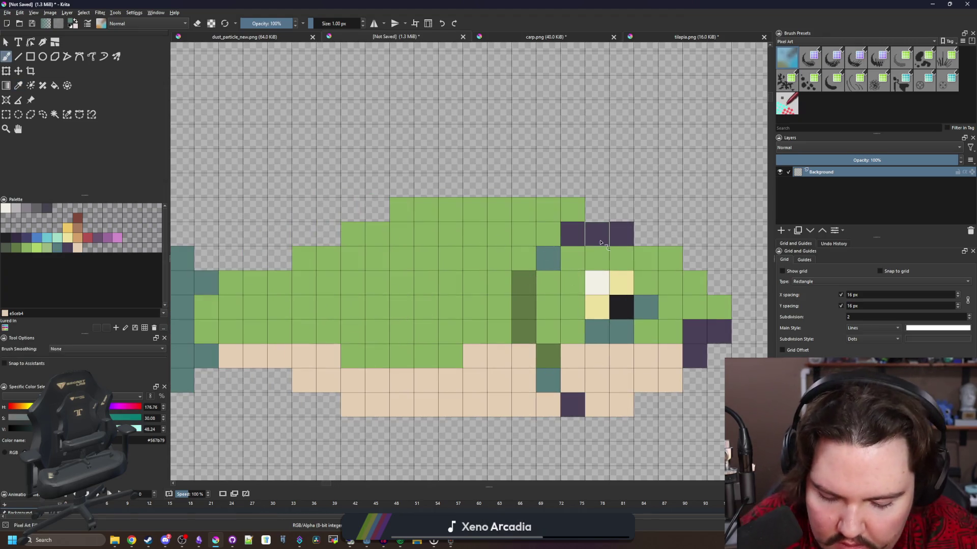
pyautogui.keyDown('ctrl'); pyautogui.click(617, 227); pyautogui.keyUp('ctrl')
# Start a screen capture of the fish, then cancel it without capturing.
pyautogui.scroll(-2, 497, 234)
pyautogui.scroll(1, 432, 218)
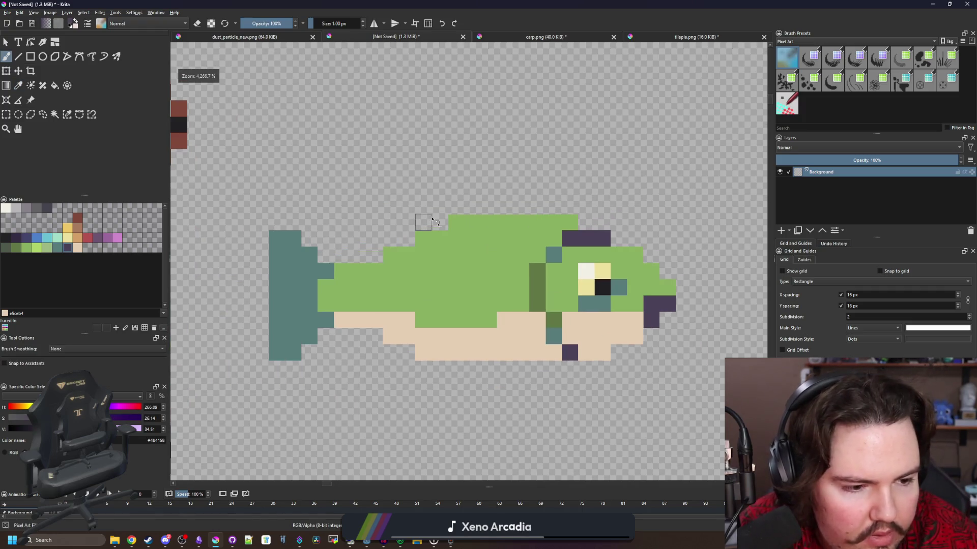
pyautogui.scroll(-5, 475, 288)
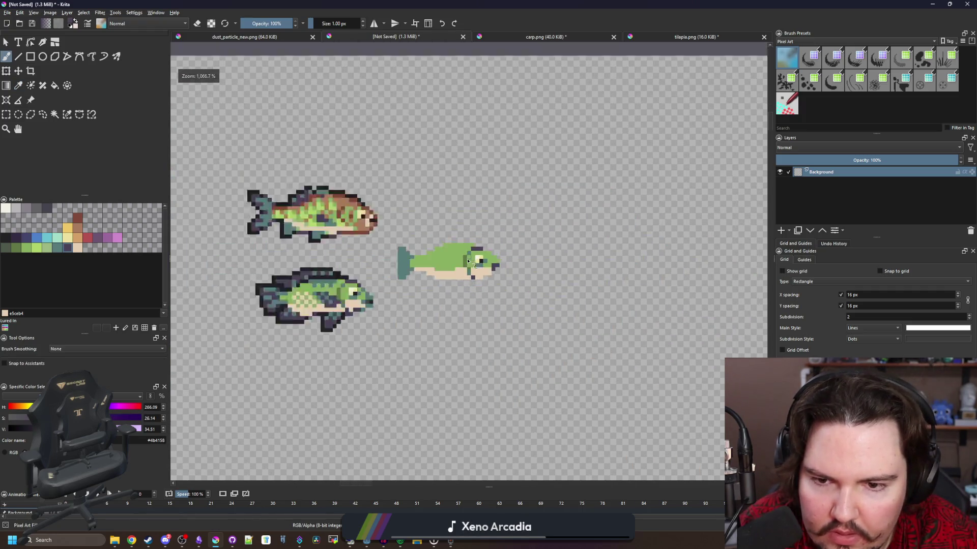
pyautogui.scroll(5, 473, 324)
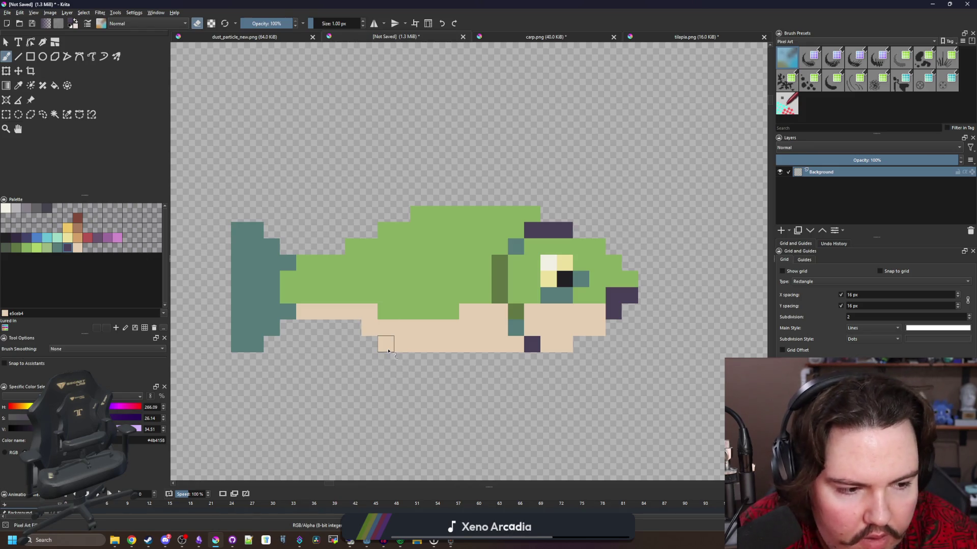
pyautogui.scroll(-4, 399, 367)
pyautogui.scroll(2, 398, 366)
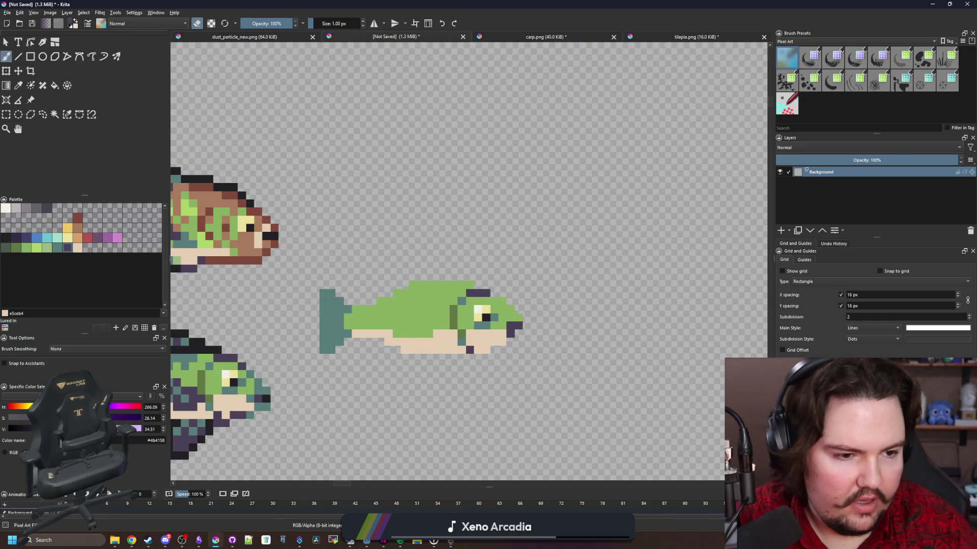
pyautogui.press('super+shift+s')
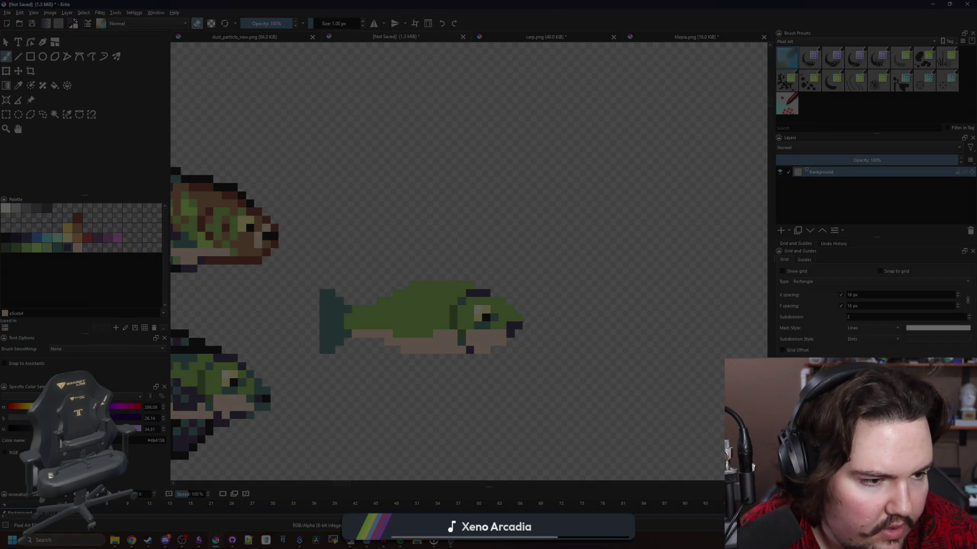
pyautogui.press('Escape')
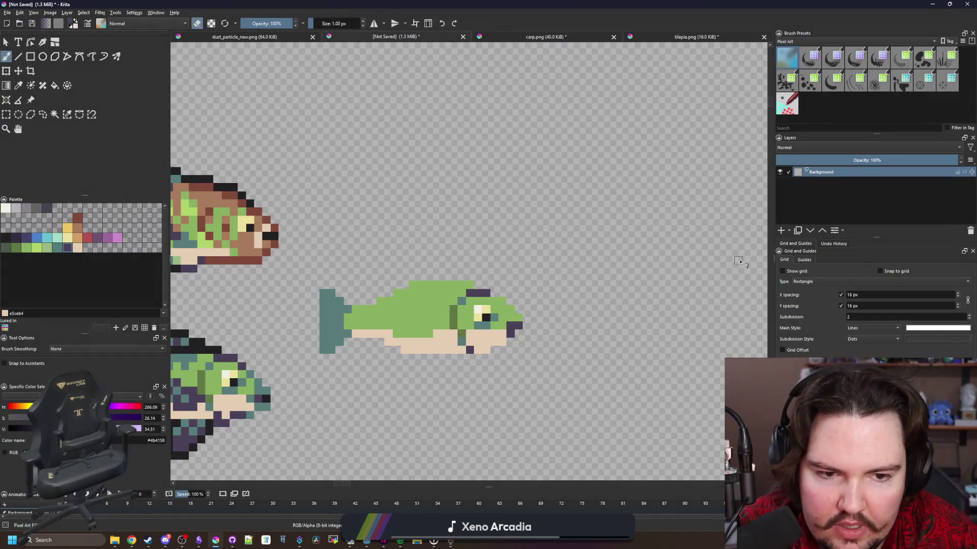
# Paste the reference fish photo as a new layer and scale it down.
pyautogui.hotkey('ctrl', 'v')
pyautogui.hotkey('ctrl', 't')
pyautogui.press('-')
pyautogui.press('-')
pyautogui.press('-')
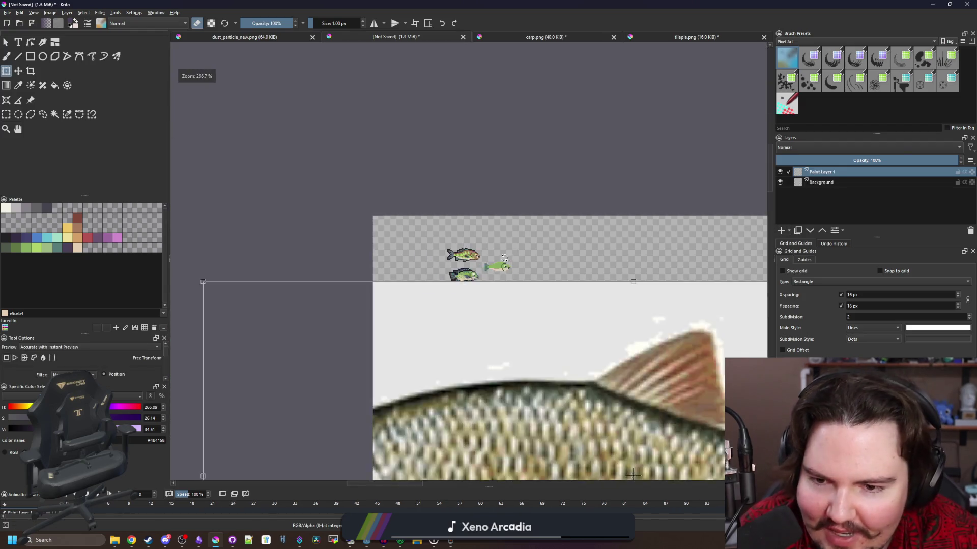
pyautogui.moveTo(643, 360)
pyautogui.mouseDown()
pyautogui.moveTo(493, 295)
pyautogui.moveTo(539, 285)
pyautogui.mouseUp()
pyautogui.press('+')
pyautogui.press('+')
pyautogui.press('+')
pyautogui.moveTo(595, 312); pyautogui.dragTo(492, 273)
# Mirror the photo horizontally, shrink it further, place it above the sprite, and apply.
pyautogui.rightClick(460, 257)
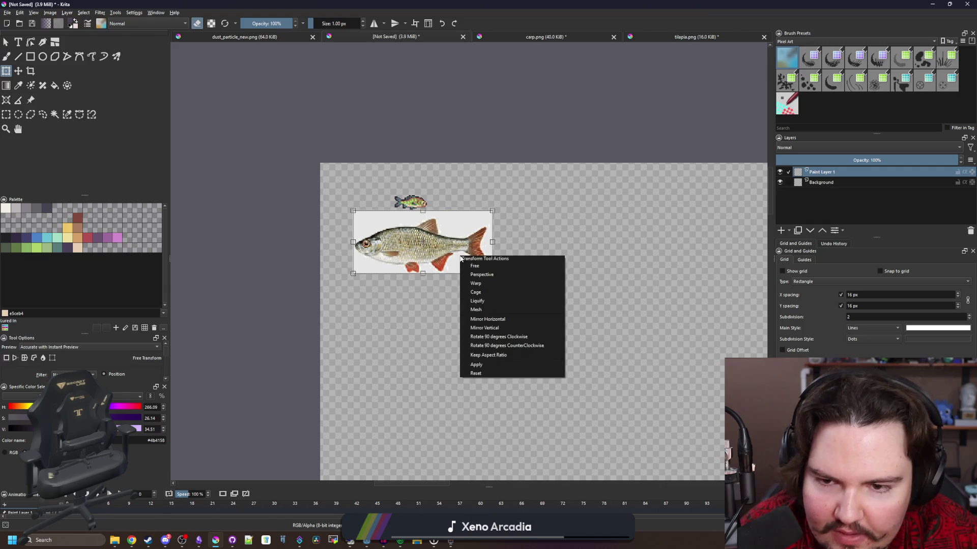
pyautogui.click(496, 327)
pyautogui.press('+')
pyautogui.press('+')
pyautogui.press('+')
pyautogui.moveTo(655, 370); pyautogui.dragTo(475, 286)
pyautogui.moveTo(496, 223); pyautogui.dragTo(584, 144)
pyautogui.moveTo(592, 193); pyautogui.dragTo(544, 161)
pyautogui.press('+')
pyautogui.press('+')
pyautogui.press('+')
pyautogui.moveTo(596, 285)
pyautogui.mouseDown()
pyautogui.moveTo(519, 244)
pyautogui.moveTo(598, 302)
pyautogui.mouseUp()
pyautogui.press('Return')
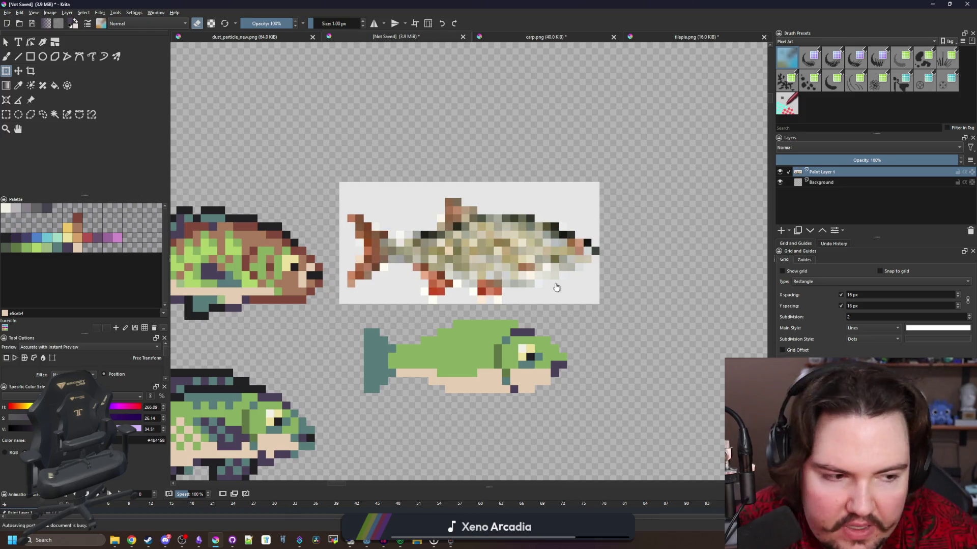
# Add a dark outline pixel at the snout tip.
pyautogui.scroll(1, 552, 359)
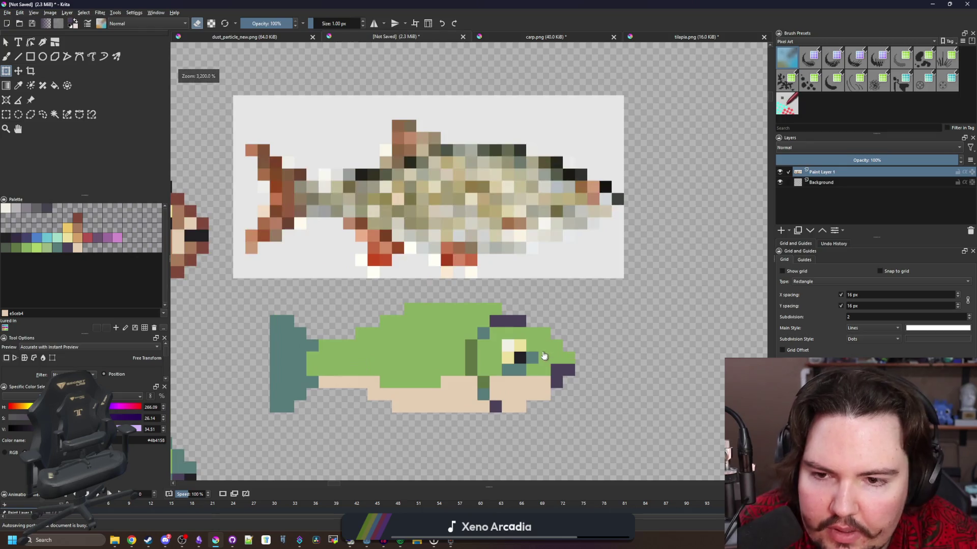
pyautogui.press('b')
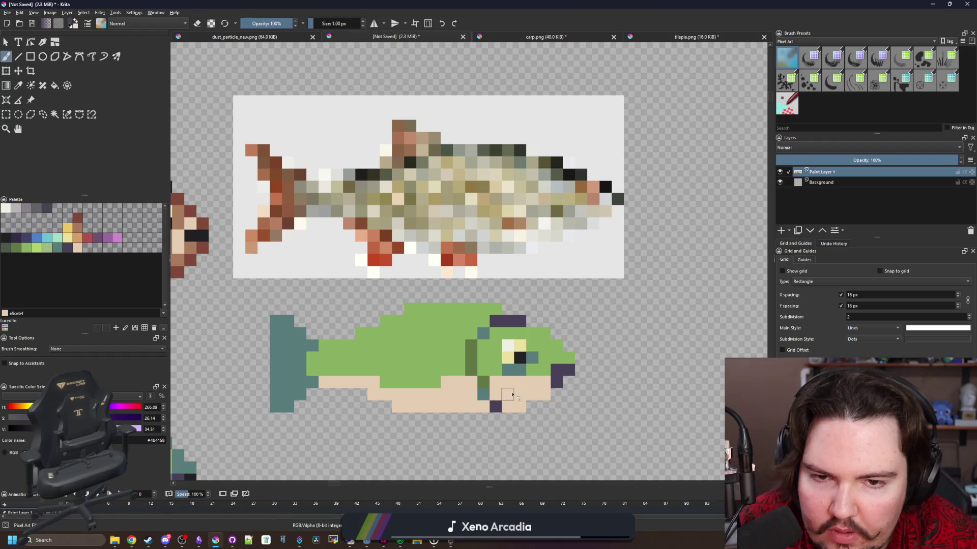
pyautogui.scroll(5, 593, 381)
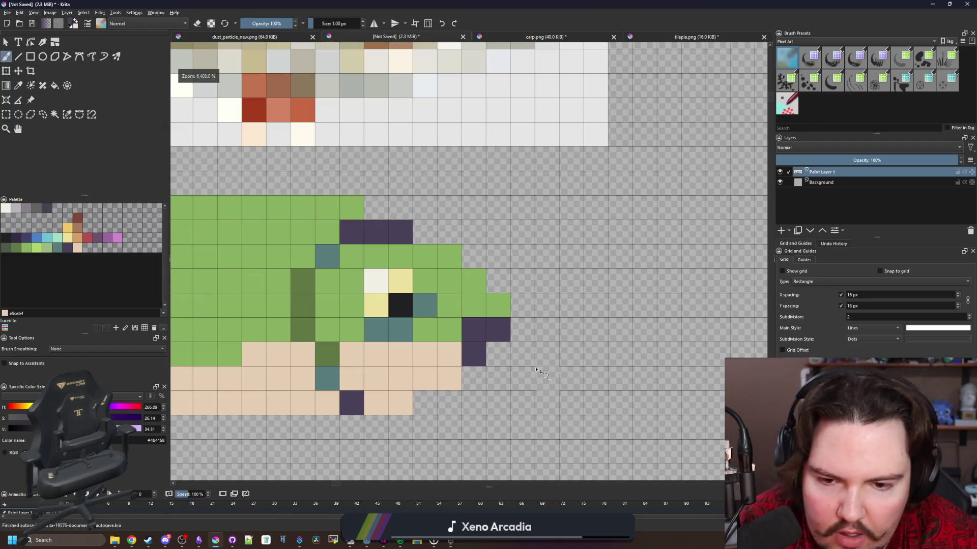
pyautogui.click(498, 281)
pyautogui.press('e')
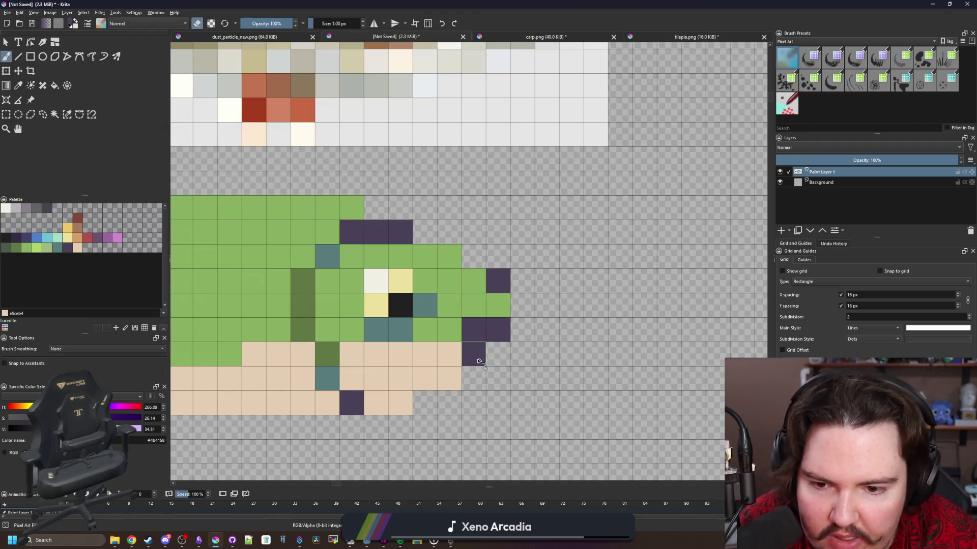
pyautogui.moveTo(480, 358); pyautogui.dragTo(524, 346)
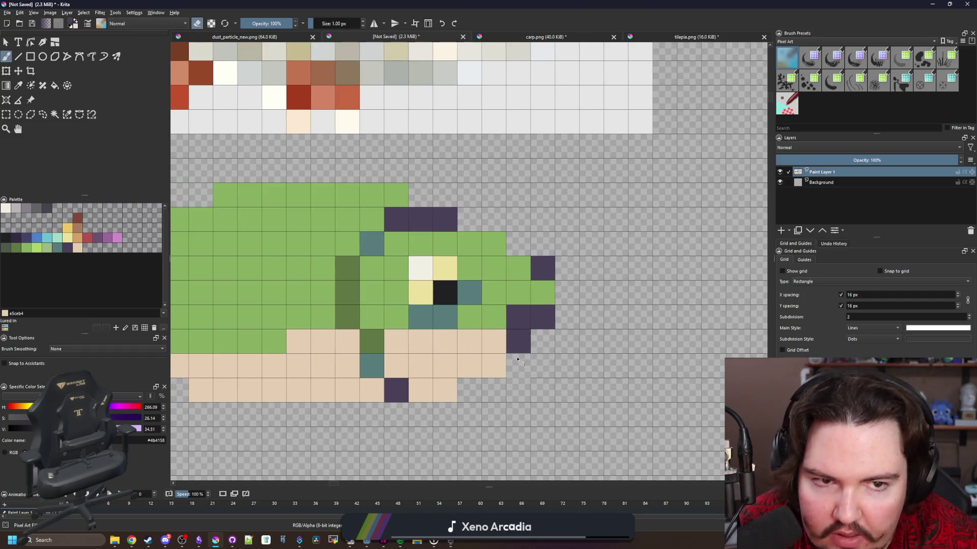
pyautogui.press('e')
# Merge the reference photo layer into Background and erase stray outline cells under the snout.
pyautogui.rightClick(826, 176)
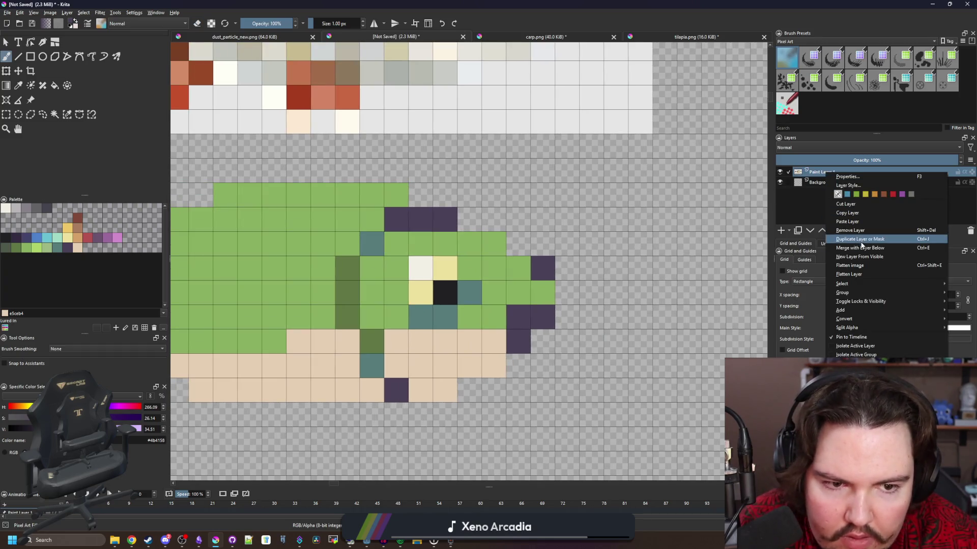
pyautogui.click(839, 249)
pyautogui.moveTo(543, 316)
pyautogui.mouseDown()
pyautogui.moveTo(497, 361)
pyautogui.moveTo(428, 395)
pyautogui.mouseUp()
pyautogui.scroll(-2, 520, 362)
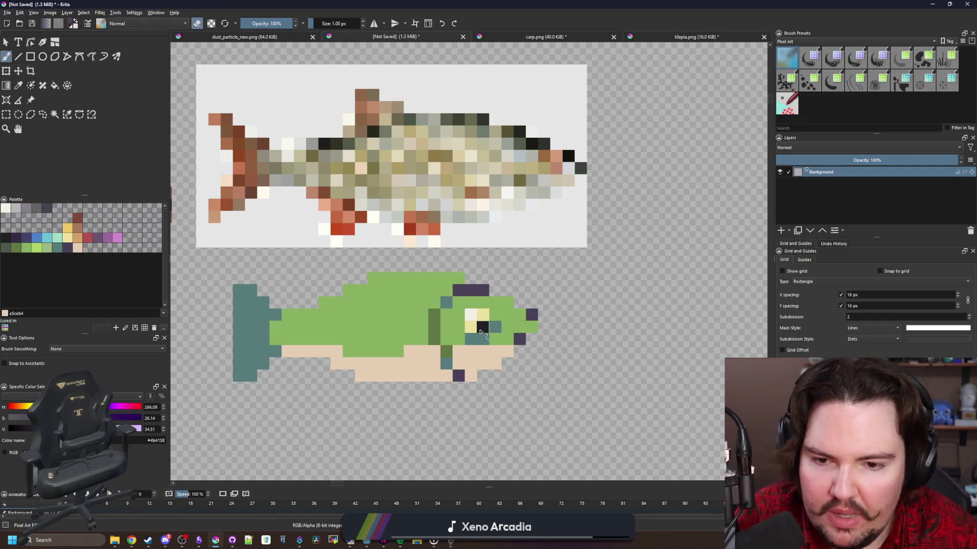
# Sample the tan #e5ceb4 and paint the purple snout cell tan.
pyautogui.scroll(1, 478, 329)
pyautogui.press('p')
pyautogui.click(525, 352)
pyautogui.scroll(1, 525, 353)
pyautogui.press('b')
pyautogui.click(527, 347)
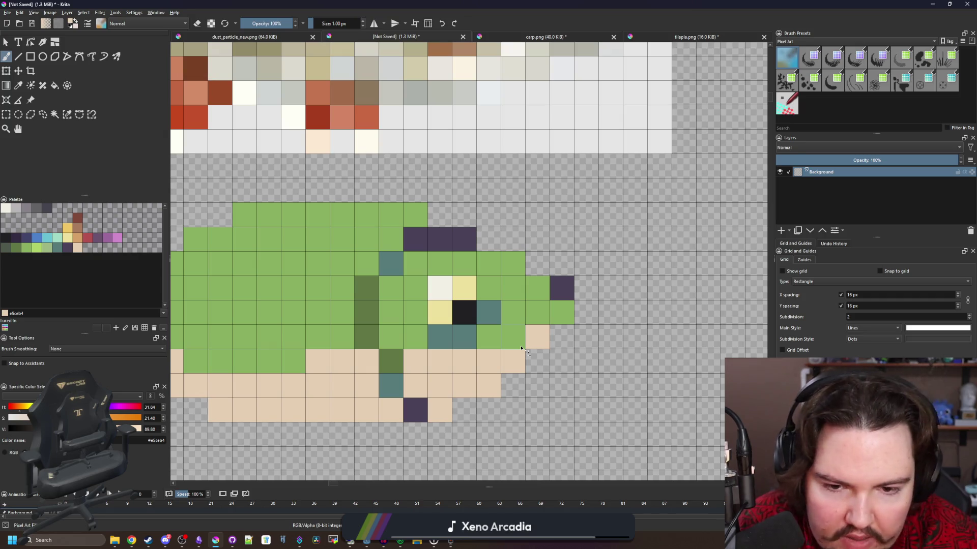
# Rework the mouth outline, alternating dark purple #4b4158 and tan cells around the teal cell.
pyautogui.press('p')
pyautogui.click(415, 410)
pyautogui.press('b')
pyautogui.moveTo(440, 386)
pyautogui.mouseDown()
pyautogui.moveTo(415, 386)
pyautogui.moveTo(415, 410)
pyautogui.mouseUp()
pyautogui.press('p')
pyautogui.click(360, 396)
pyautogui.press('b')
pyautogui.click(440, 385)
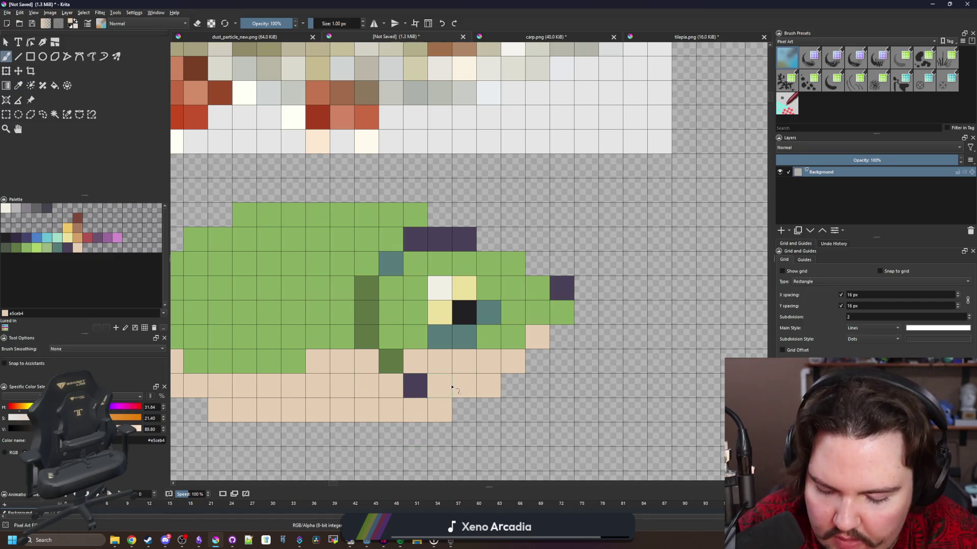
pyautogui.press('p')
pyautogui.click(415, 385)
pyautogui.press('b')
pyautogui.click(439, 410)
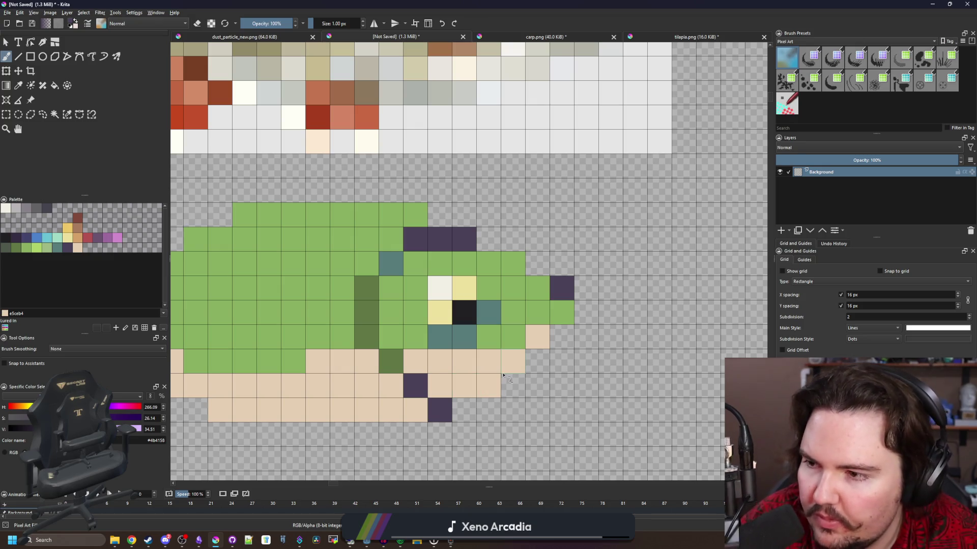
# Repaint the teal cells below the eye and the snout's purple cell green.
pyautogui.moveTo(556, 358); pyautogui.dragTo(577, 362)
pyautogui.press('p')
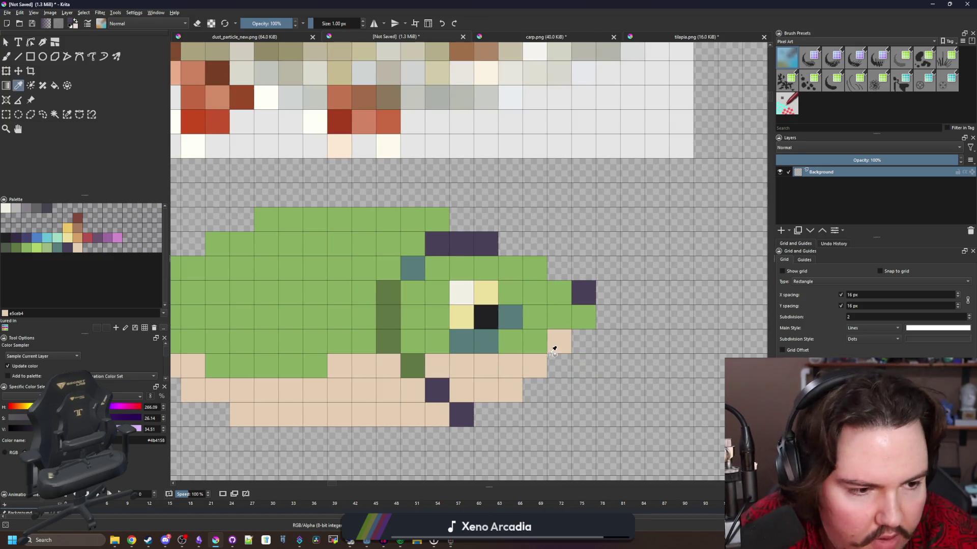
pyautogui.click(517, 346)
pyautogui.press('b')
pyautogui.moveTo(510, 317)
pyautogui.mouseDown()
pyautogui.moveTo(486, 342)
pyautogui.moveTo(462, 342)
pyautogui.mouseUp()
pyautogui.scroll(-2, 571, 294)
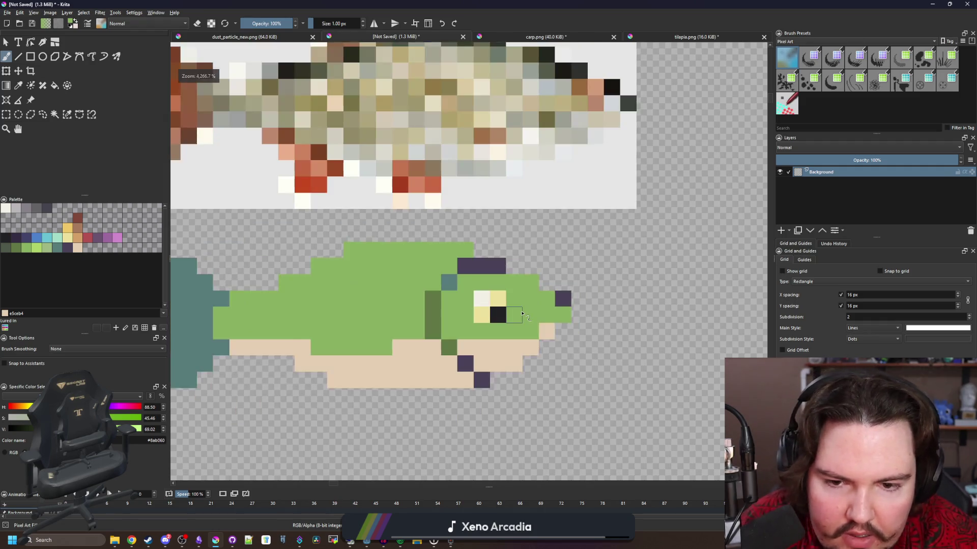
pyautogui.scroll(2, 570, 294)
pyautogui.moveTo(569, 294); pyautogui.dragTo(545, 269)
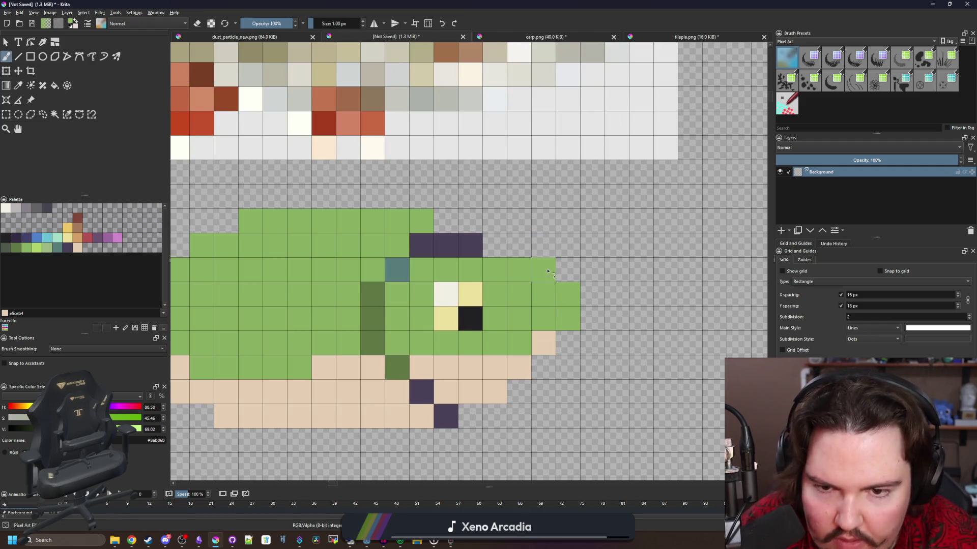
# Paint the face around the eye tan, undoing part of the stroke.
pyautogui.scroll(-1, 523, 274)
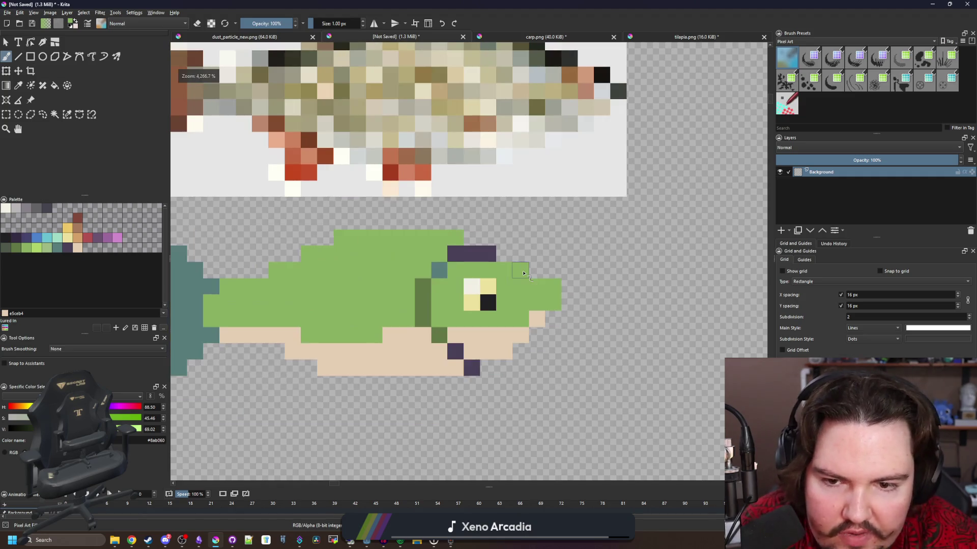
pyautogui.scroll(-2, 440, 240)
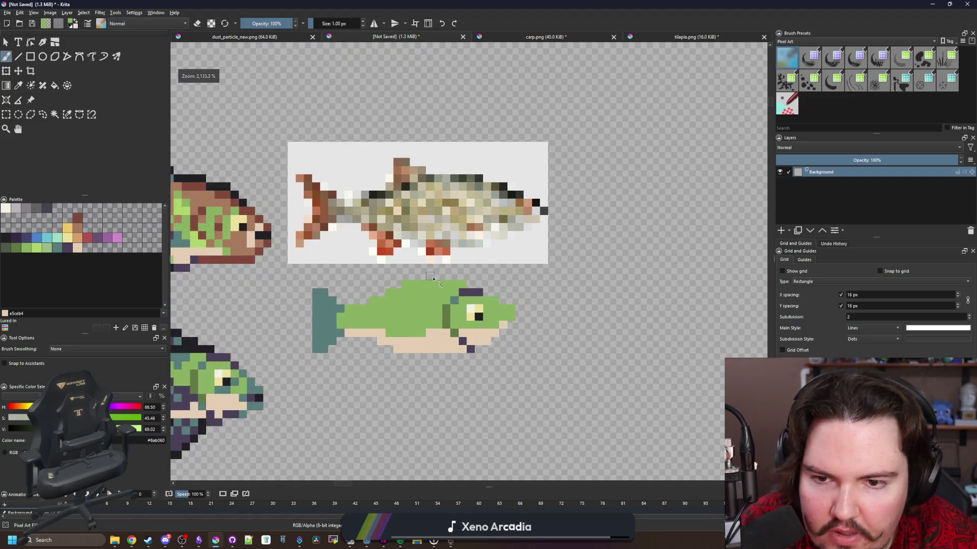
pyautogui.scroll(2, 433, 278)
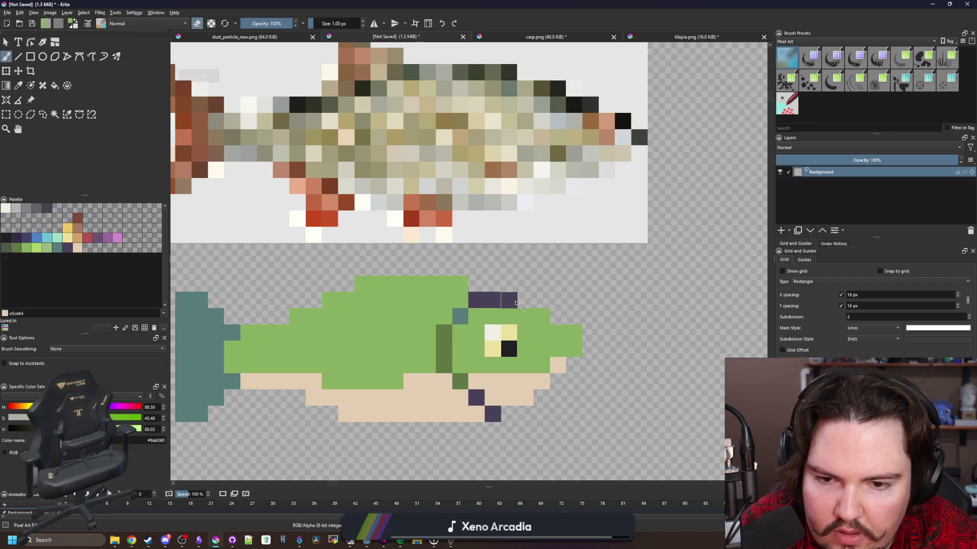
pyautogui.scroll(-3, 513, 279)
pyautogui.scroll(3, 513, 279)
pyautogui.scroll(-5, 514, 304)
pyautogui.scroll(4, 526, 315)
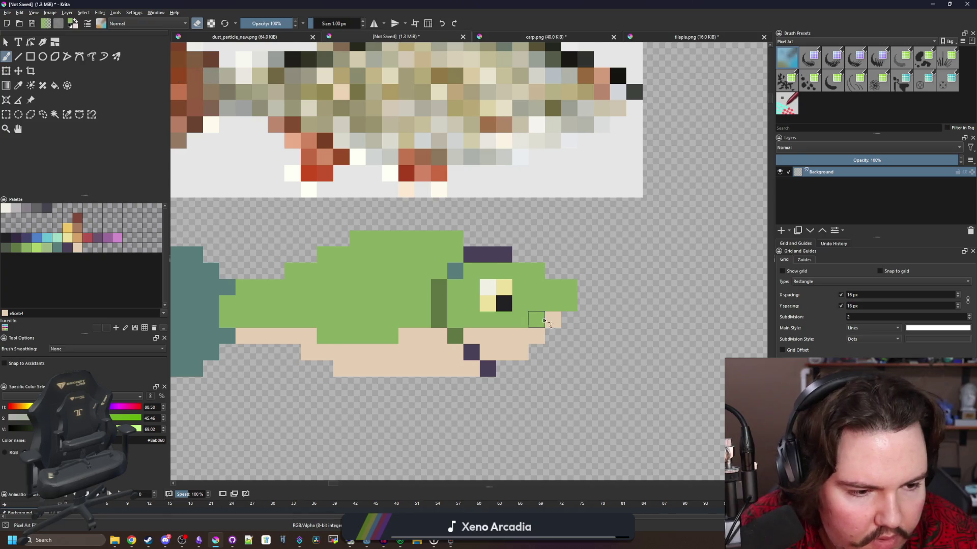
pyautogui.scroll(1, 526, 316)
pyautogui.press('e')
pyautogui.moveTo(545, 324)
pyautogui.mouseDown()
pyautogui.moveTo(429, 322)
pyautogui.moveTo(436, 274)
pyautogui.moveTo(460, 248)
pyautogui.moveTo(508, 289)
pyautogui.moveTo(560, 277)
pyautogui.moveTo(535, 278)
pyautogui.moveTo(509, 248)
pyautogui.moveTo(432, 248)
pyautogui.mouseUp()
pyautogui.hotkey('ctrl', 'z')
pyautogui.scroll(-7, 444, 278)
pyautogui.scroll(6, 445, 279)
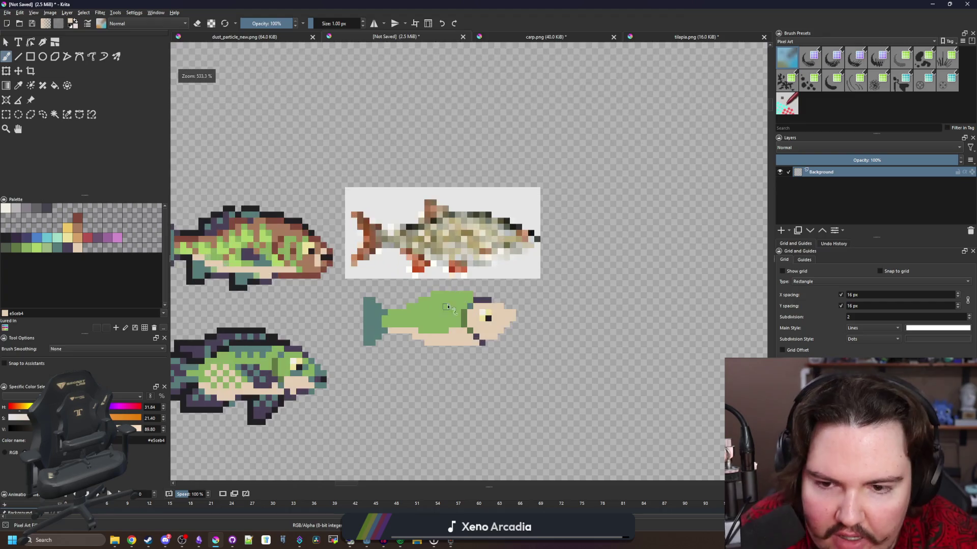
# Outline the fish's top edge and the tail's bottom edge in dark purple.
pyautogui.press('e')
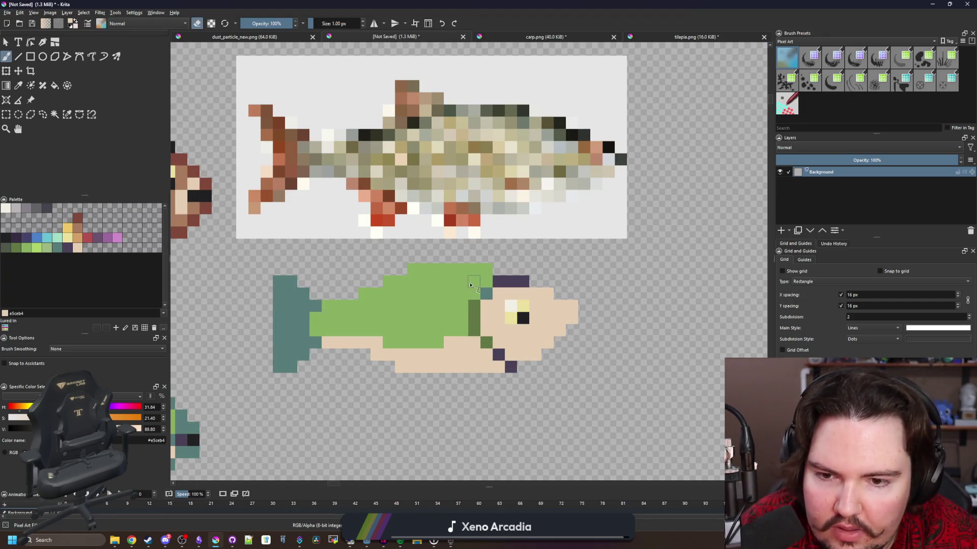
pyautogui.scroll(1, 471, 286)
pyautogui.press('e')
pyautogui.keyDown('ctrl'); pyautogui.click(506, 279); pyautogui.keyUp('ctrl')
pyautogui.moveTo(494, 265)
pyautogui.mouseDown()
pyautogui.moveTo(378, 281)
pyautogui.moveTo(285, 317)
pyautogui.moveTo(346, 316)
pyautogui.moveTo(304, 279)
pyautogui.moveTo(272, 296)
pyautogui.mouseUp()
pyautogui.click(260, 298)
pyautogui.moveTo(306, 386); pyautogui.dragTo(351, 341)
pyautogui.moveTo(382, 348)
pyautogui.mouseDown()
pyautogui.moveTo(317, 380)
pyautogui.moveTo(351, 292)
pyautogui.moveTo(333, 265)
pyautogui.mouseUp()
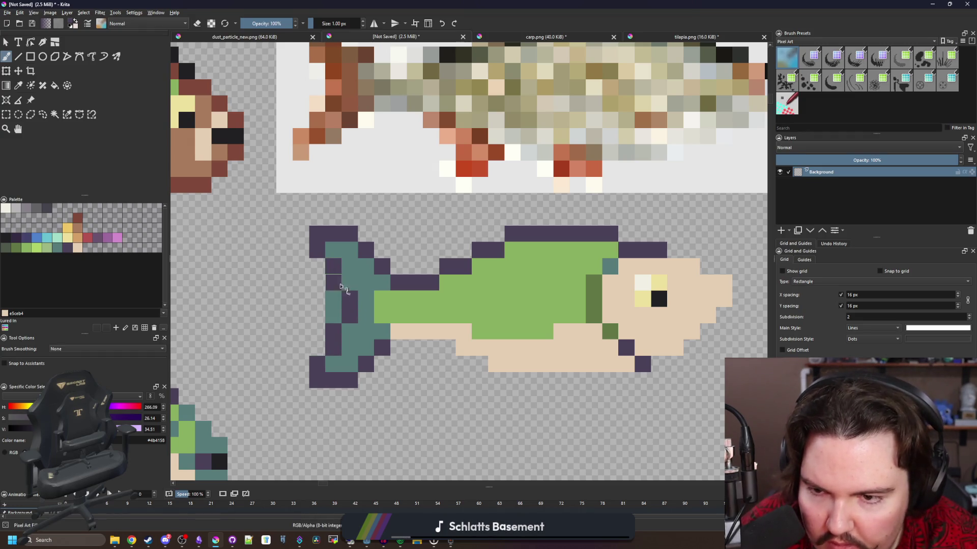
# Erase the stray pixels around the tail.
pyautogui.press('e')
pyautogui.moveTo(334, 324); pyautogui.dragTo(333, 293)
pyautogui.scroll(-4, 411, 270)
pyautogui.scroll(-2, 411, 270)
pyautogui.scroll(5, 407, 305)
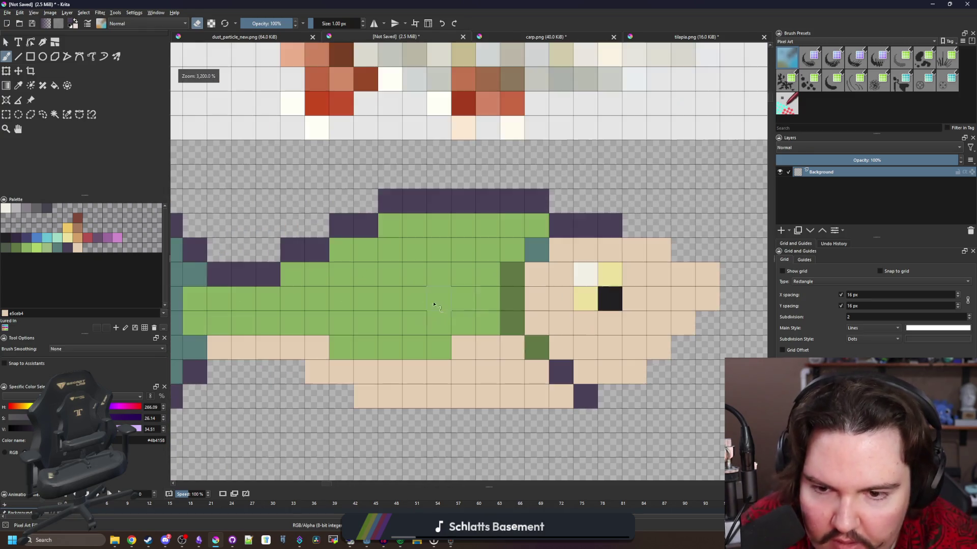
pyautogui.scroll(-1, 489, 314)
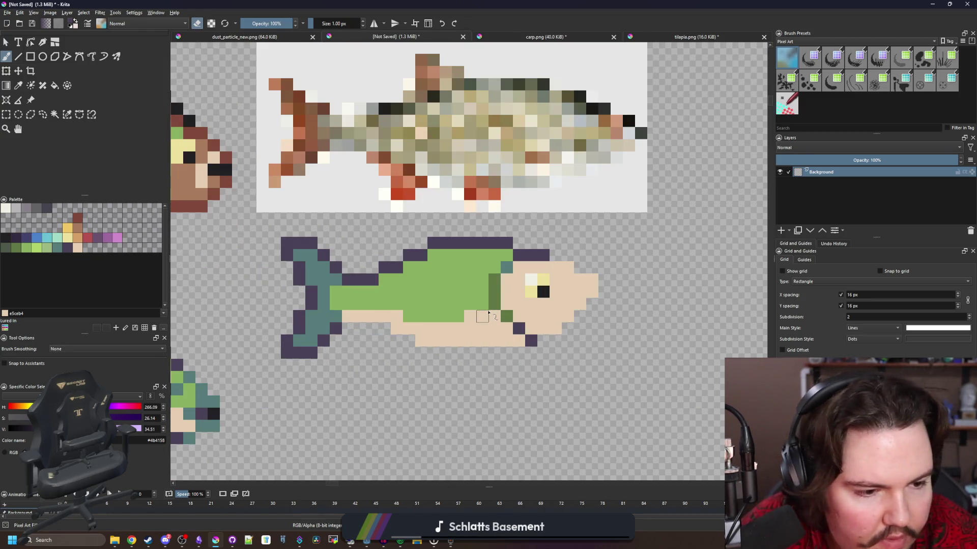
pyautogui.scroll(1, 483, 316)
pyautogui.scroll(-1, 402, 337)
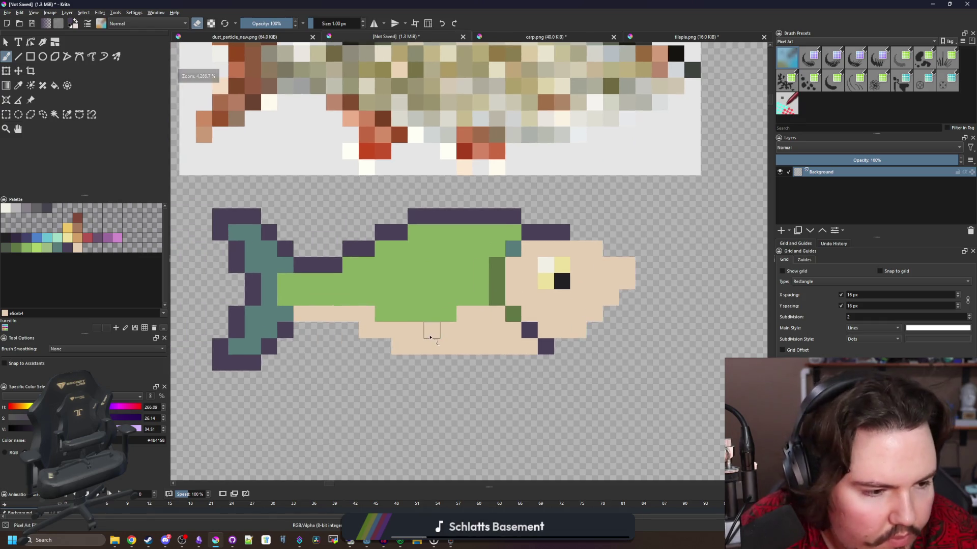
pyautogui.scroll(3, 429, 333)
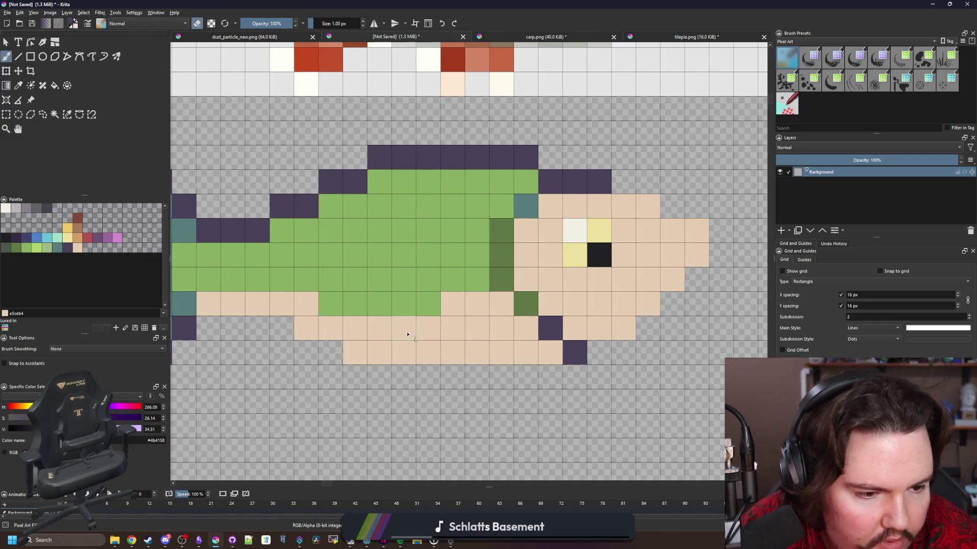
pyautogui.hscroll(3, 497, 327)
# Reshape the snout's front edge, adding tan and beige pixels and erasing stray head cells.
pyautogui.press('e')
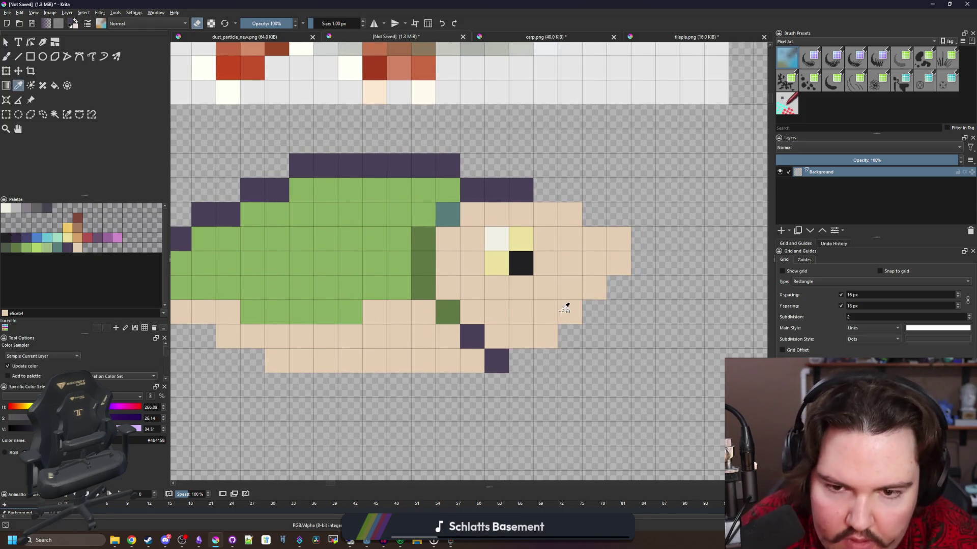
pyautogui.click(618, 285)
pyautogui.press('e')
pyautogui.click(618, 238)
pyautogui.press('e')
pyautogui.click(594, 312)
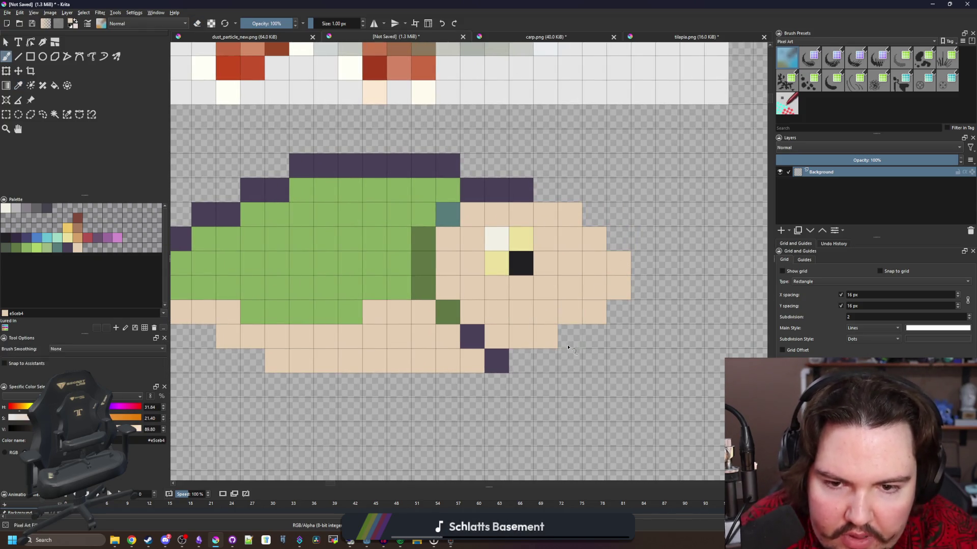
pyautogui.click(570, 335)
pyautogui.click(519, 359)
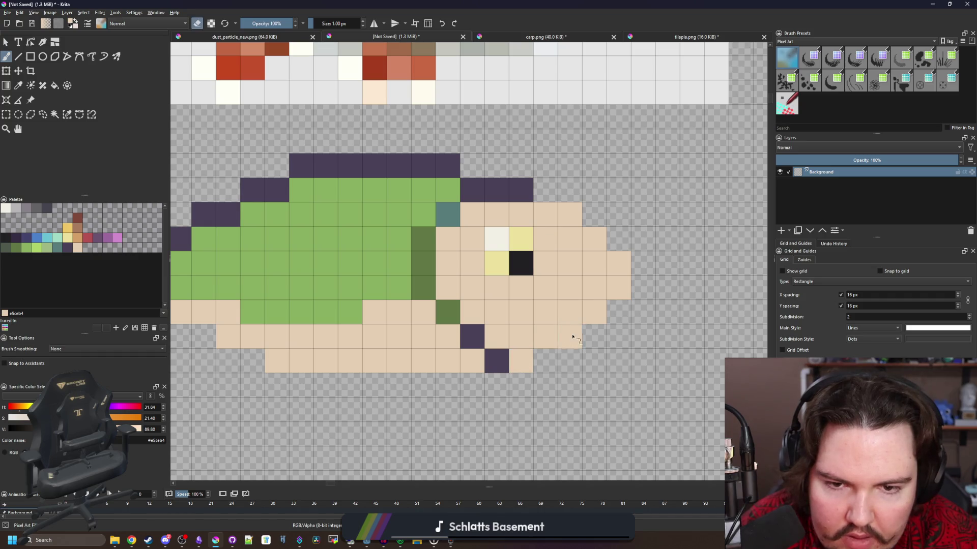
pyautogui.click(573, 337)
pyautogui.click(565, 215)
pyautogui.scroll(-3, 568, 328)
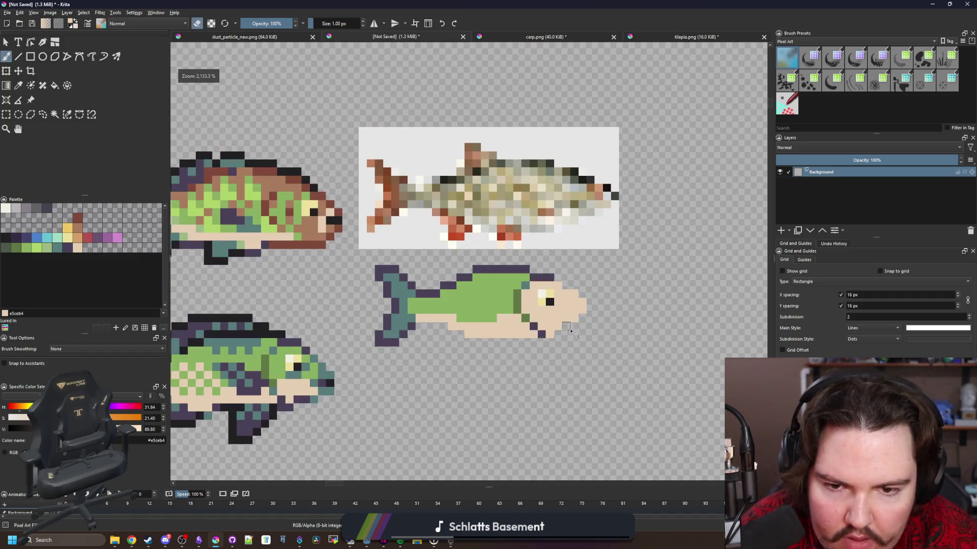
pyautogui.scroll(-2, 574, 334)
pyautogui.scroll(5, 574, 334)
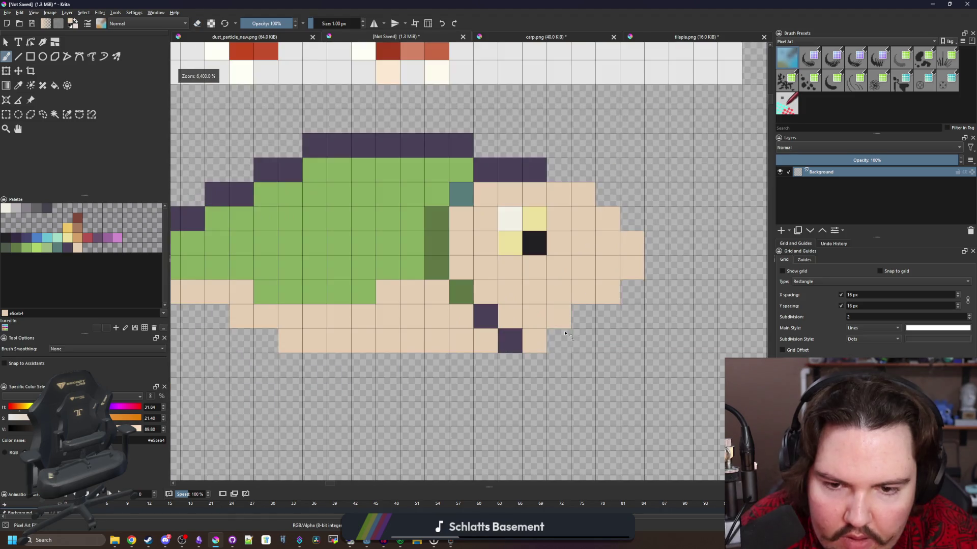
pyautogui.scroll(-3, 500, 358)
pyautogui.scroll(3, 509, 315)
# Paint the mouth in dark purple pixels at the front of the head.
pyautogui.keyDown('ctrl'); pyautogui.click(412, 226); pyautogui.keyUp('ctrl')
pyautogui.moveTo(564, 320); pyautogui.dragTo(545, 332)
pyautogui.click(542, 340)
pyautogui.scroll(-4, 542, 340)
pyautogui.scroll(4, 497, 332)
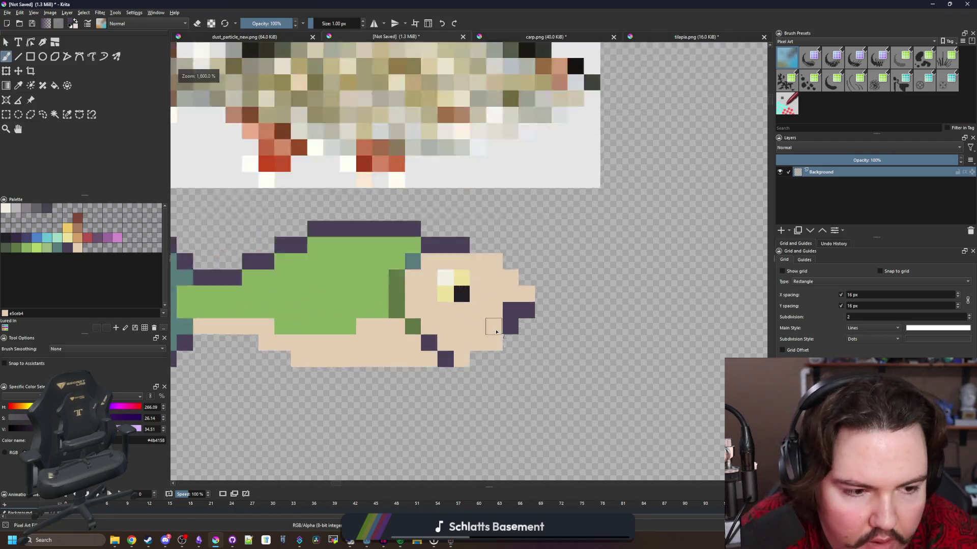
pyautogui.hotkey('ctrl', 'z')
pyautogui.hotkey('ctrl', 'z')
pyautogui.hotkey('ctrl', 'shift', 'z')
pyautogui.hotkey('ctrl', 'shift', 'z')
pyautogui.scroll(-6, 507, 334)
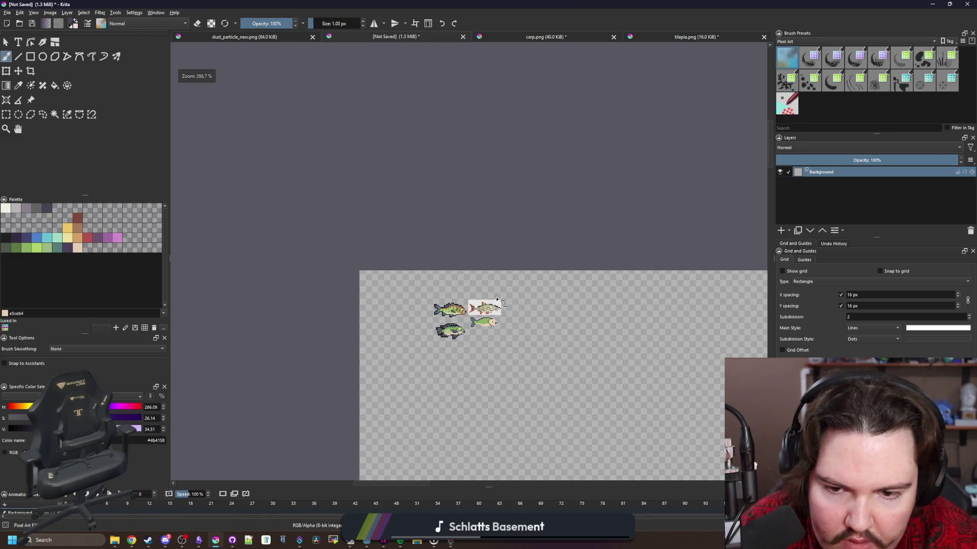
pyautogui.scroll(4, 497, 328)
pyautogui.scroll(3, 498, 327)
pyautogui.scroll(-1, 458, 295)
pyautogui.scroll(1, 440, 275)
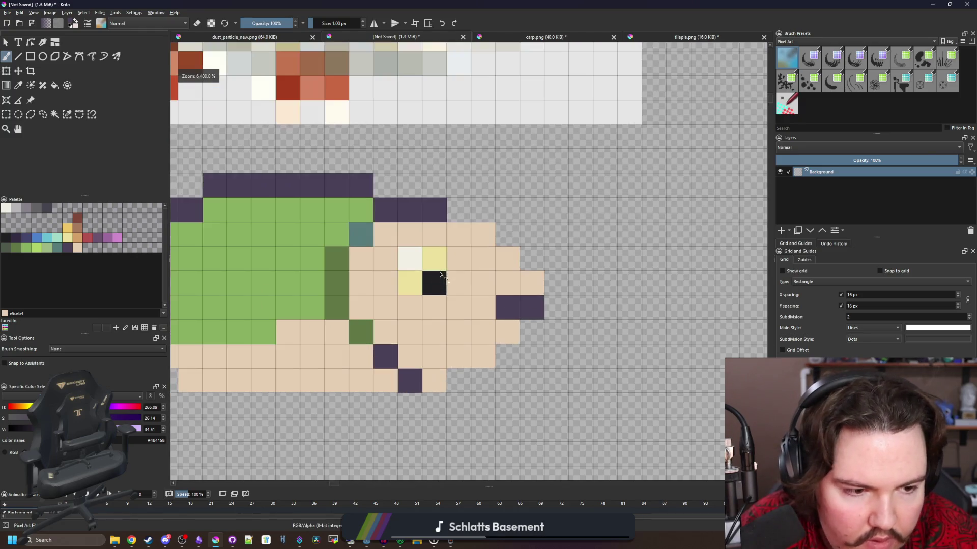
pyautogui.scroll(-3, 437, 279)
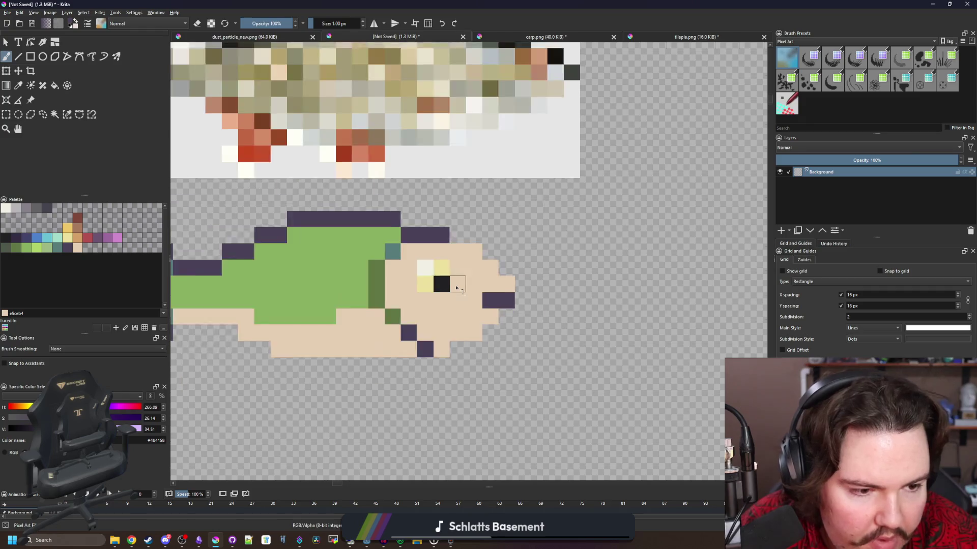
pyautogui.scroll(3, 444, 275)
# Select the eye's 2x2 pixel block and shift it one pixel right.
pyautogui.hotkey('ctrl', 'r')
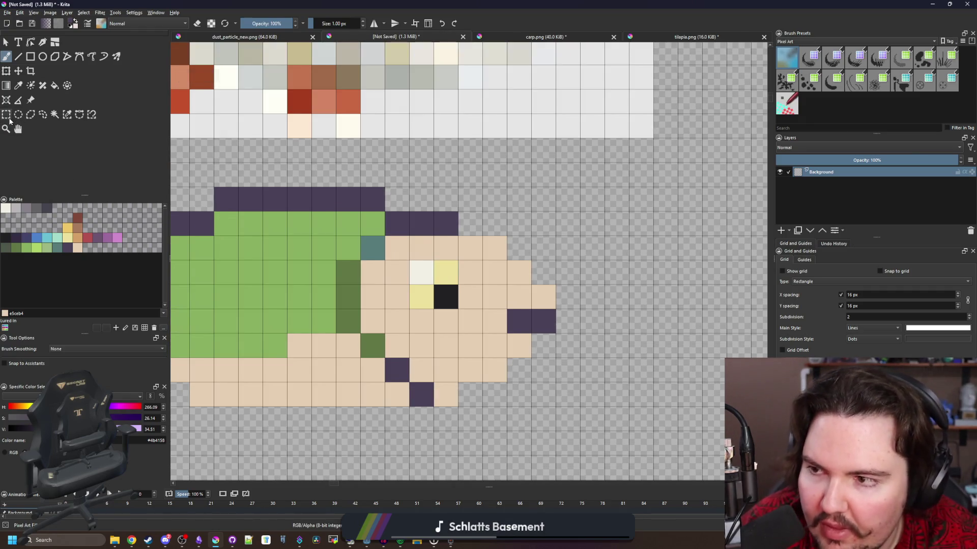
pyautogui.moveTo(417, 265)
pyautogui.mouseDown()
pyautogui.moveTo(453, 304)
pyautogui.moveTo(467, 297)
pyautogui.mouseUp()
pyautogui.hotkey('ctrl', 't')
pyautogui.press('Return')
pyautogui.press('b')
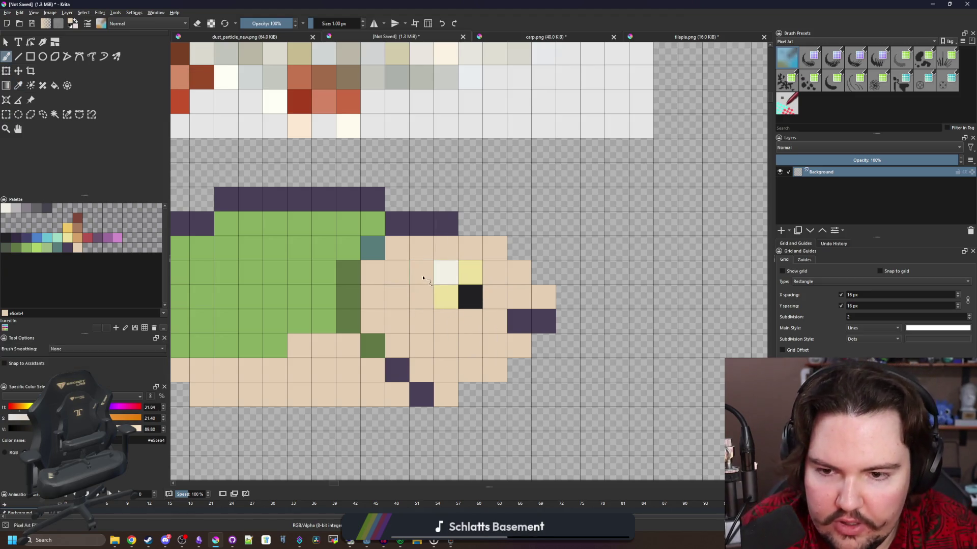
# Compare the fish against the rudd reference image.
pyautogui.scroll(-3, 407, 295)
pyautogui.hotkey('alt', 'Tab')
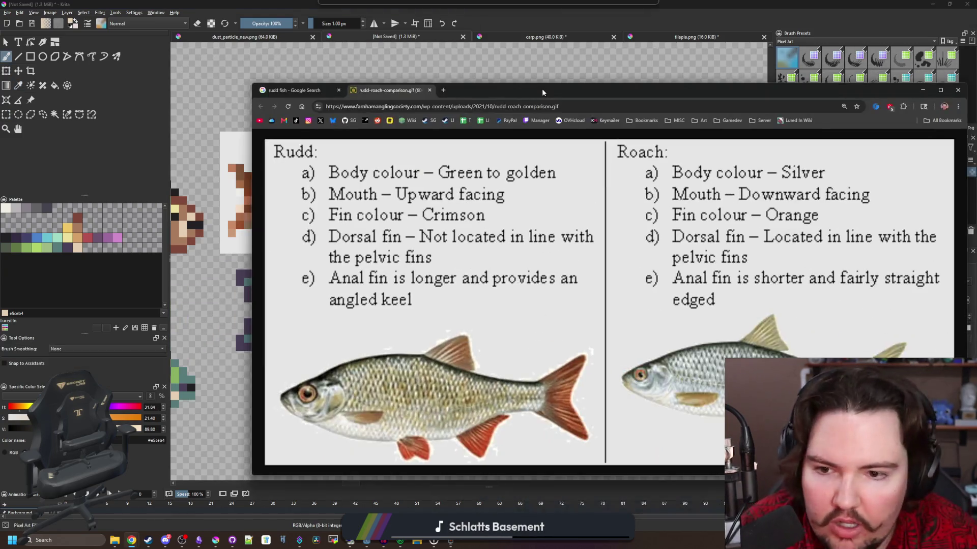
pyautogui.hotkey('alt', 'Tab')
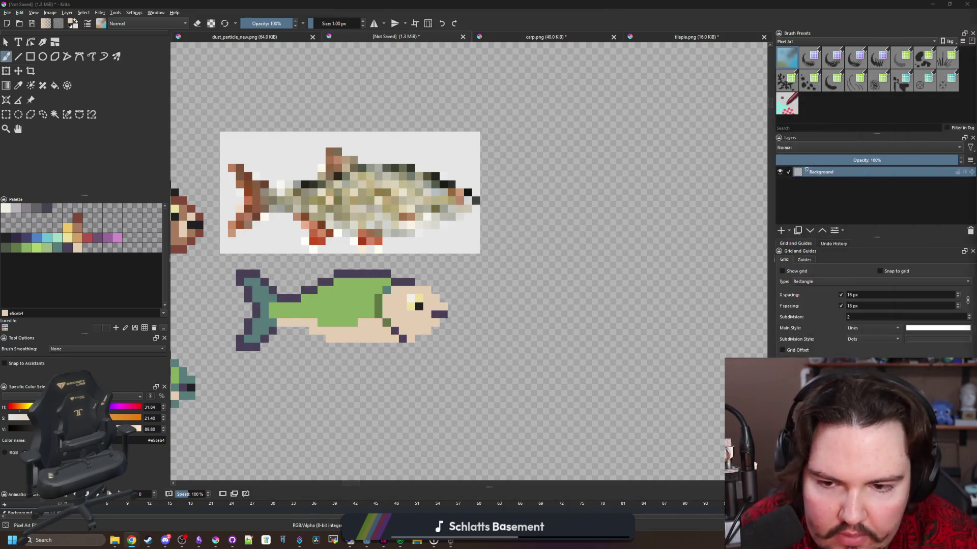
pyautogui.scroll(3, 403, 316)
# Sample the dark green and paint two fin pixels below the head.
pyautogui.press('p')
pyautogui.click(341, 305)
pyautogui.scroll(-3, 342, 305)
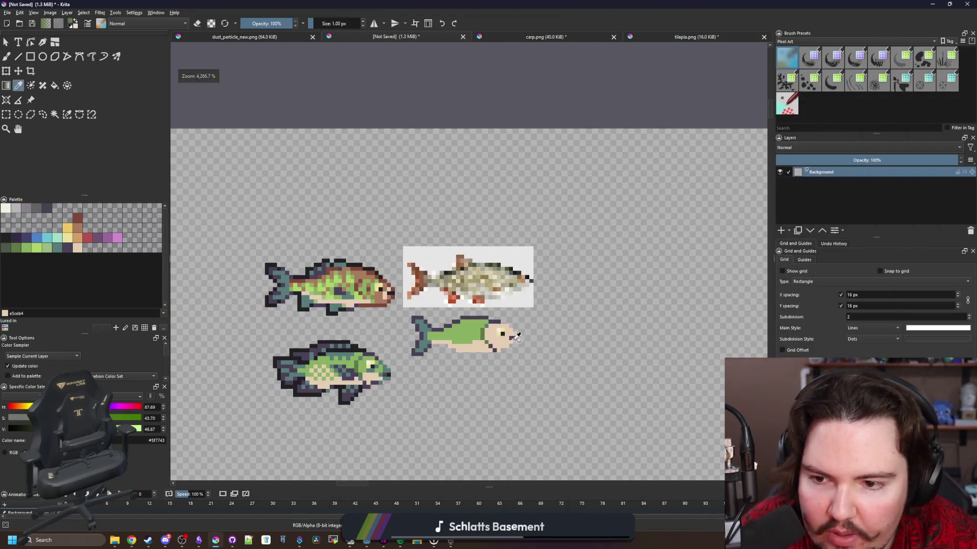
pyautogui.scroll(1, 632, 338)
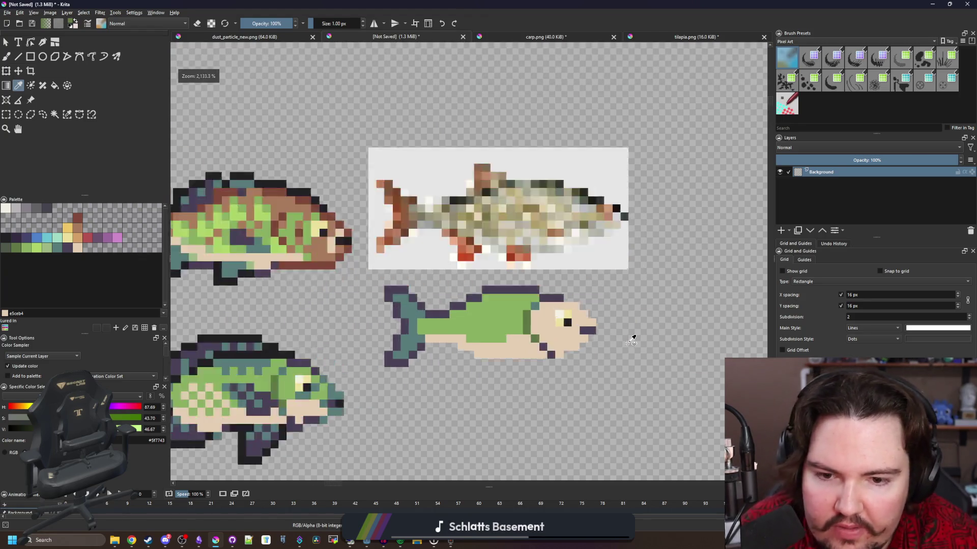
pyautogui.scroll(3, 410, 305)
pyautogui.press('b')
pyautogui.moveTo(446, 364)
pyautogui.mouseDown()
pyautogui.moveTo(380, 334)
pyautogui.moveTo(356, 303)
pyautogui.moveTo(371, 225)
pyautogui.moveTo(374, 232)
pyautogui.mouseUp()
# Cover the purple chin pixels with the head's skin colour.
pyautogui.press('p')
pyautogui.click(327, 371)
pyautogui.press('b')
pyautogui.moveTo(400, 378)
pyautogui.mouseDown()
pyautogui.moveTo(384, 375)
pyautogui.moveTo(328, 284)
pyautogui.moveTo(349, 241)
pyautogui.mouseUp()
# Sample the light green and skin colours, then pick the off-white belly colour.
pyautogui.press('p')
pyautogui.click(283, 276)
pyautogui.press('b')
pyautogui.scroll(-5, 379, 240)
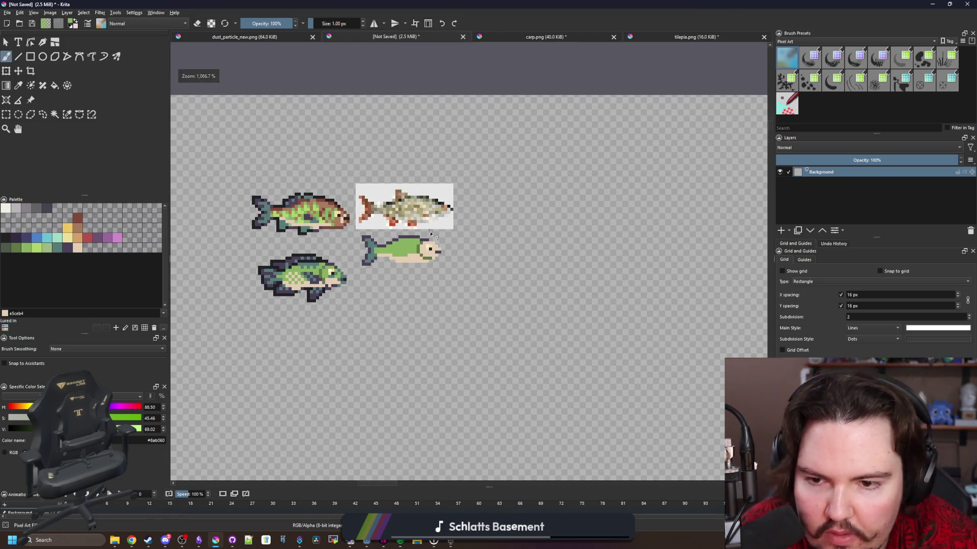
pyautogui.scroll(8, 434, 253)
pyautogui.press('p')
pyautogui.click(426, 271)
pyautogui.press('b')
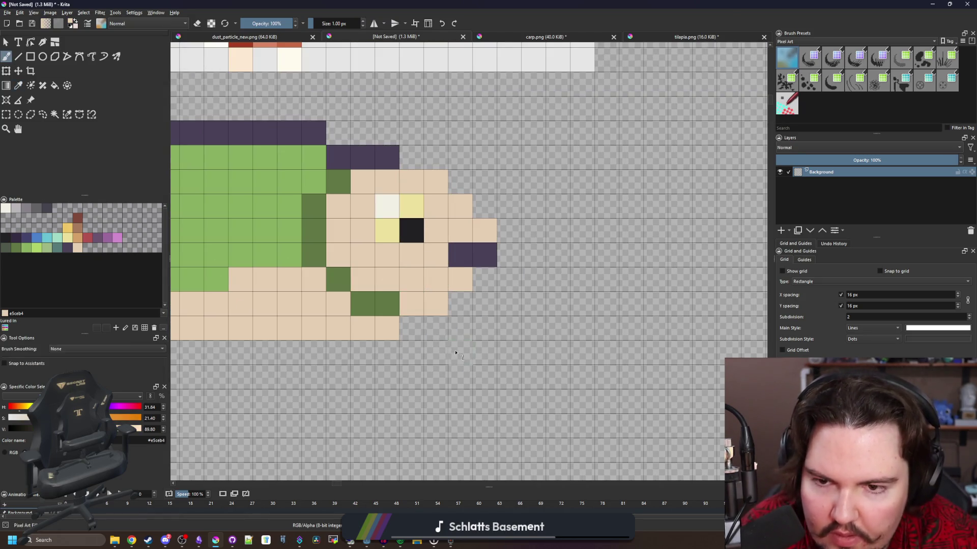
pyautogui.scroll(-5, 456, 354)
pyautogui.scroll(-3, 457, 354)
pyautogui.scroll(8, 457, 345)
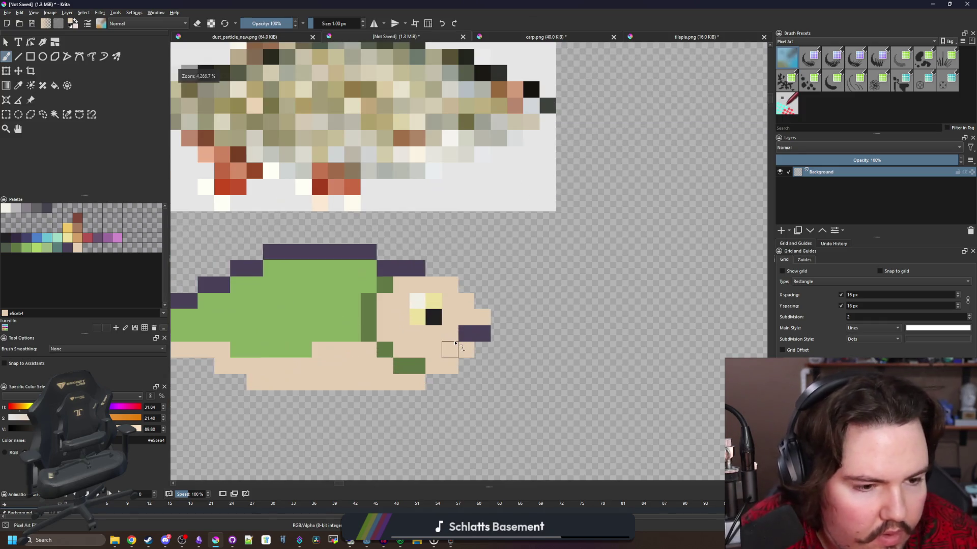
pyautogui.scroll(-2, 458, 340)
pyautogui.scroll(-3, 471, 356)
pyautogui.scroll(4, 471, 358)
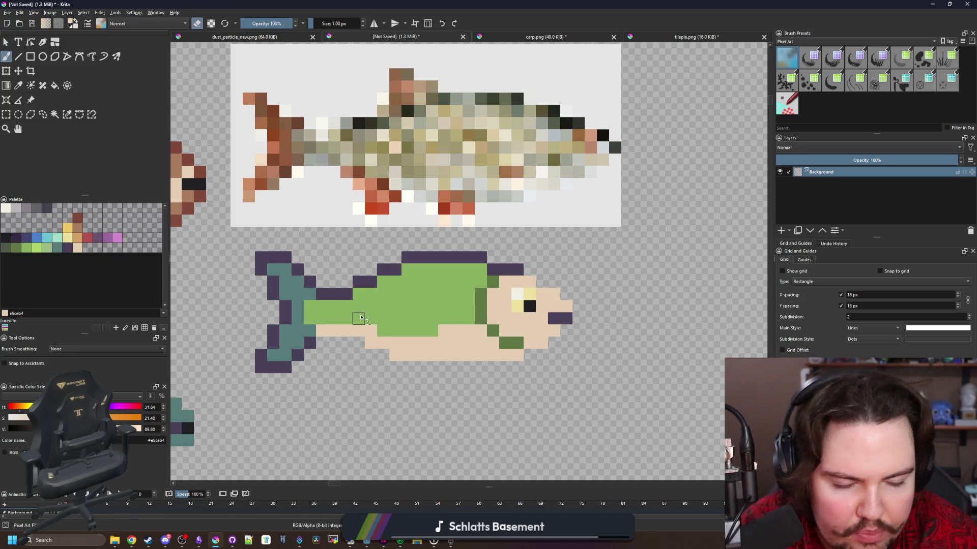
pyautogui.scroll(1, 361, 318)
pyautogui.press('p')
pyautogui.scroll(1, 471, 341)
pyautogui.click(6, 209)
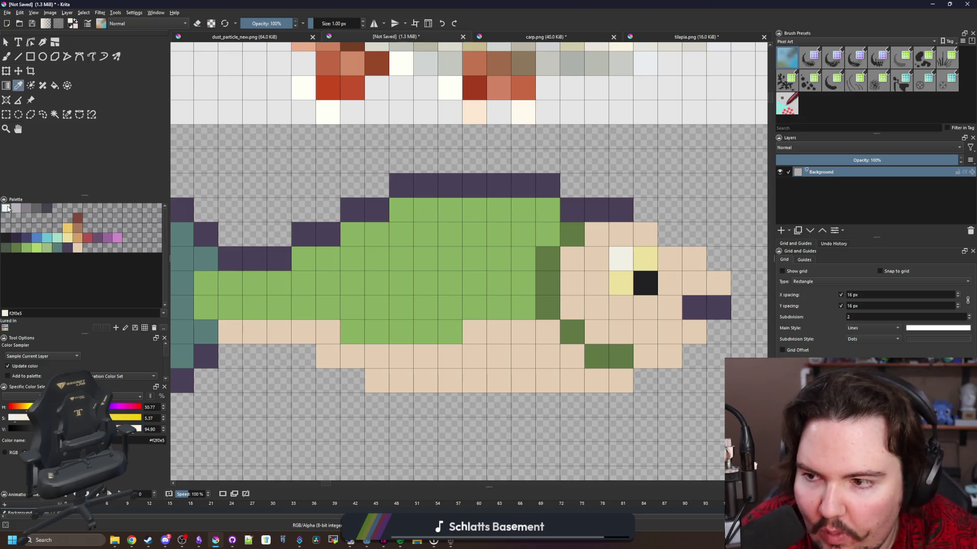
# Fill the belly and the head with off-white.
pyautogui.press('f')
pyautogui.click(529, 340)
pyautogui.scroll(-1, 529, 341)
pyautogui.click(572, 336)
pyautogui.scroll(1, 575, 340)
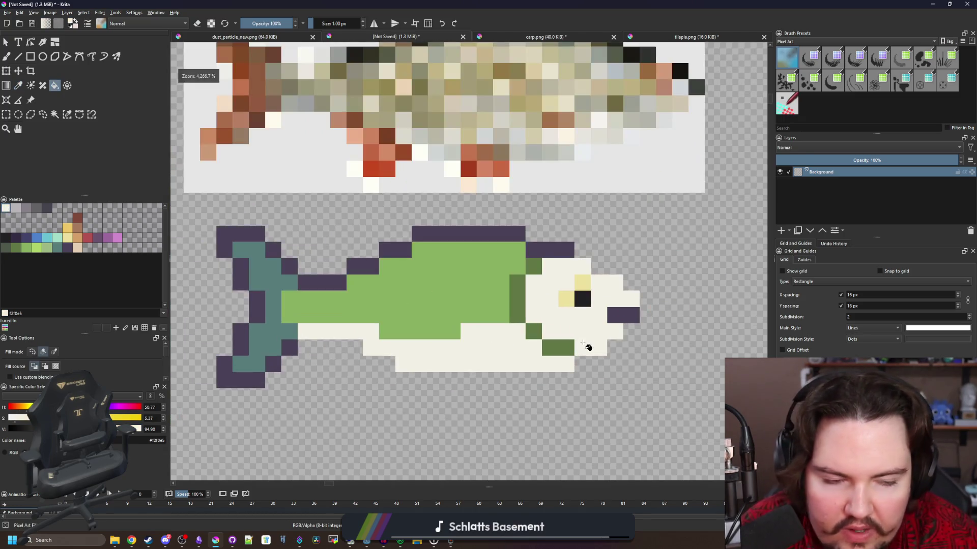
# Repaint the dark-green gill line and pectoral fin pixels in grey.
pyautogui.press('b')
pyautogui.scroll(1, 593, 333)
pyautogui.moveTo(590, 330); pyautogui.dragTo(443, 320)
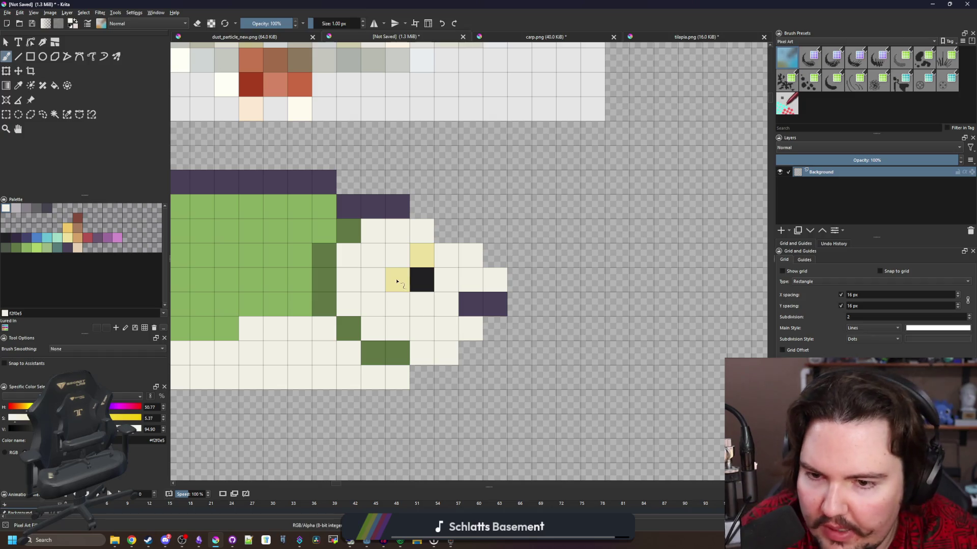
pyautogui.click(26, 208)
pyautogui.moveTo(379, 353)
pyautogui.mouseDown()
pyautogui.moveTo(397, 354)
pyautogui.moveTo(351, 325)
pyautogui.moveTo(325, 254)
pyautogui.mouseUp()
pyautogui.click(349, 230)
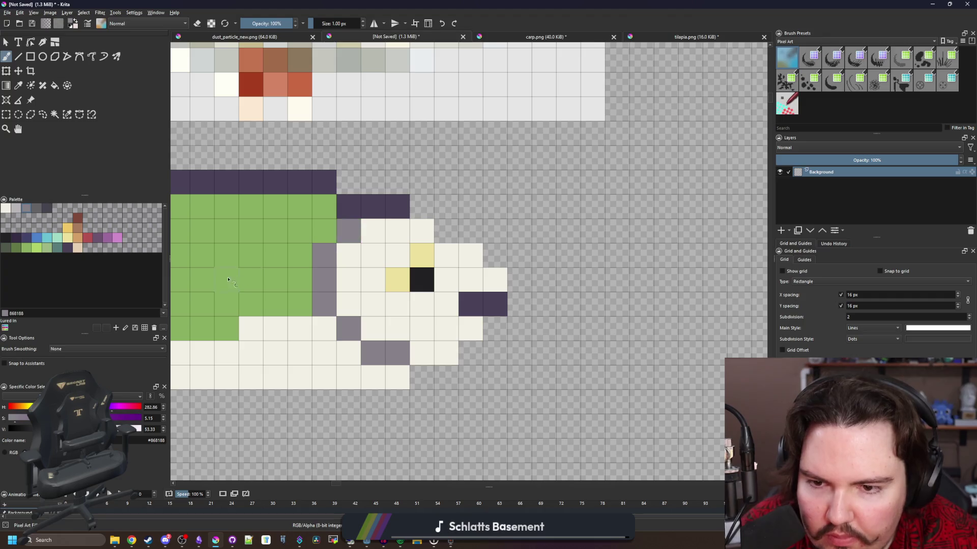
pyautogui.moveTo(226, 280); pyautogui.dragTo(464, 290)
pyautogui.scroll(-1, 348, 306)
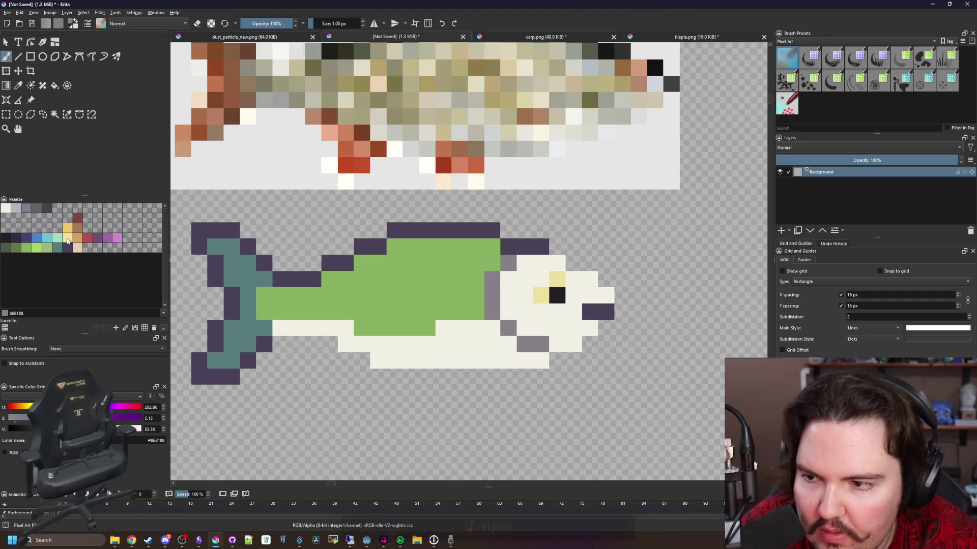
pyautogui.click(38, 248)
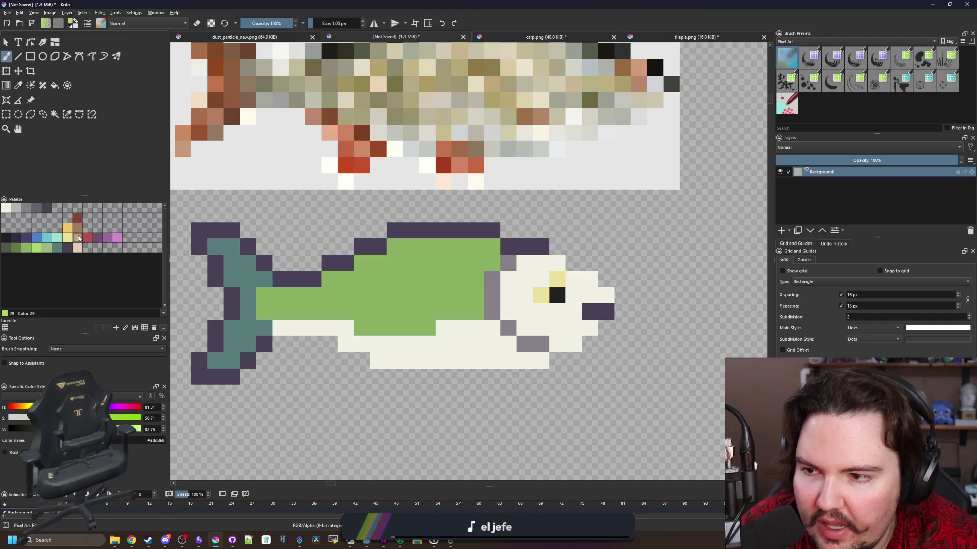
pyautogui.click(78, 238)
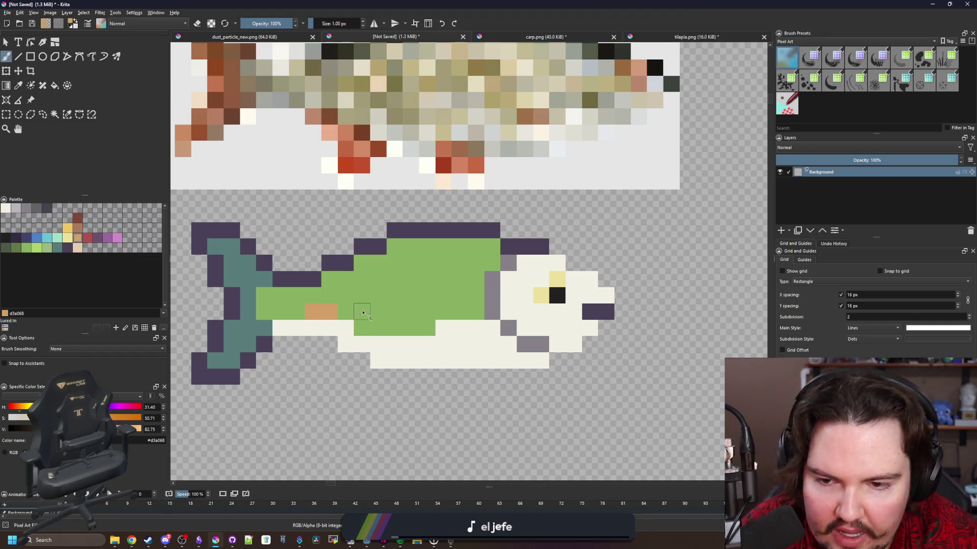
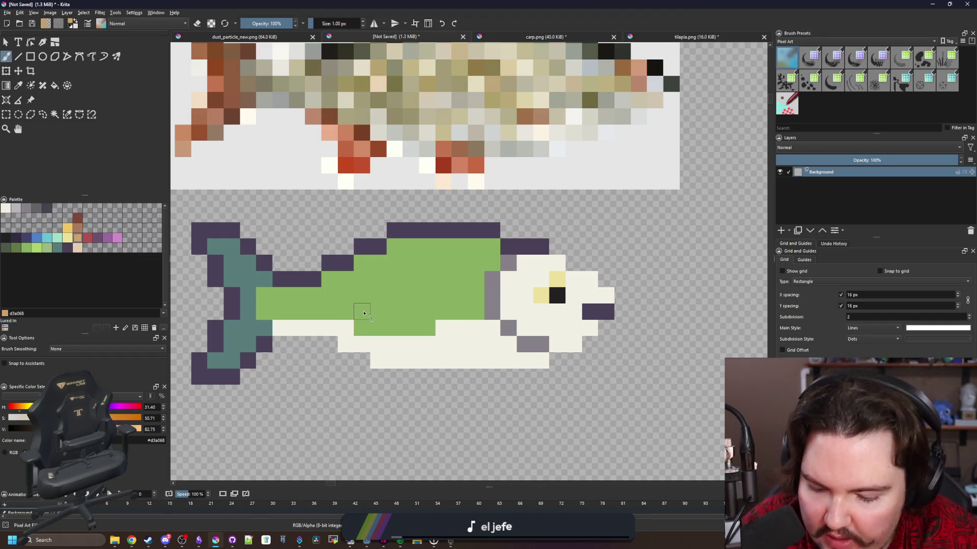
# Switch to cream #f2f0e5 and dab cream spots across the middle of the green back.
pyautogui.hotkey('ctrl', 'z')
pyautogui.scroll(1, 363, 313)
pyautogui.click(408, 337)
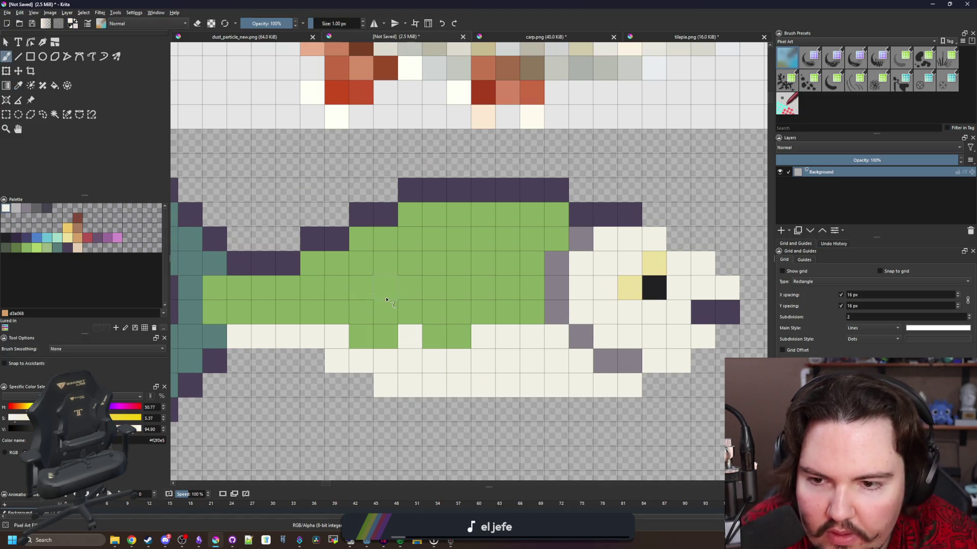
pyautogui.moveTo(386, 300); pyautogui.dragTo(385, 264)
pyautogui.moveTo(434, 290)
pyautogui.mouseDown()
pyautogui.moveTo(434, 265)
pyautogui.moveTo(435, 311)
pyautogui.mouseUp()
pyautogui.hotkey('ctrl', 'z')
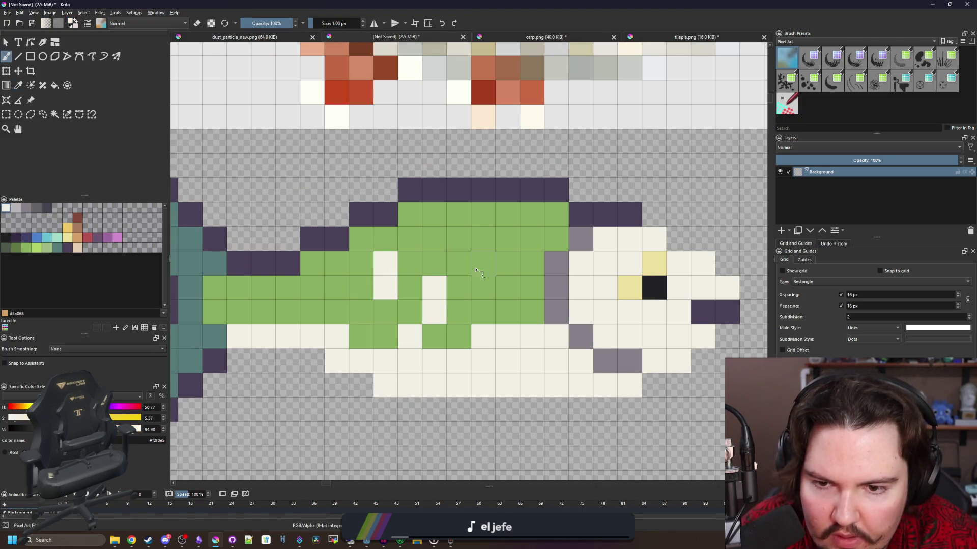
pyautogui.moveTo(476, 270); pyautogui.dragTo(482, 235)
pyautogui.moveTo(313, 311); pyautogui.dragTo(318, 284)
pyautogui.click(262, 293)
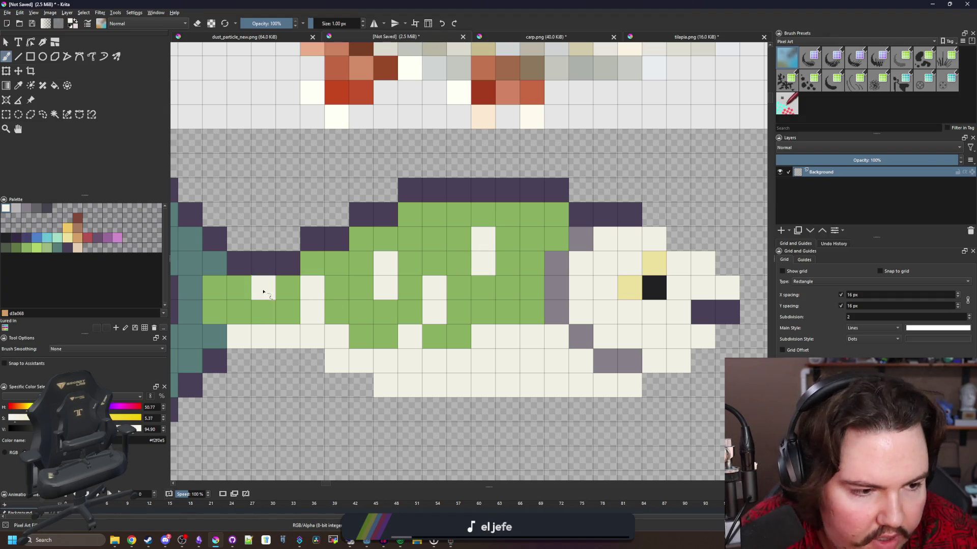
# Scatter more cream spots higher on the back and along the rest of the body.
pyautogui.moveTo(531, 239); pyautogui.dragTo(531, 214)
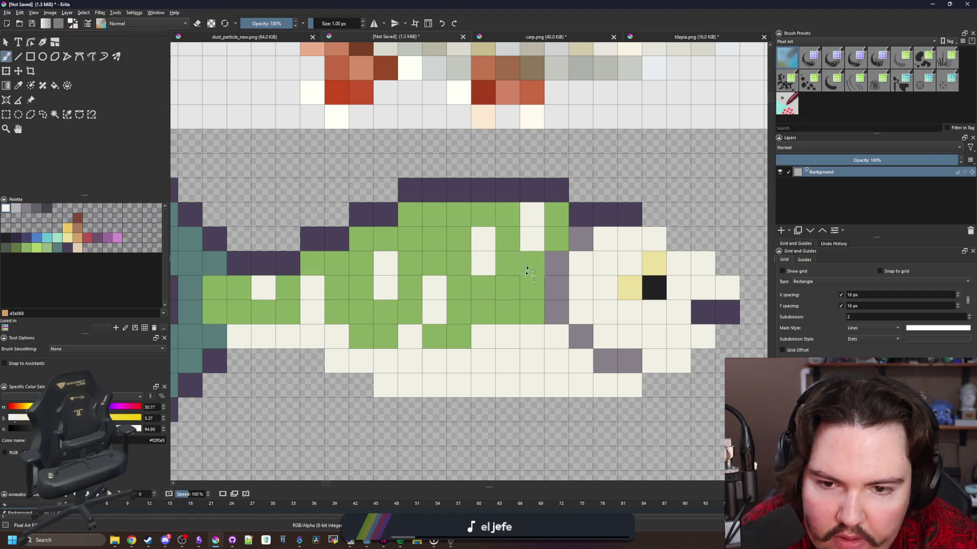
pyautogui.moveTo(519, 313); pyautogui.dragTo(482, 311)
pyautogui.click(435, 238)
pyautogui.click(434, 214)
pyautogui.click(410, 262)
pyautogui.scroll(-10, 404, 283)
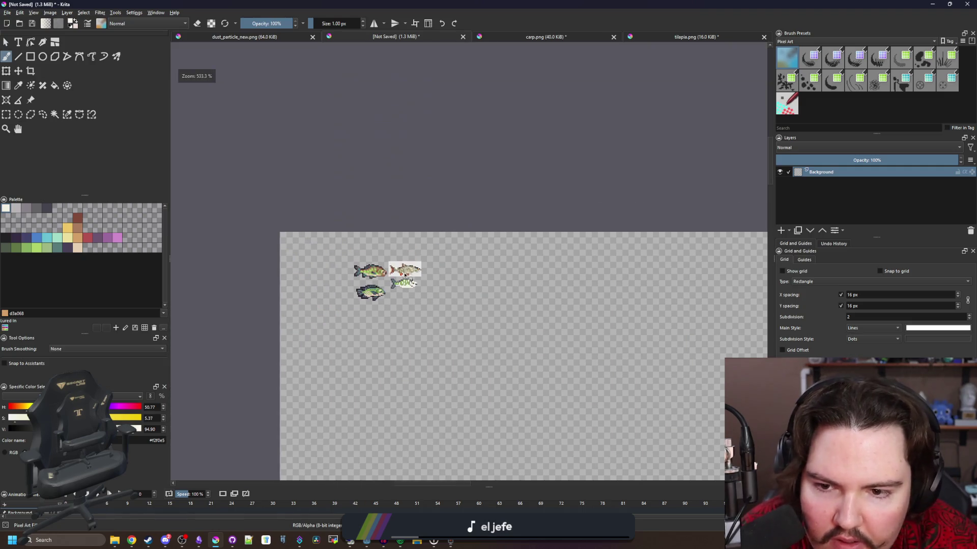
pyautogui.scroll(6, 397, 272)
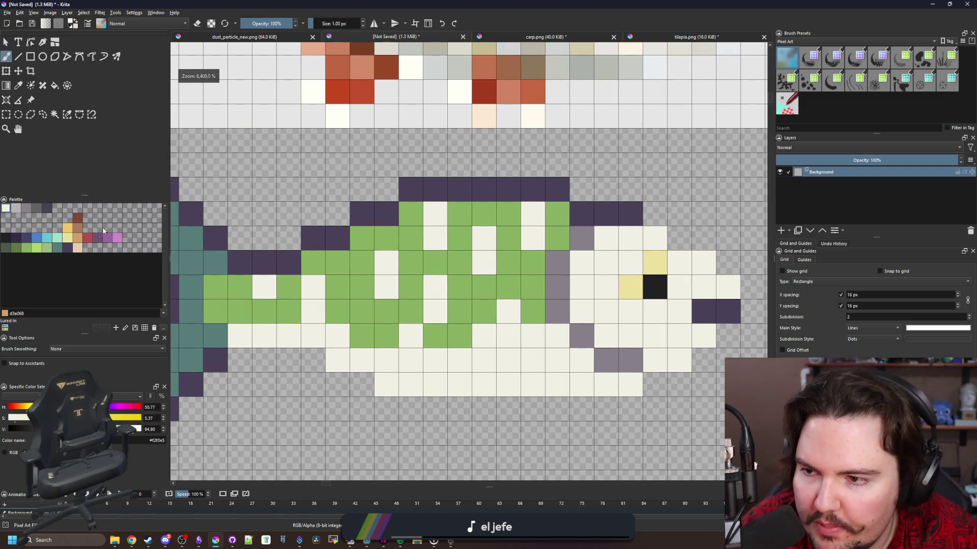
pyautogui.hscroll(5, 384, 311)
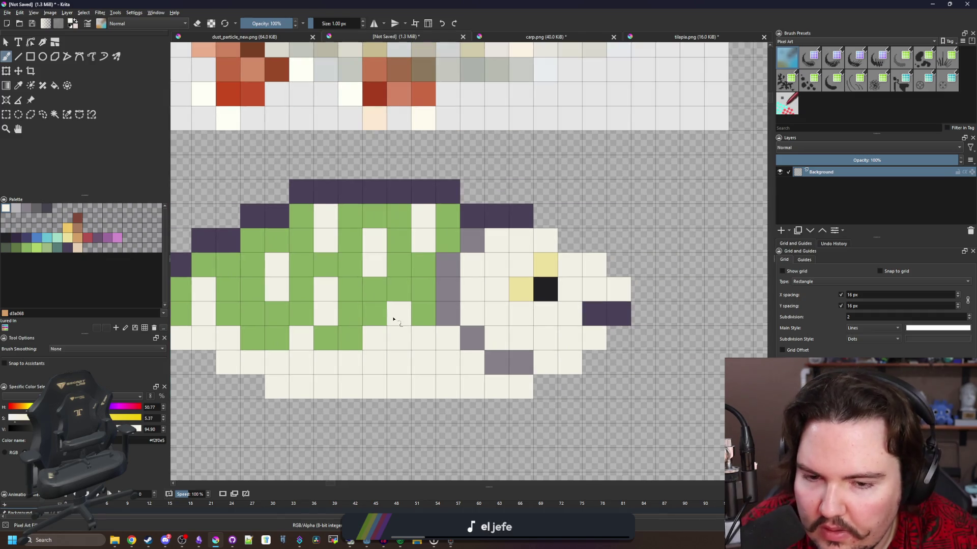
pyautogui.hscroll(3, 544, 336)
pyautogui.click(26, 208)
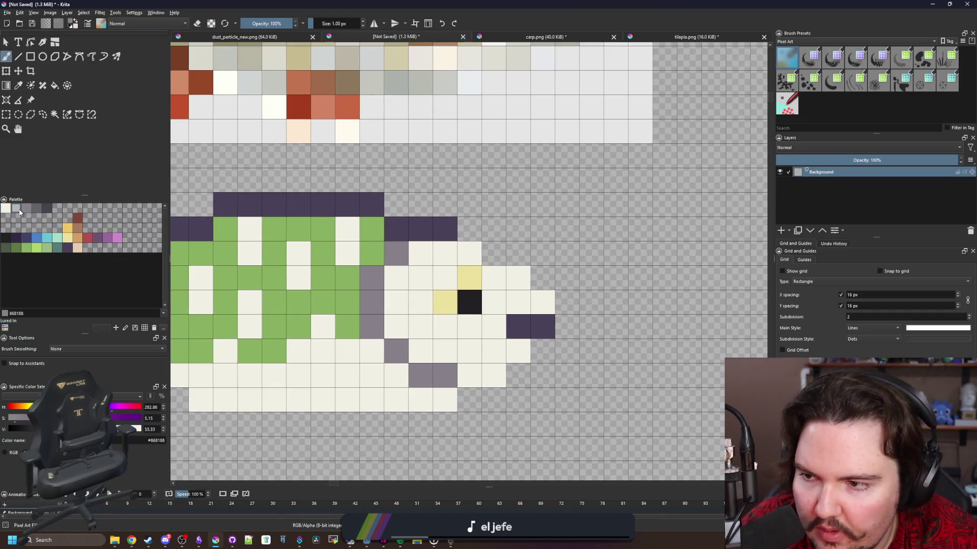
# Paint grey cells right of the eye and shade around and below the eye light grey.
pyautogui.moveTo(496, 311)
pyautogui.mouseDown()
pyautogui.moveTo(519, 303)
pyautogui.moveTo(509, 282)
pyautogui.mouseUp()
pyautogui.click(15, 208)
pyautogui.moveTo(415, 302)
pyautogui.mouseDown()
pyautogui.moveTo(414, 277)
pyautogui.moveTo(463, 250)
pyautogui.mouseUp()
pyautogui.moveTo(392, 317)
pyautogui.mouseDown()
pyautogui.moveTo(493, 326)
pyautogui.moveTo(442, 326)
pyautogui.mouseUp()
pyautogui.scroll(-3, 448, 307)
pyautogui.scroll(3, 460, 337)
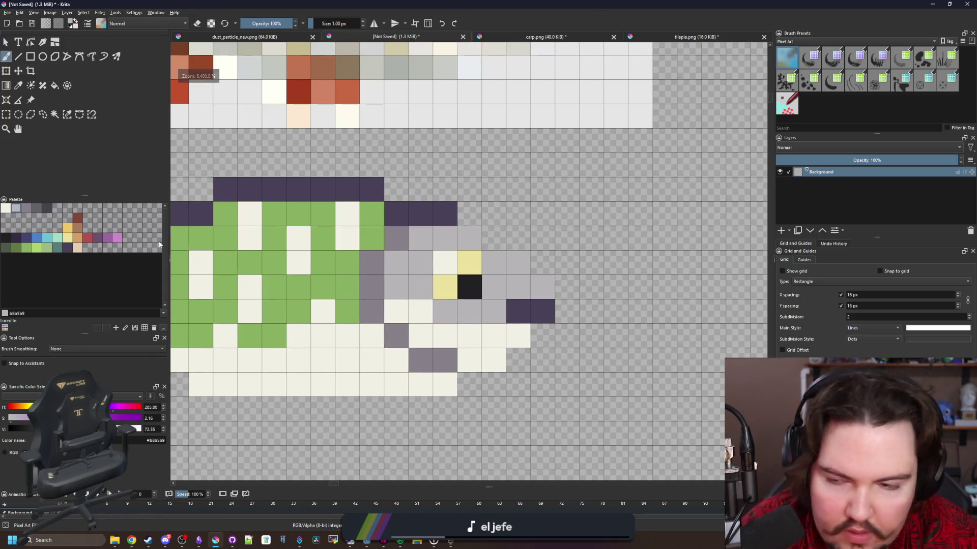
# Darken several head cells beside the eye to medium grey.
pyautogui.click(26, 208)
pyautogui.moveTo(415, 243)
pyautogui.mouseDown()
pyautogui.moveTo(470, 239)
pyautogui.moveTo(538, 284)
pyautogui.moveTo(507, 302)
pyautogui.mouseUp()
pyautogui.click(397, 262)
pyautogui.click(493, 288)
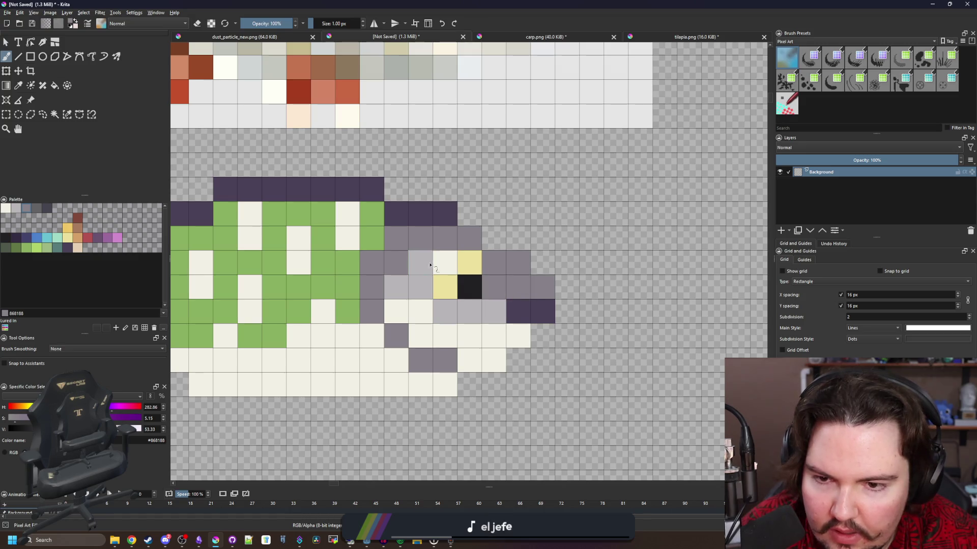
pyautogui.click(421, 262)
# Paint a dark grey-purple gill line left of the eye.
pyautogui.click(36, 208)
pyautogui.moveTo(396, 238)
pyautogui.mouseDown()
pyautogui.moveTo(372, 262)
pyautogui.moveTo(372, 287)
pyautogui.mouseUp()
pyautogui.click(389, 339)
pyautogui.click(47, 209)
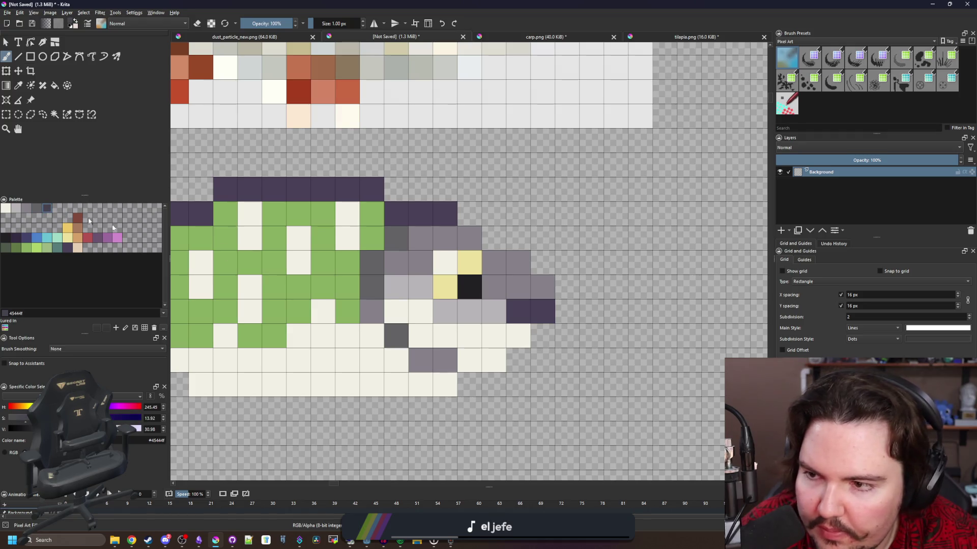
pyautogui.moveTo(398, 236)
pyautogui.mouseDown()
pyautogui.moveTo(372, 263)
pyautogui.moveTo(371, 287)
pyautogui.mouseUp()
pyautogui.scroll(-5, 456, 307)
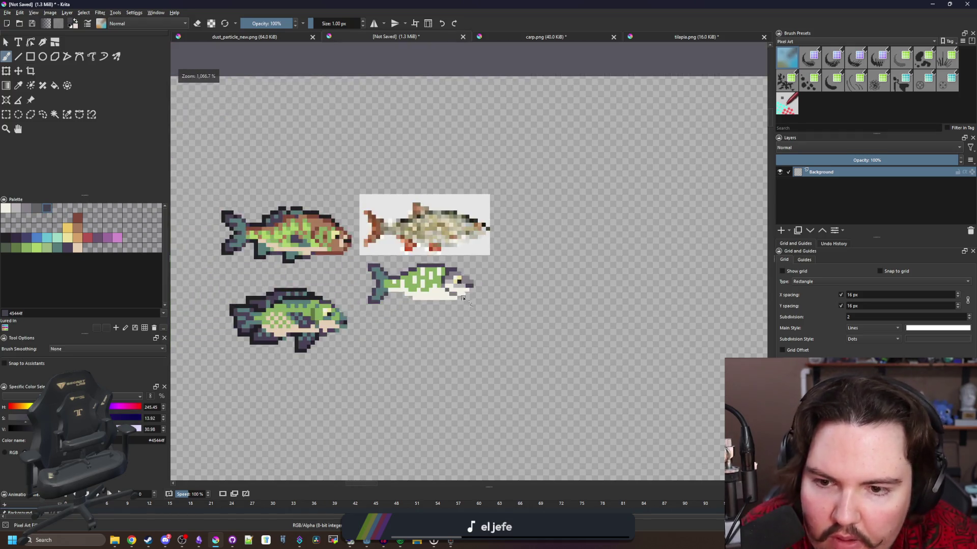
# Sample the head's light grey and paint a few belly cells near the head with it.
pyautogui.scroll(15, 455, 301)
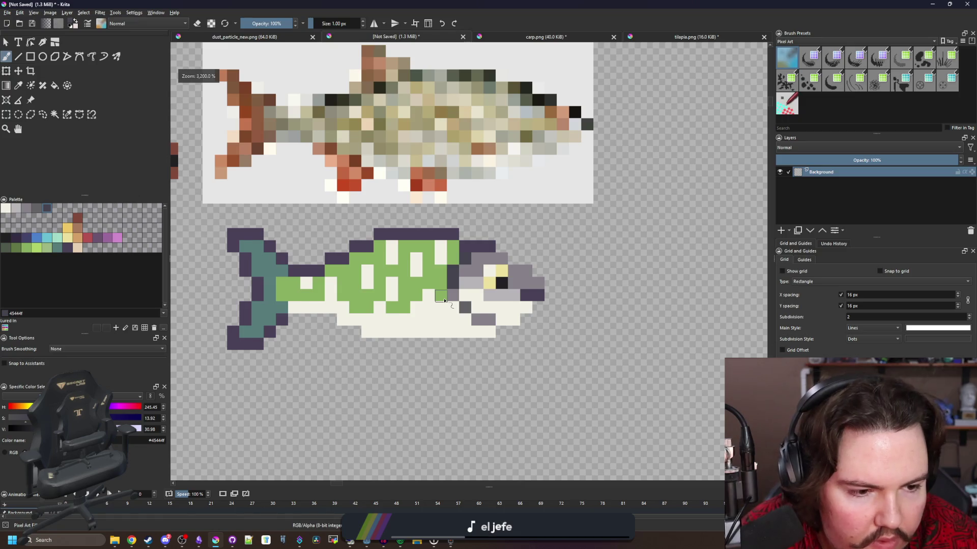
pyautogui.moveTo(574, 310); pyautogui.dragTo(524, 312)
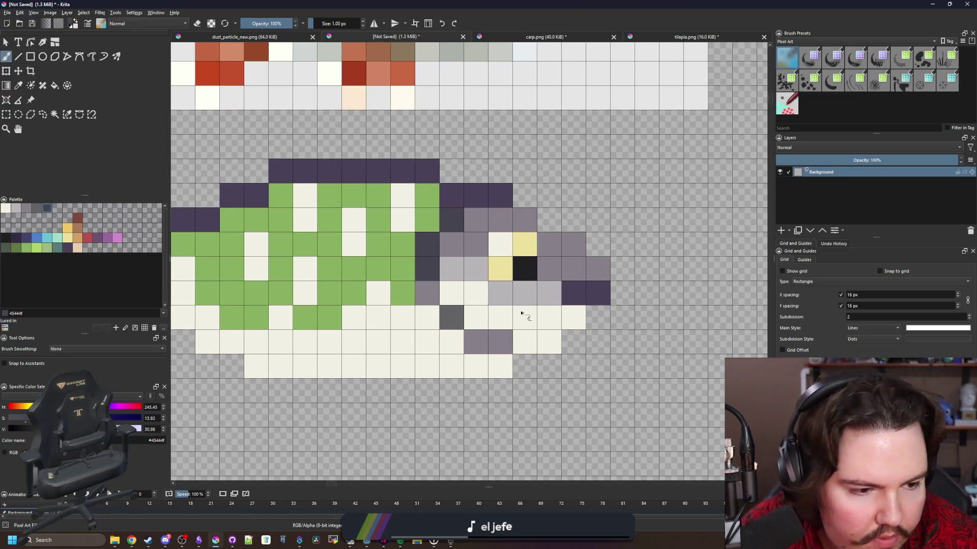
pyautogui.moveTo(464, 402); pyautogui.dragTo(555, 371)
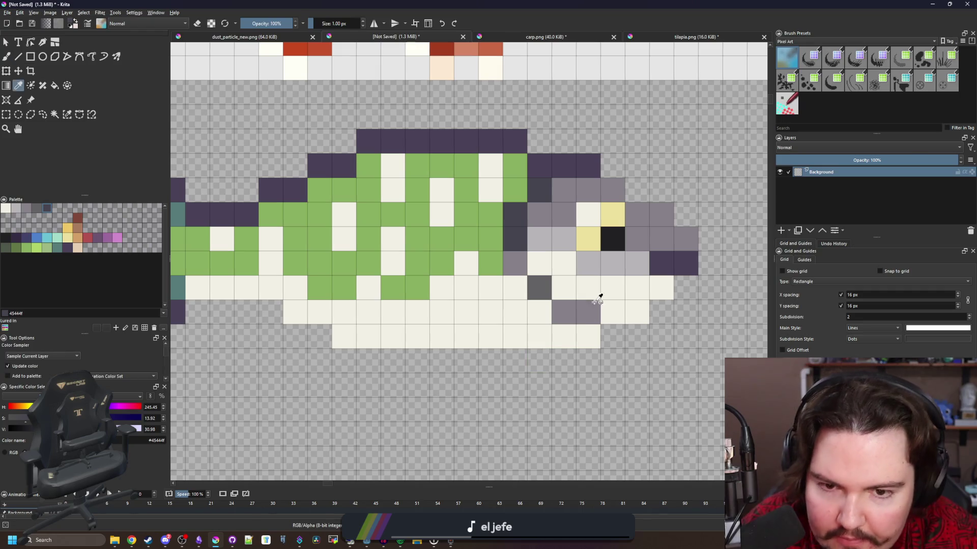
pyautogui.keyDown('ctrl'); pyautogui.click(596, 254); pyautogui.keyUp('ctrl')
pyautogui.click(585, 336)
pyautogui.click(527, 303)
pyautogui.click(528, 302)
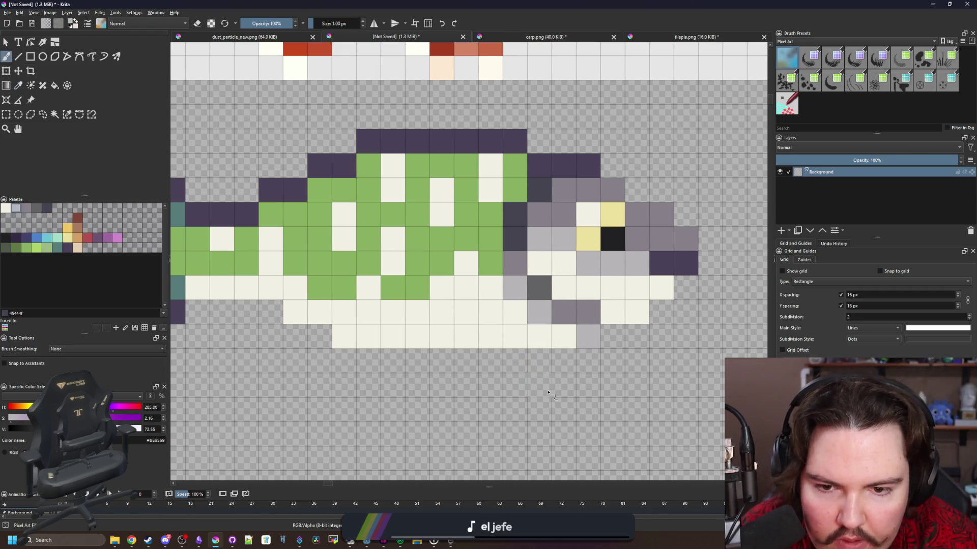
pyautogui.scroll(-15, 524, 316)
pyautogui.scroll(15, 515, 337)
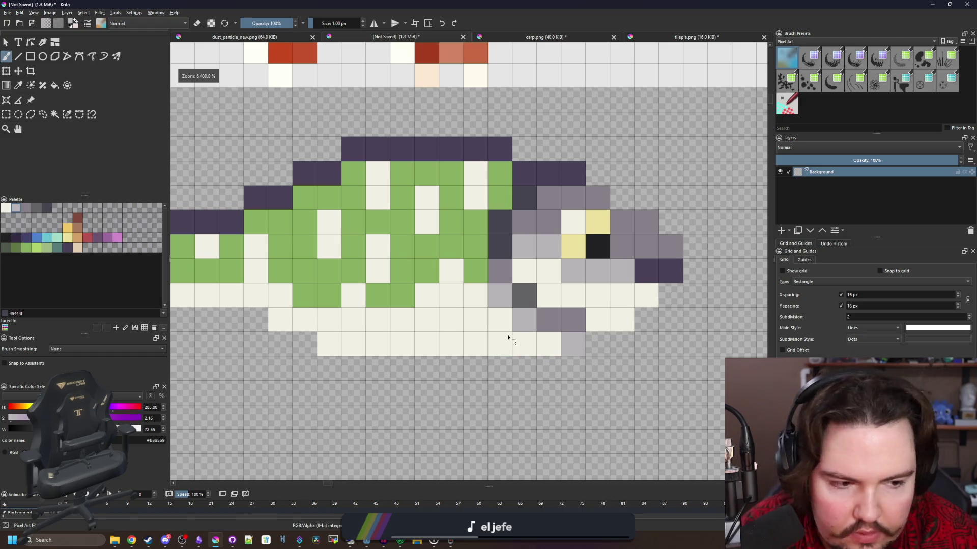
# Paint a thick brown #a77b5b patch along the lower belly.
pyautogui.click(88, 239)
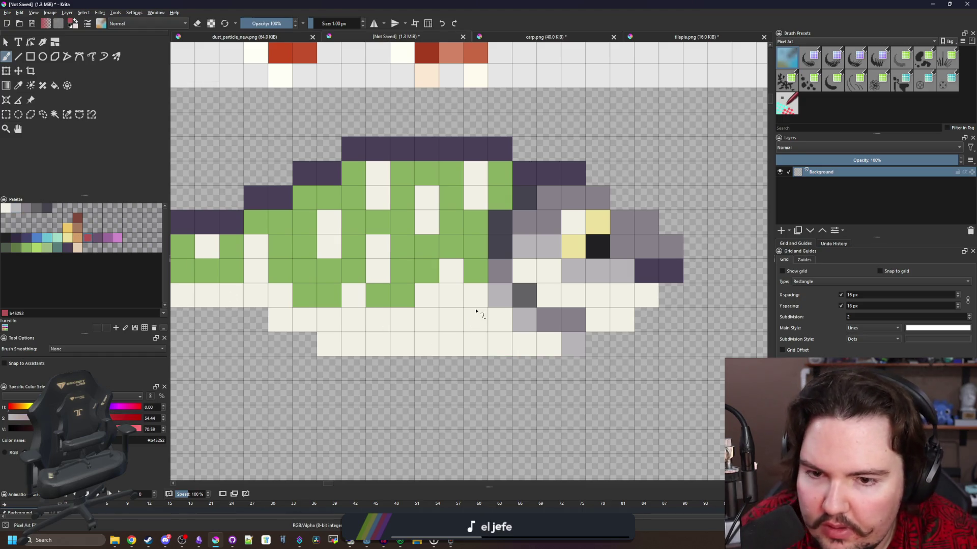
pyautogui.moveTo(473, 301); pyautogui.dragTo(414, 303)
pyautogui.click(77, 231)
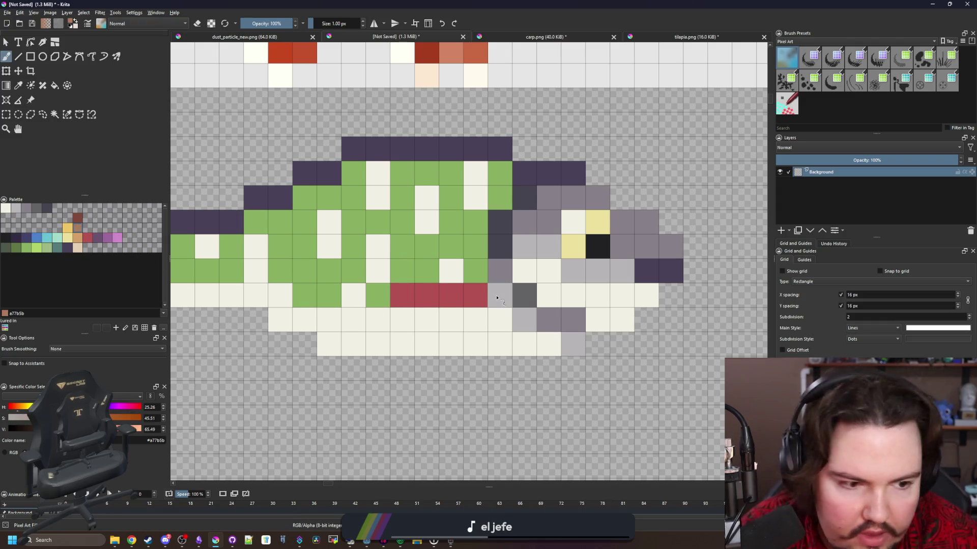
pyautogui.moveTo(471, 290); pyautogui.dragTo(408, 298)
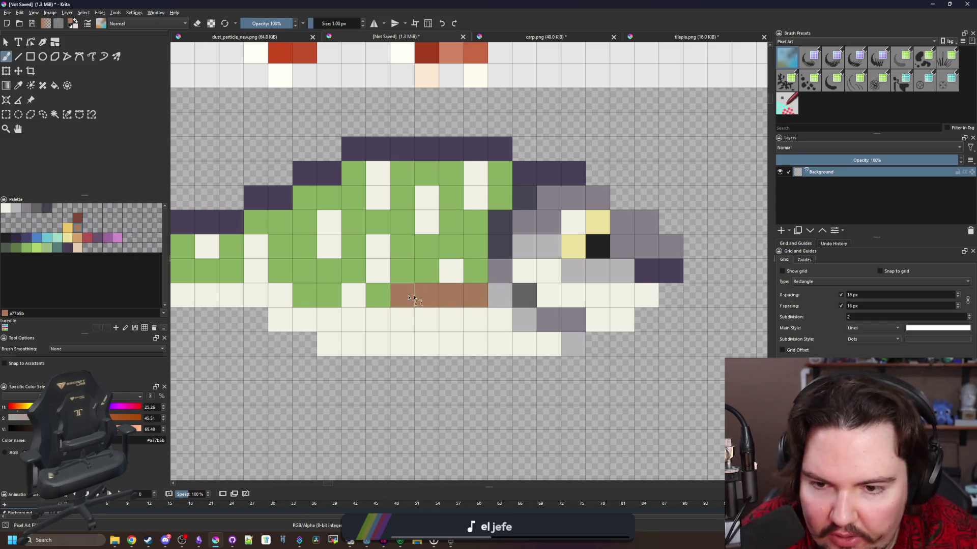
pyautogui.moveTo(464, 320); pyautogui.dragTo(393, 321)
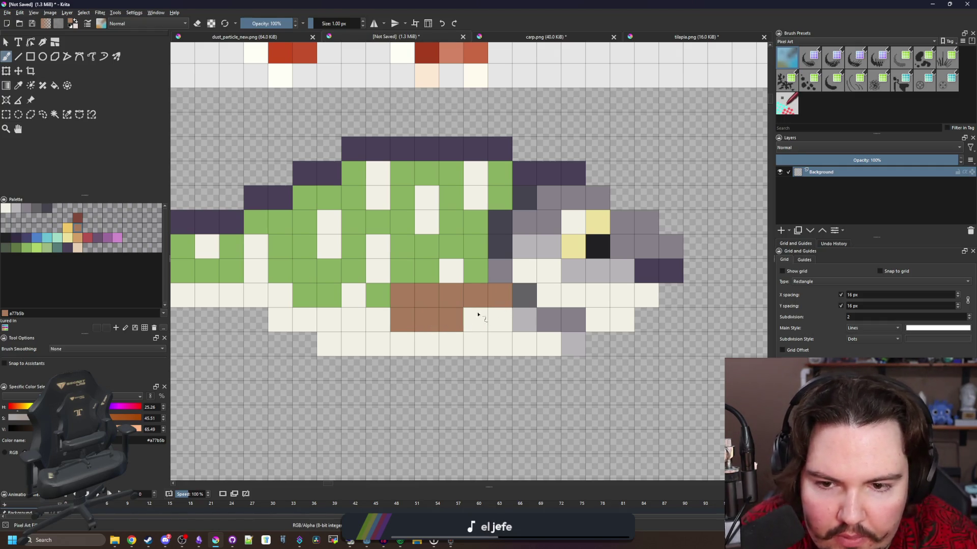
# Paint a brown fin hanging below the belly.
pyautogui.scroll(-5, 427, 340)
pyautogui.scroll(4, 427, 340)
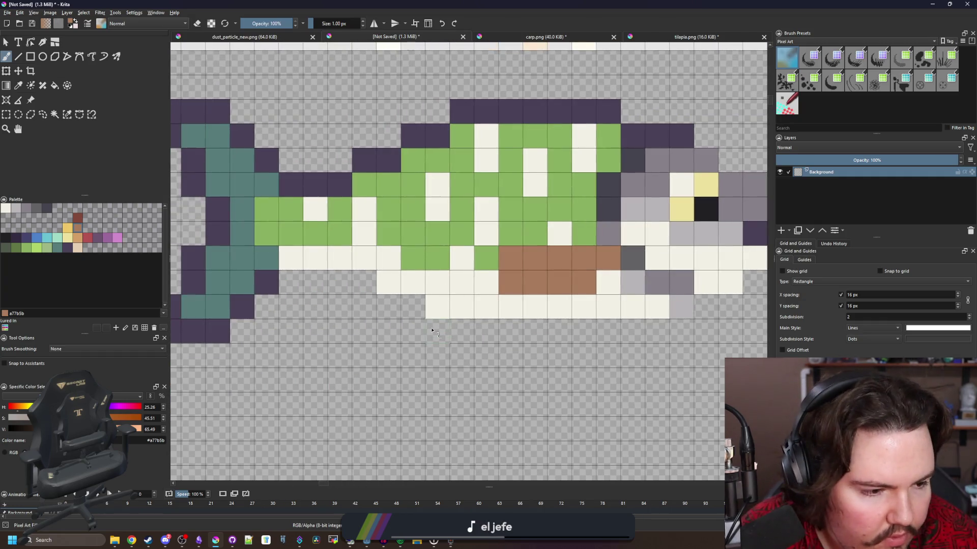
pyautogui.moveTo(370, 287)
pyautogui.mouseDown()
pyautogui.moveTo(339, 285)
pyautogui.moveTo(390, 356)
pyautogui.moveTo(439, 337)
pyautogui.mouseUp()
pyautogui.scroll(-3, 438, 336)
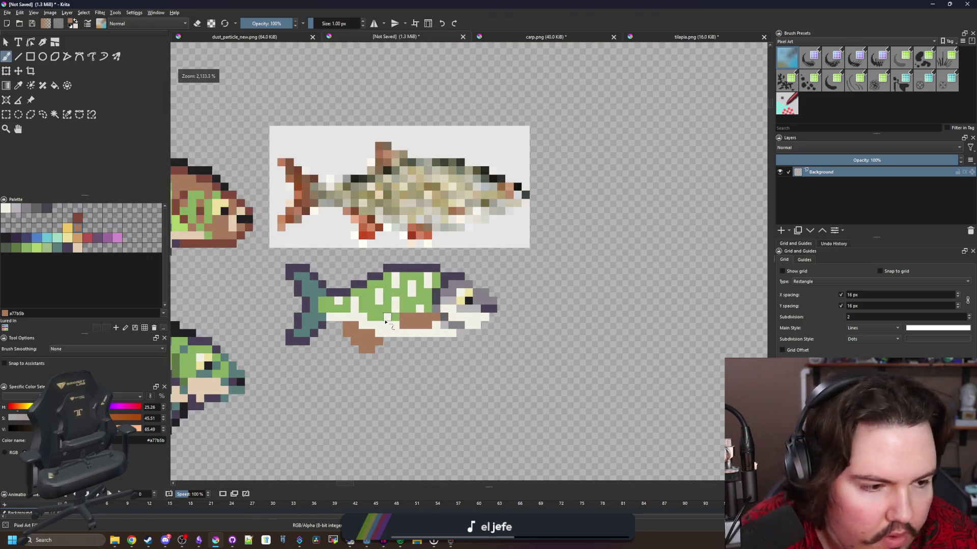
pyautogui.click(6, 115)
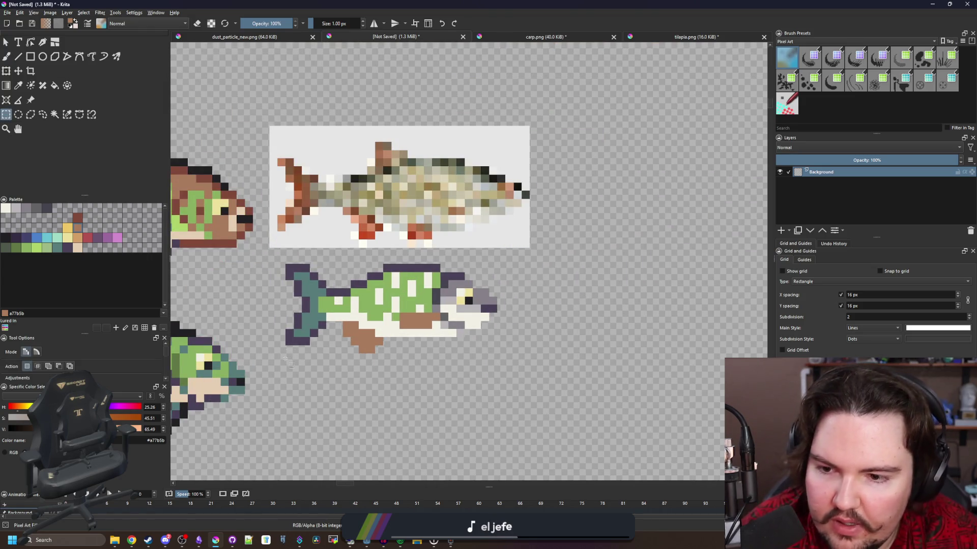
# Select the fish sprite and move it down by about one cell.
pyautogui.moveTo(286, 359); pyautogui.dragTo(533, 263)
pyautogui.hotkey('ctrl', 't')
pyautogui.moveTo(395, 290); pyautogui.dragTo(396, 346)
pyautogui.press('Return')
# Paint a brown dorsal fin rising above the back.
pyautogui.scroll(3, 481, 285)
pyautogui.press('b')
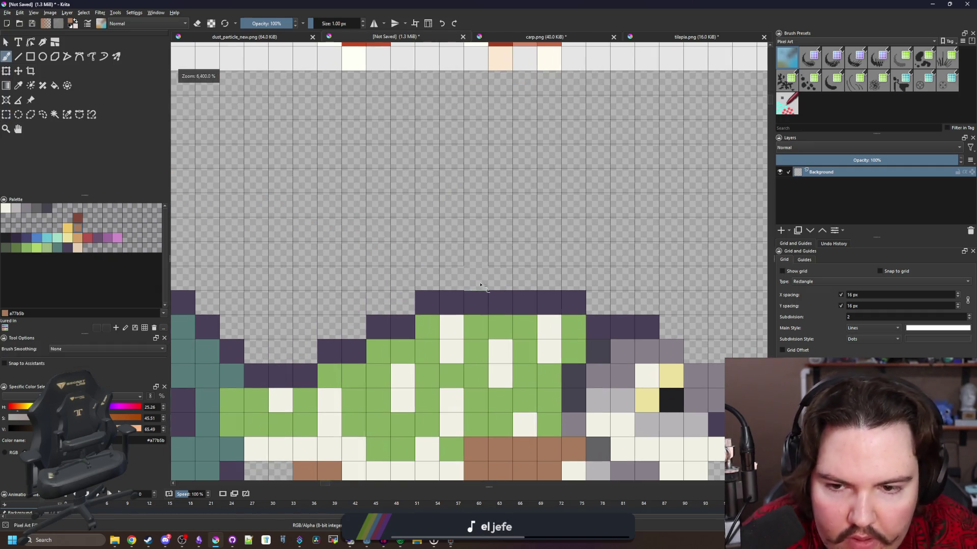
pyautogui.moveTo(477, 279)
pyautogui.mouseDown()
pyautogui.moveTo(448, 279)
pyautogui.moveTo(405, 254)
pyautogui.moveTo(371, 258)
pyautogui.moveTo(354, 328)
pyautogui.moveTo(402, 285)
pyautogui.moveTo(432, 282)
pyautogui.moveTo(473, 301)
pyautogui.mouseUp()
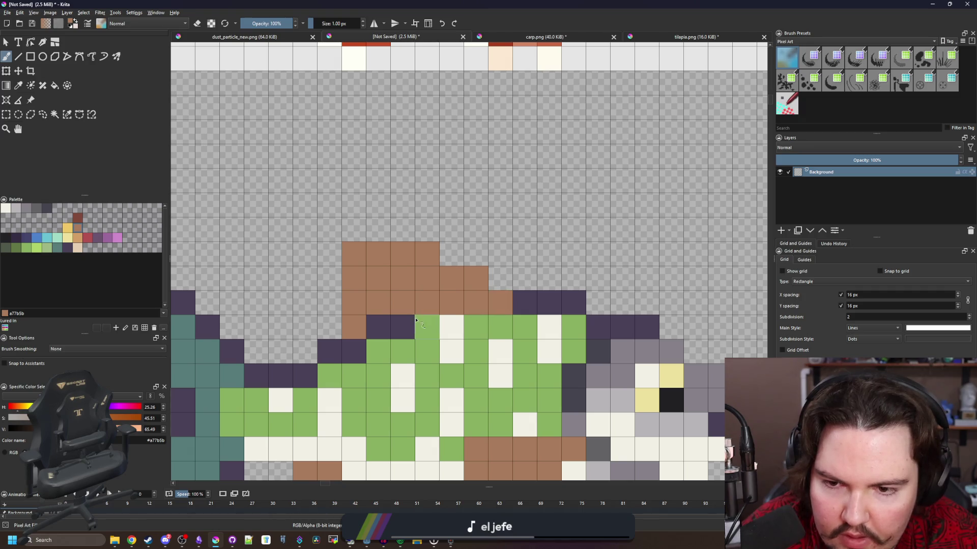
pyautogui.scroll(-5, 361, 234)
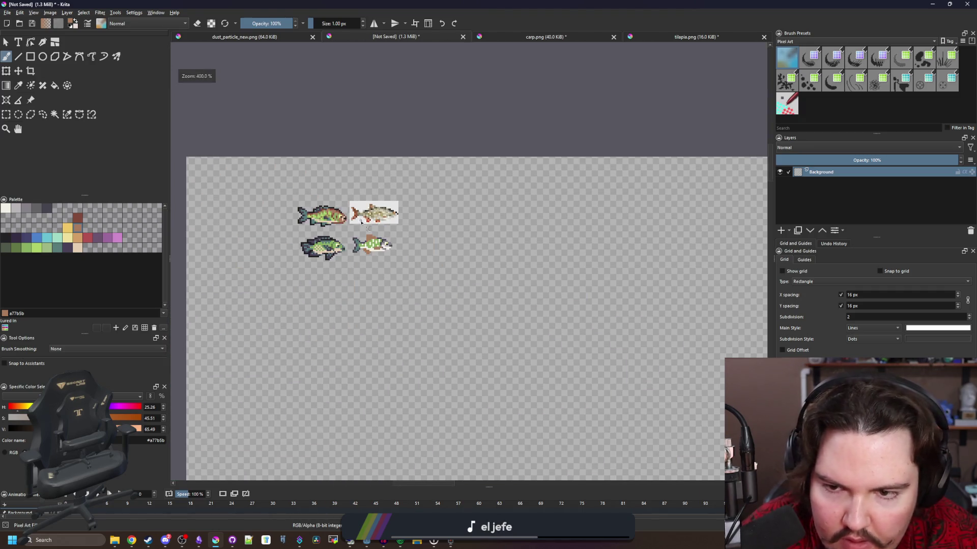
pyautogui.scroll(8, 371, 234)
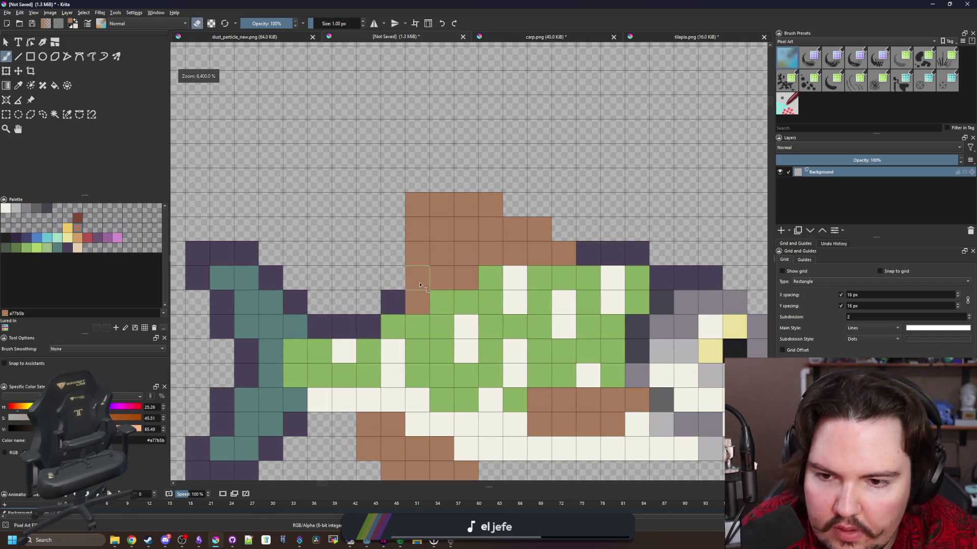
# Outline the dorsal fin's base and top in dark purple.
pyautogui.press('e')
pyautogui.press('e')
pyautogui.keyDown('ctrl'); pyautogui.click(392, 301); pyautogui.keyUp('ctrl')
pyautogui.click(418, 303)
pyautogui.moveTo(420, 287)
pyautogui.mouseDown()
pyautogui.moveTo(394, 203)
pyautogui.moveTo(484, 181)
pyautogui.moveTo(575, 236)
pyautogui.mouseUp()
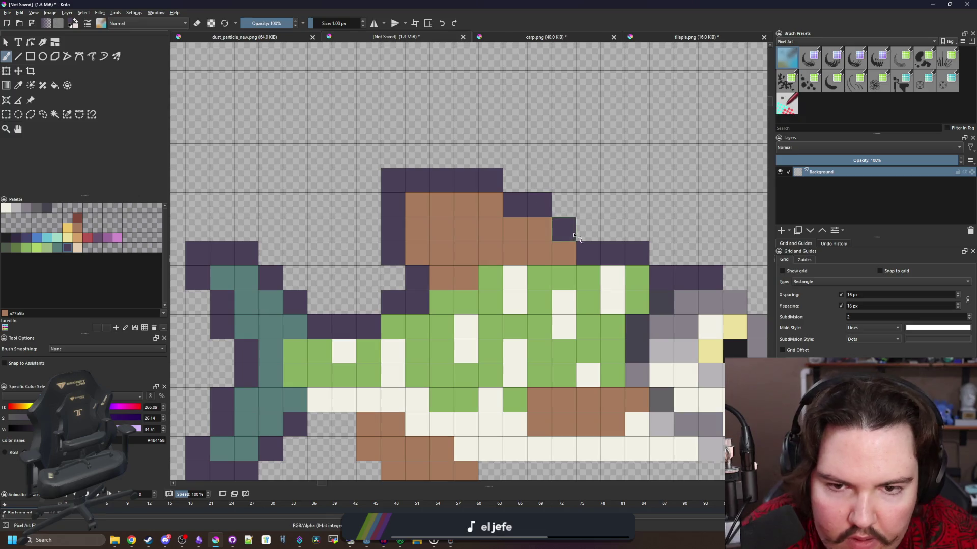
pyautogui.scroll(-1, 575, 236)
# Erase the fin's front outline cells and redraw a dark purple edge one pixel in.
pyautogui.press('e')
pyautogui.scroll(-5, 366, 270)
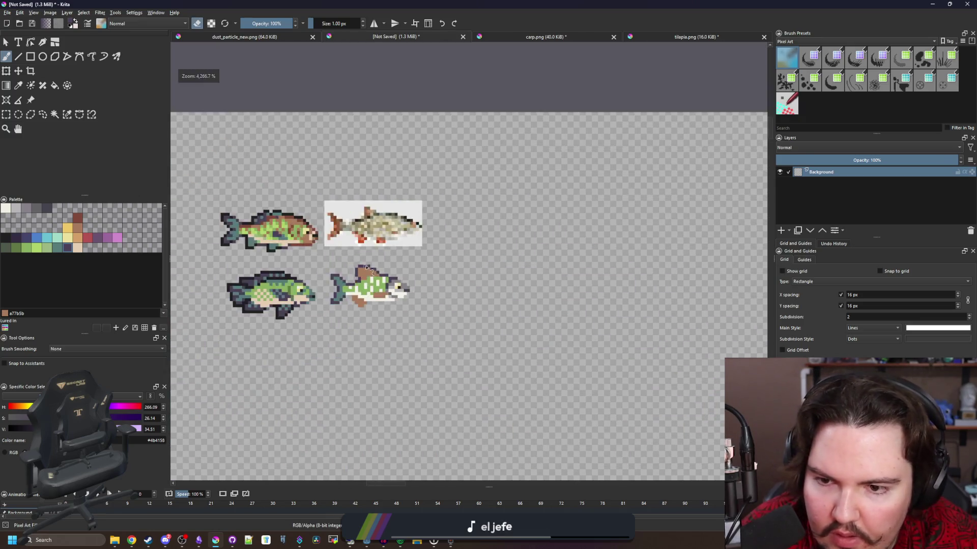
pyautogui.scroll(-2, 366, 269)
pyautogui.scroll(6, 368, 243)
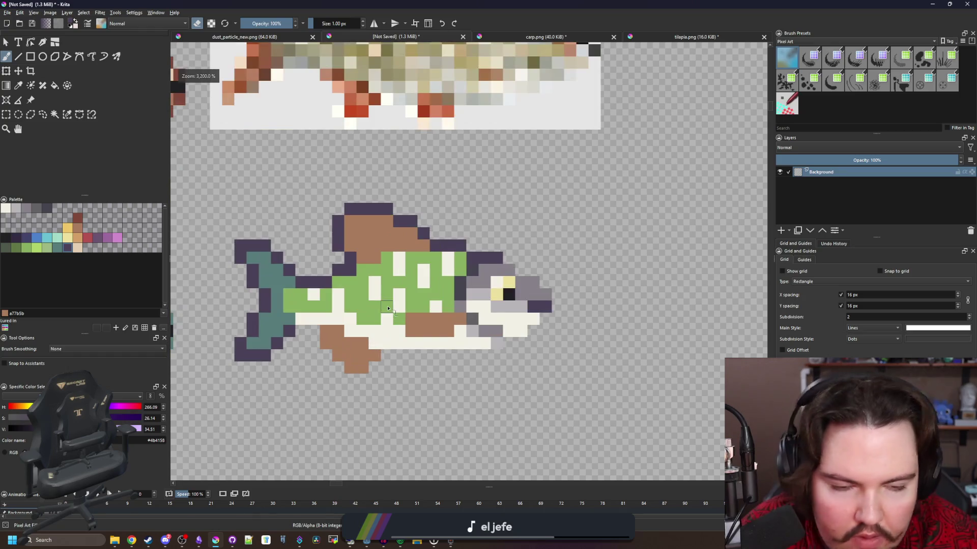
pyautogui.scroll(1, 361, 230)
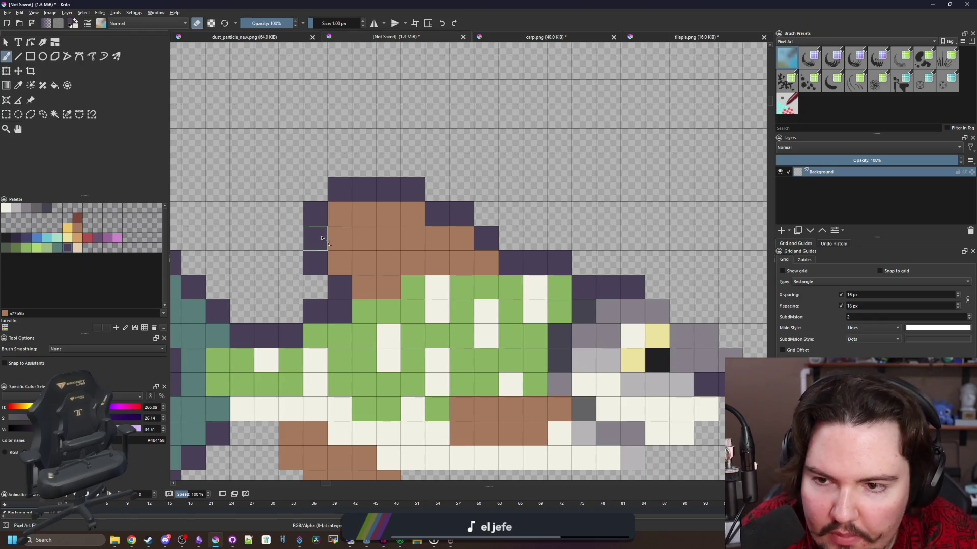
pyautogui.moveTo(319, 255); pyautogui.dragTo(321, 221)
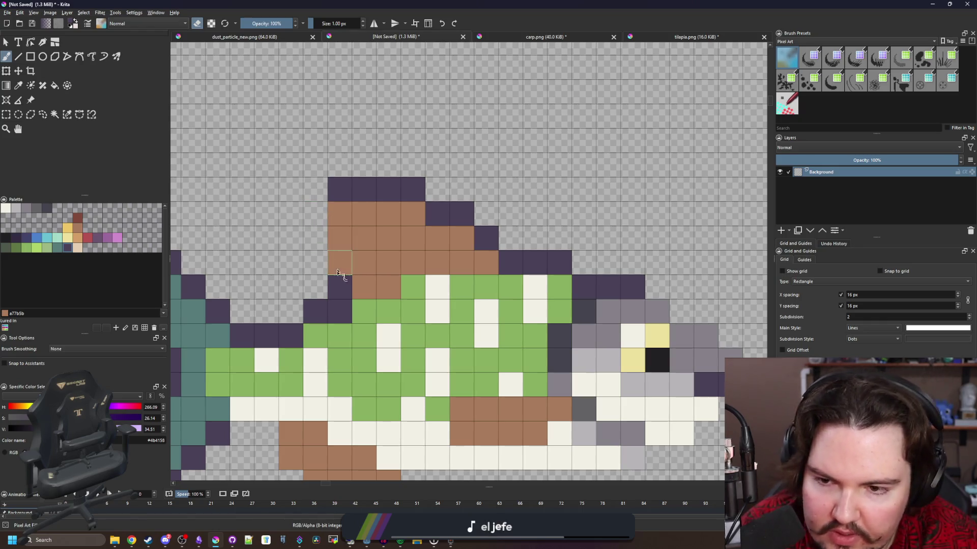
pyautogui.press('e')
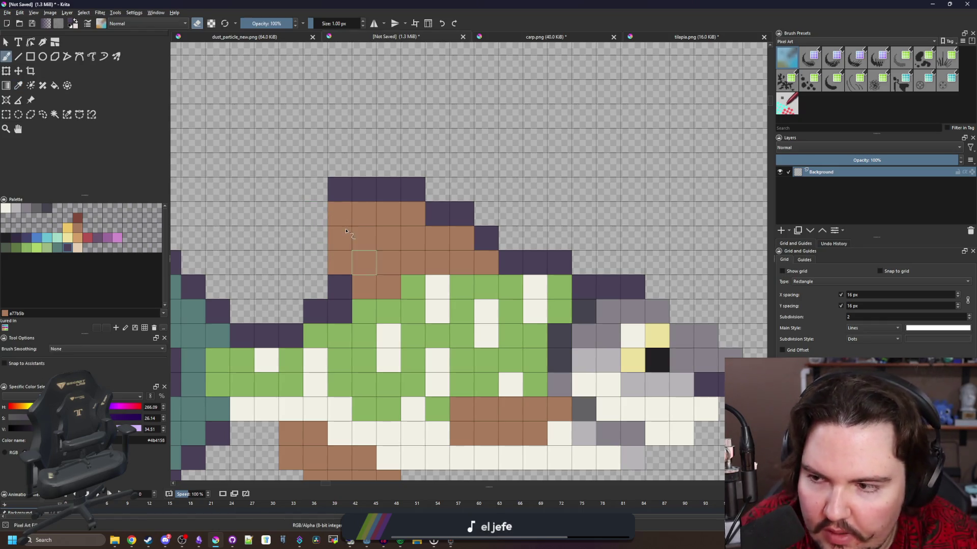
pyautogui.hotkey('ctrl', 'z')
pyautogui.click(342, 222)
pyautogui.click(342, 195)
pyautogui.press('e')
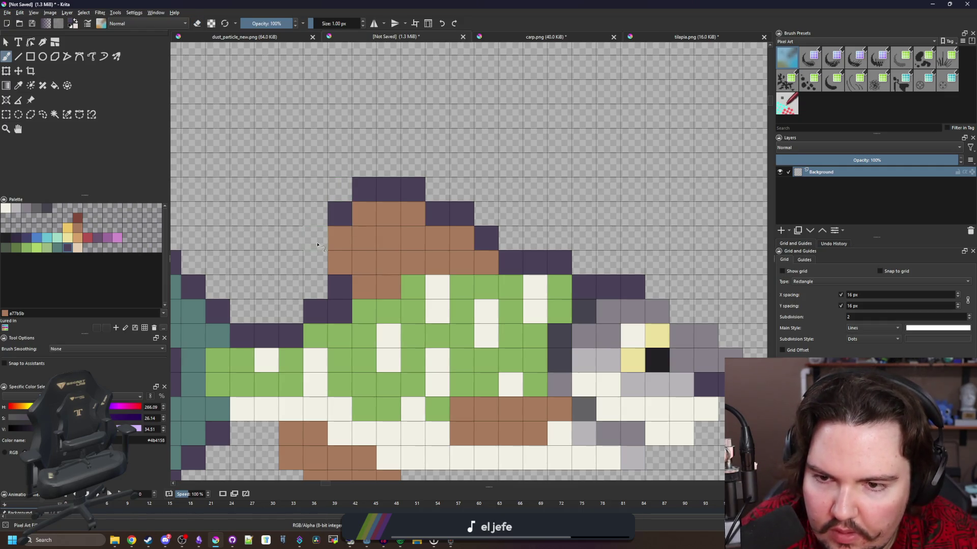
pyautogui.moveTo(333, 238); pyautogui.dragTo(330, 259)
# Touch up stray and corner cells on the dorsal fin's new front edge.
pyautogui.click(339, 214)
pyautogui.press('e')
pyautogui.click(364, 214)
pyautogui.press('e')
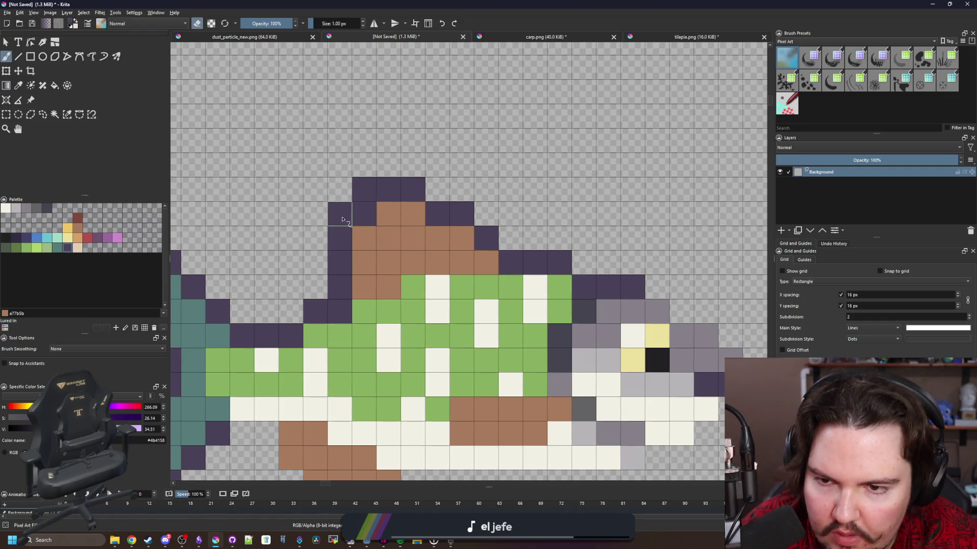
pyautogui.click(365, 190)
pyautogui.click(340, 238)
pyautogui.scroll(-1, 346, 245)
pyautogui.click(344, 248)
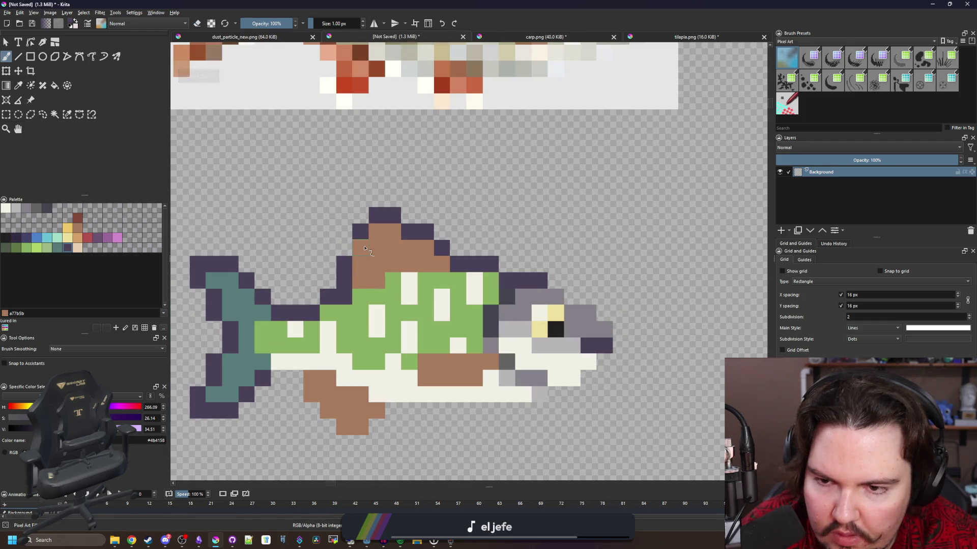
pyautogui.scroll(-5, 356, 235)
pyautogui.scroll(6, 356, 238)
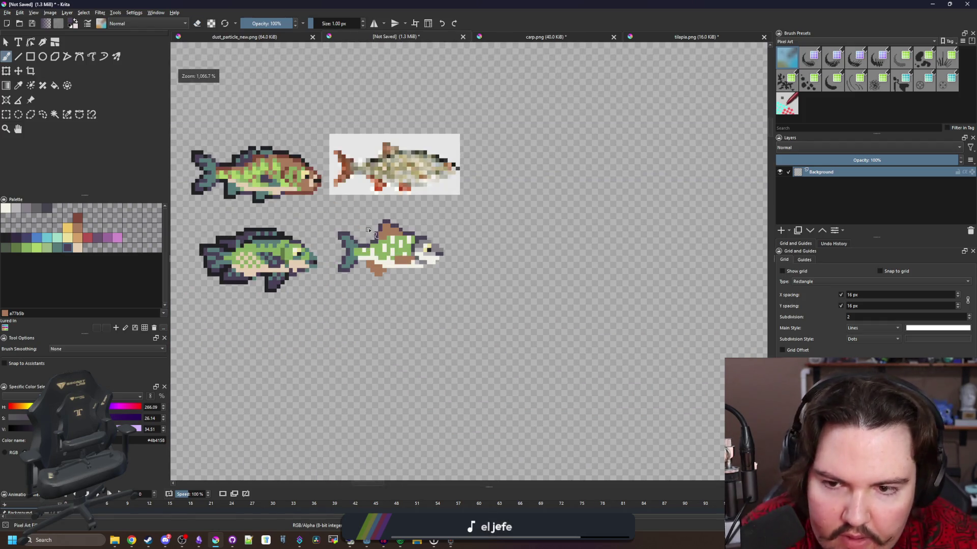
# Paint a second small brown fin under the belly.
pyautogui.scroll(2, 421, 278)
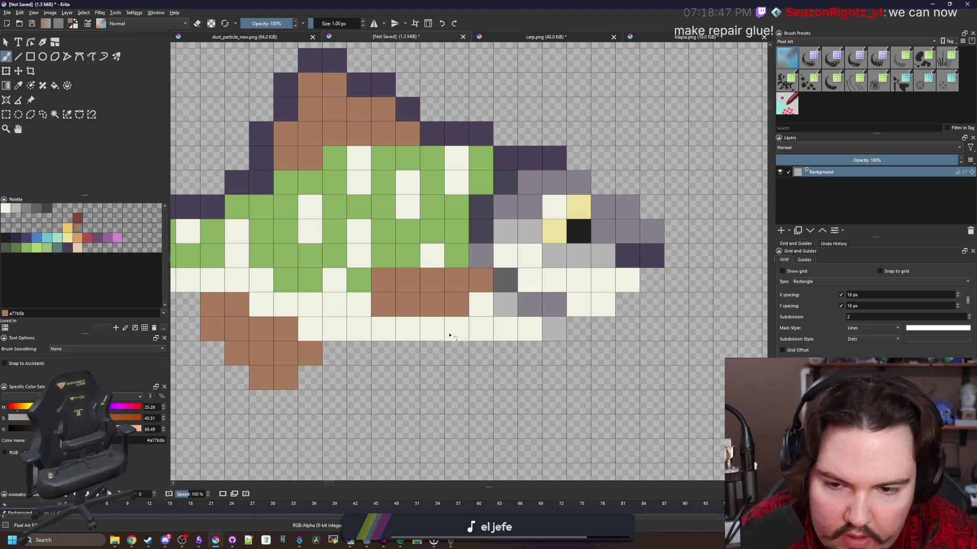
pyautogui.moveTo(434, 346)
pyautogui.mouseDown()
pyautogui.moveTo(410, 354)
pyautogui.moveTo(427, 377)
pyautogui.moveTo(381, 376)
pyautogui.mouseUp()
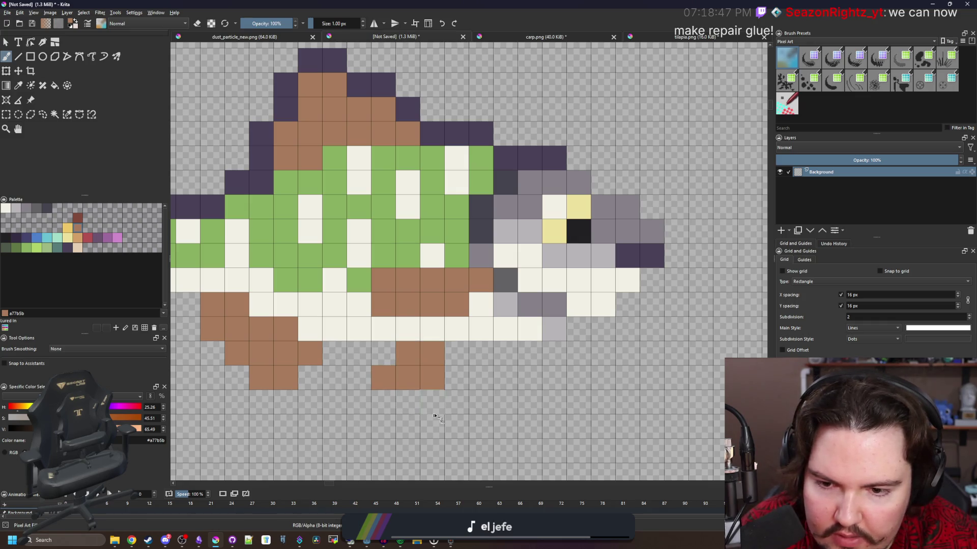
pyautogui.scroll(-3, 437, 383)
pyautogui.scroll(3, 422, 356)
pyautogui.scroll(-3, 414, 306)
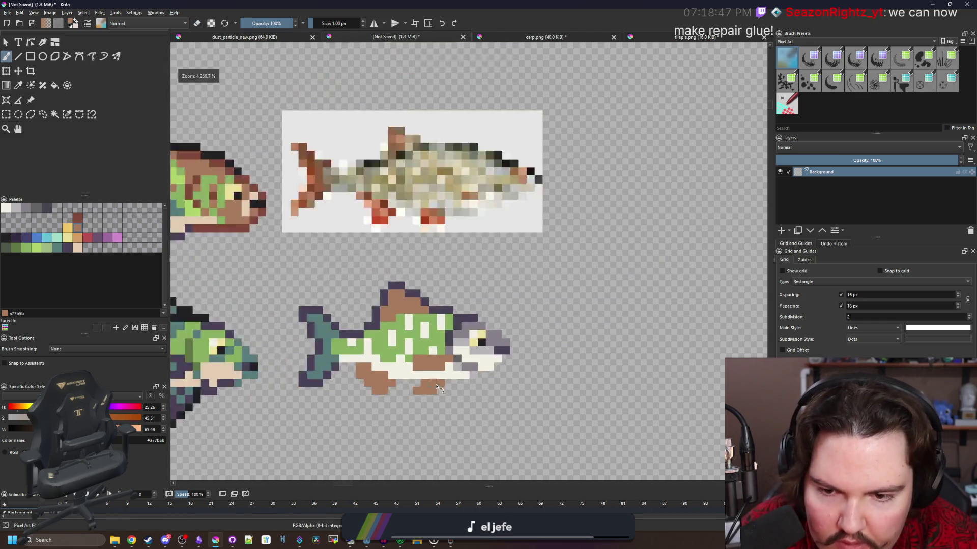
pyautogui.scroll(-1, 415, 307)
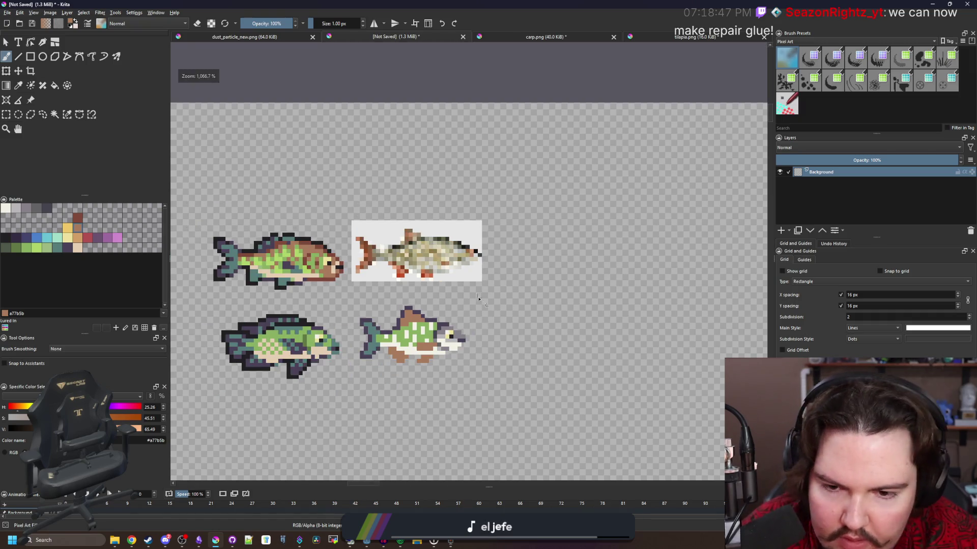
pyautogui.scroll(3, 431, 352)
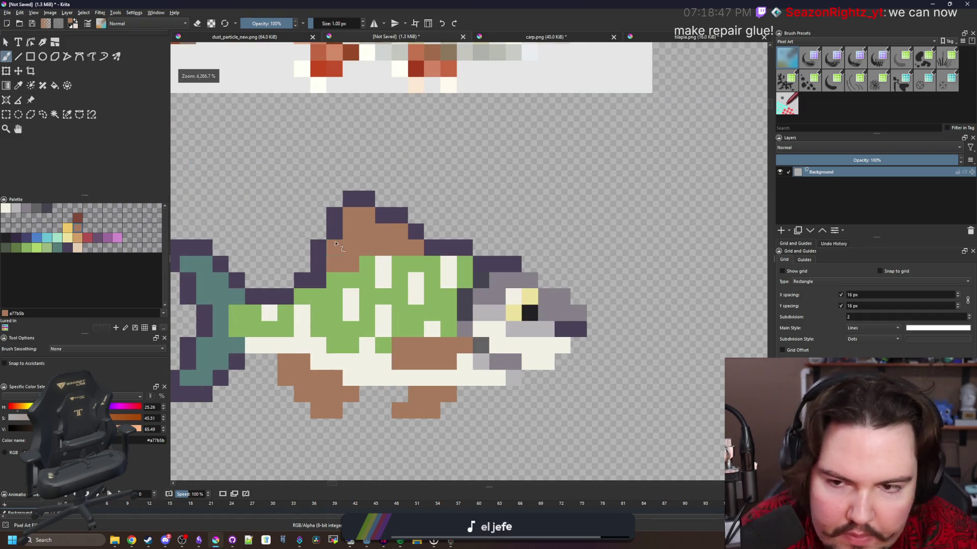
# Recolour the dorsal fin's top row dark purple and erase an extra purple cell.
pyautogui.keyDown('ctrl'); pyautogui.click(410, 207); pyautogui.keyUp('ctrl')
pyautogui.moveTo(385, 211)
pyautogui.mouseDown()
pyautogui.moveTo(358, 215)
pyautogui.moveTo(434, 211)
pyautogui.mouseUp()
pyautogui.press('e')
pyautogui.press('e')
pyautogui.click(435, 237)
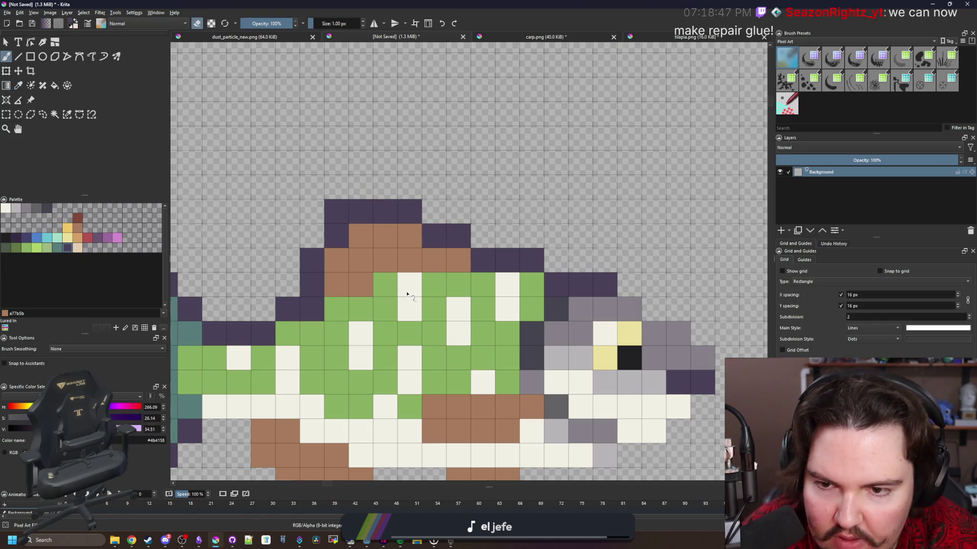
pyautogui.scroll(-5, 407, 294)
pyautogui.scroll(2, 403, 269)
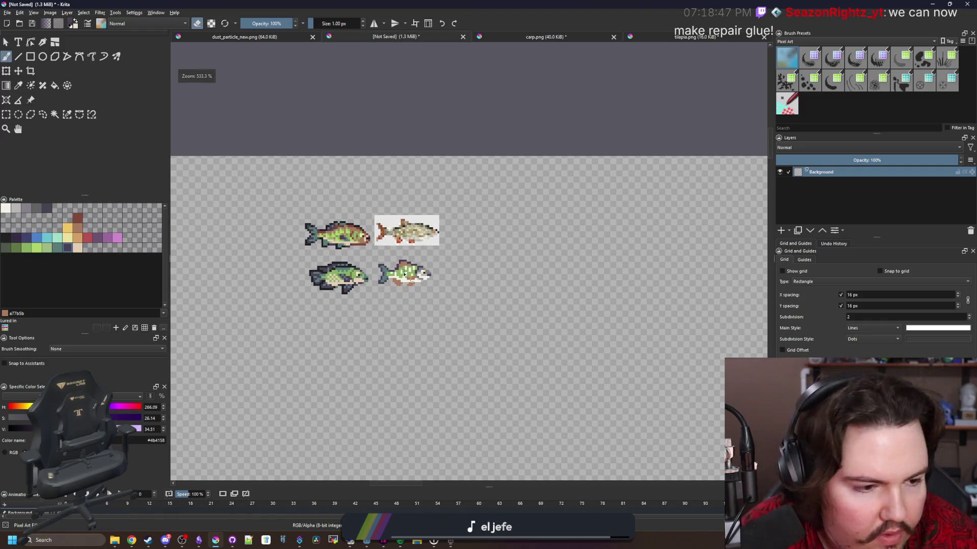
pyautogui.scroll(4, 386, 269)
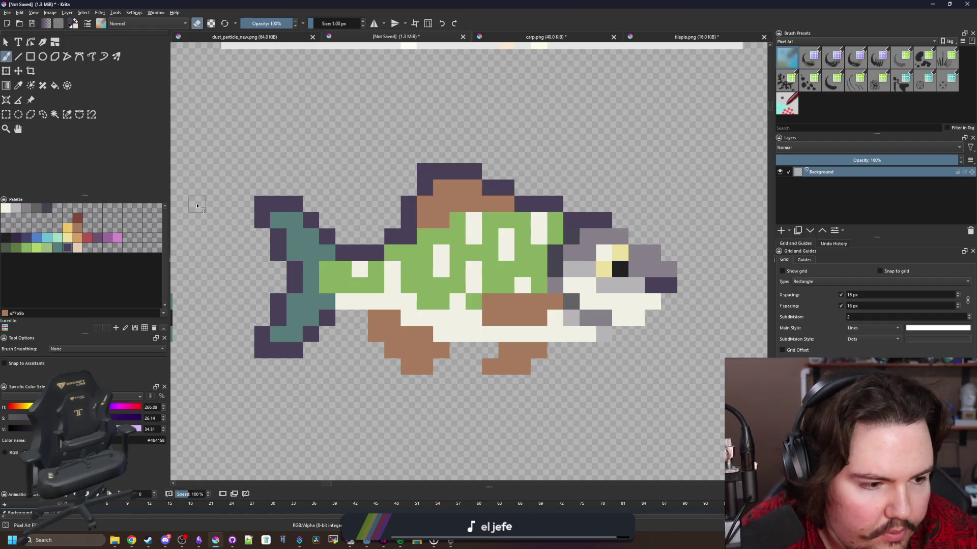
pyautogui.click(6, 115)
pyautogui.moveTo(205, 163)
pyautogui.mouseDown()
pyautogui.moveTo(261, 392)
pyautogui.moveTo(369, 392)
pyautogui.mouseUp()
# Extend the selection over the tail and rear belly and shift that section one pixel lower.
pyautogui.moveTo(384, 309); pyautogui.dragTo(433, 229)
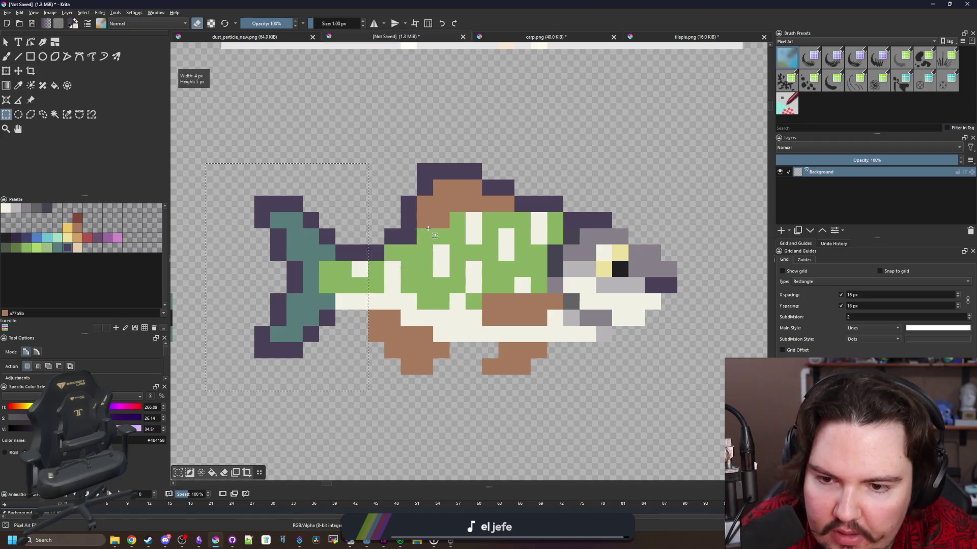
pyautogui.moveTo(432, 326)
pyautogui.mouseDown()
pyautogui.moveTo(401, 302)
pyautogui.moveTo(351, 391)
pyautogui.mouseUp()
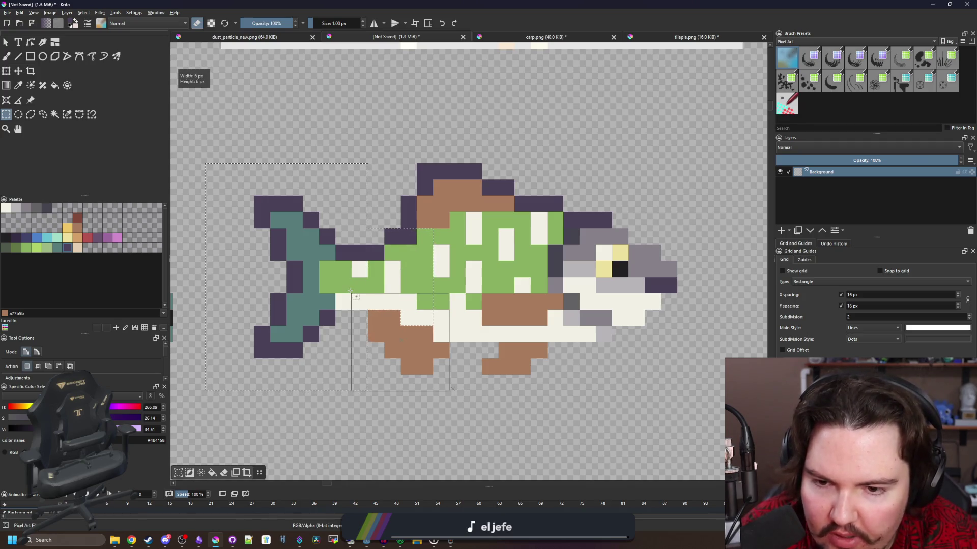
pyautogui.click(19, 72)
pyautogui.moveTo(346, 275)
pyautogui.mouseDown()
pyautogui.moveTo(346, 258)
pyautogui.moveTo(346, 274)
pyautogui.mouseUp()
pyautogui.scroll(-6, 346, 274)
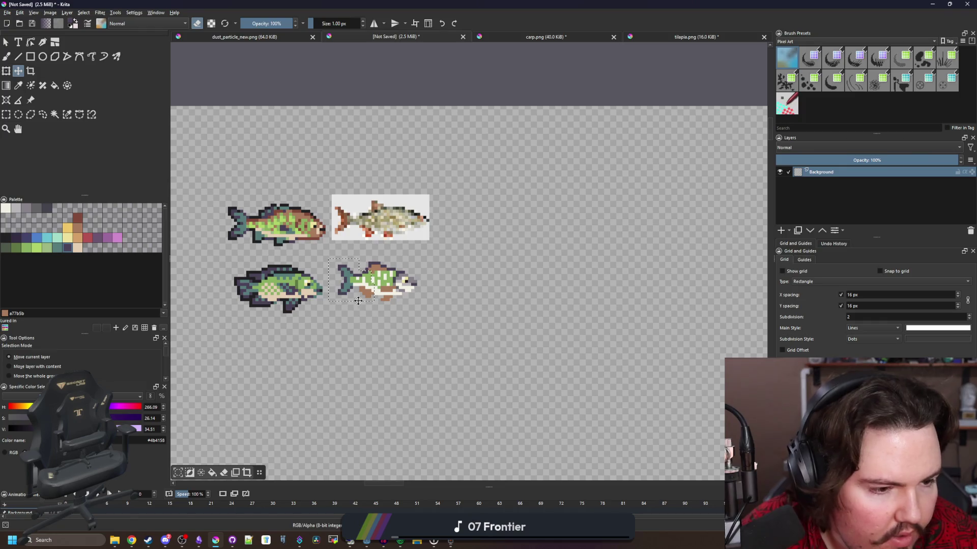
pyautogui.scroll(4, 356, 302)
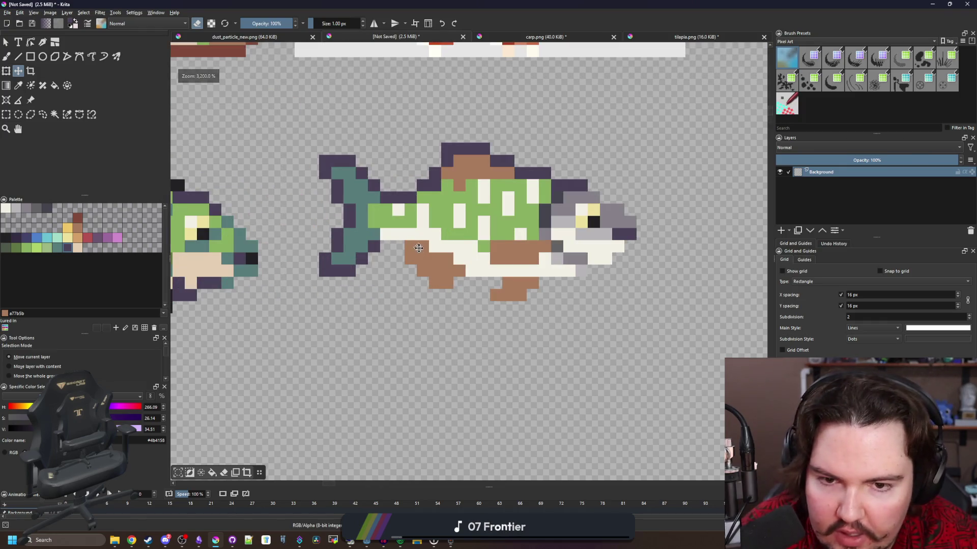
pyautogui.moveTo(418, 254); pyautogui.dragTo(418, 266)
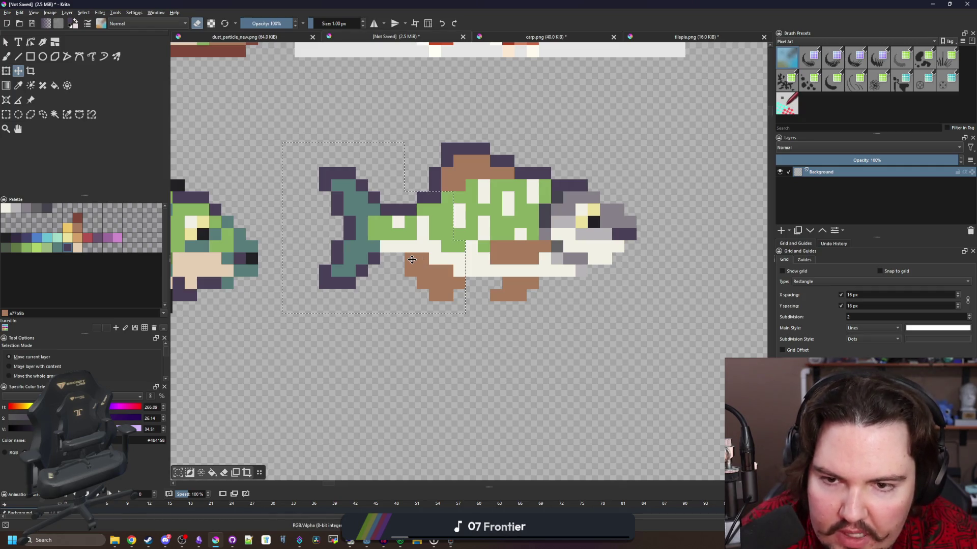
pyautogui.moveTo(418, 266); pyautogui.dragTo(414, 243)
pyautogui.scroll(-10, 414, 243)
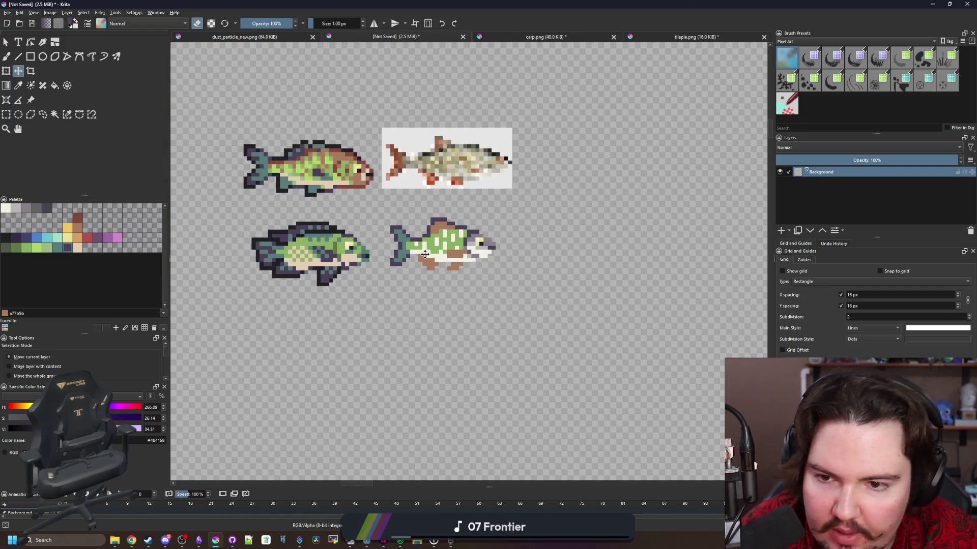
pyautogui.scroll(12, 427, 240)
# Paint the tail-joint row body green with a new dark purple outline row above it.
pyautogui.press('p')
pyautogui.click(446, 289)
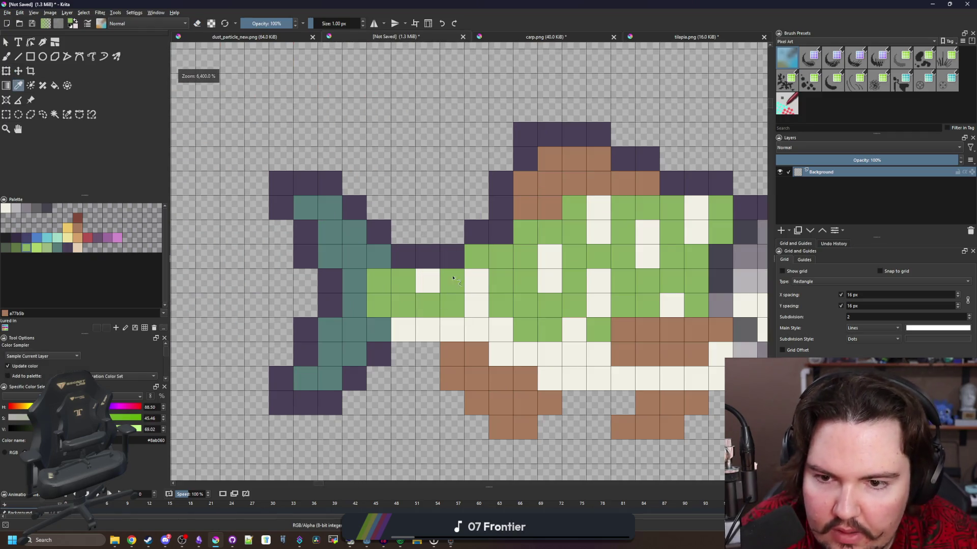
pyautogui.press('b')
pyautogui.moveTo(458, 256); pyautogui.dragTo(402, 260)
pyautogui.keyDown('ctrl'); pyautogui.click(476, 232); pyautogui.keyUp('ctrl')
pyautogui.moveTo(458, 232); pyautogui.dragTo(399, 231)
pyautogui.scroll(-9, 429, 229)
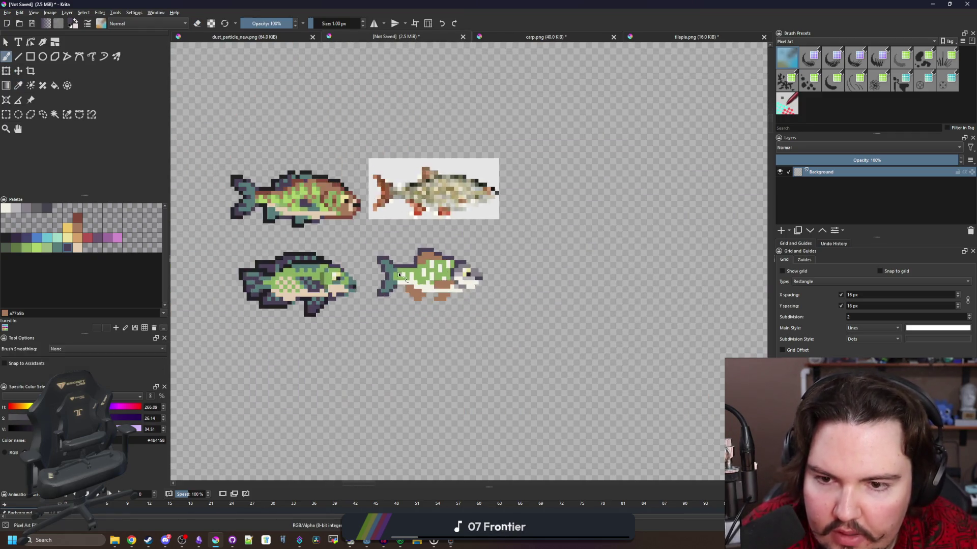
pyautogui.scroll(8, 429, 226)
pyautogui.scroll(2, 429, 227)
pyautogui.keyDown('ctrl'); pyautogui.click(428, 227); pyautogui.keyUp('ctrl')
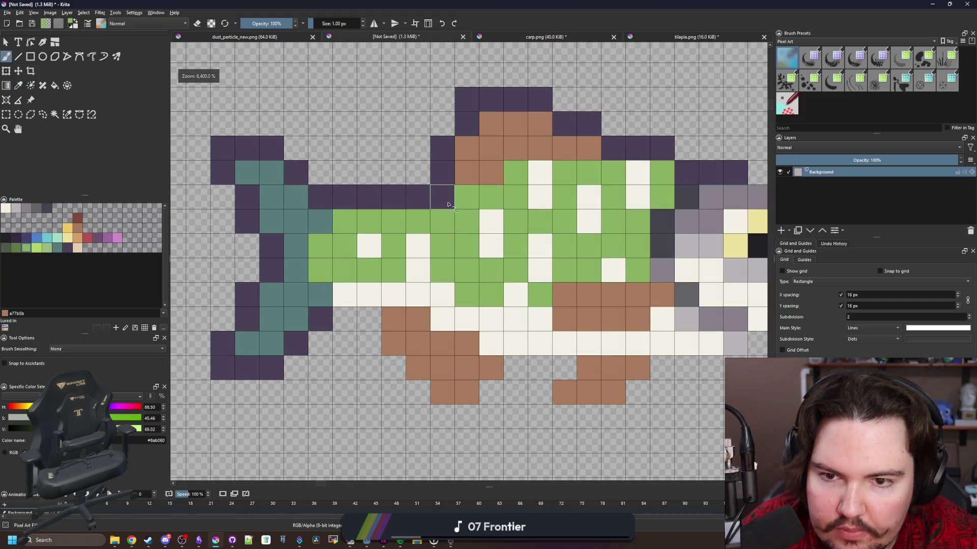
# Turn two purple pixels green and add dark purple pixels beside the fin.
pyautogui.moveTo(445, 196); pyautogui.dragTo(415, 197)
pyautogui.keyDown('ctrl'); pyautogui.click(437, 182); pyautogui.keyUp('ctrl')
pyautogui.click(418, 173)
pyautogui.scroll(-2, 411, 234)
pyautogui.scroll(-5, 406, 233)
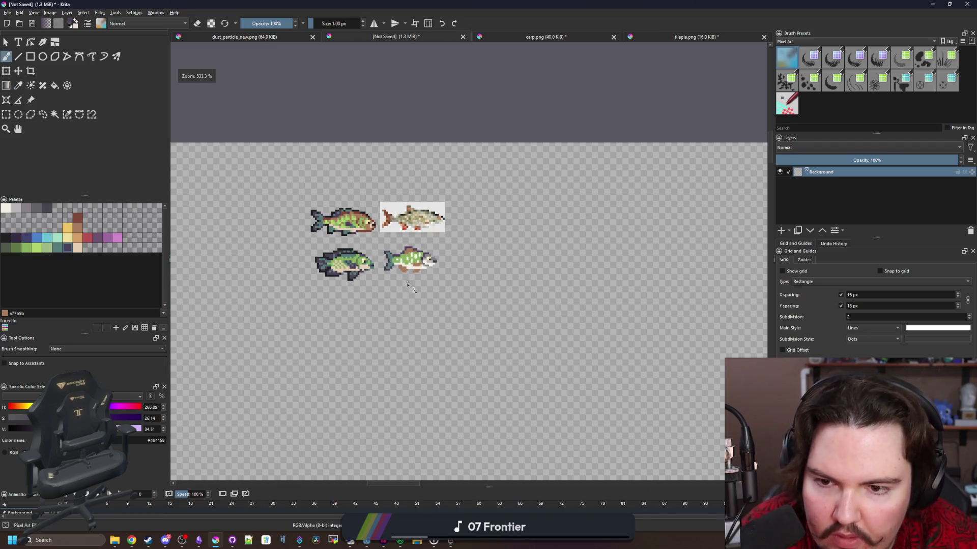
pyautogui.scroll(5, 410, 269)
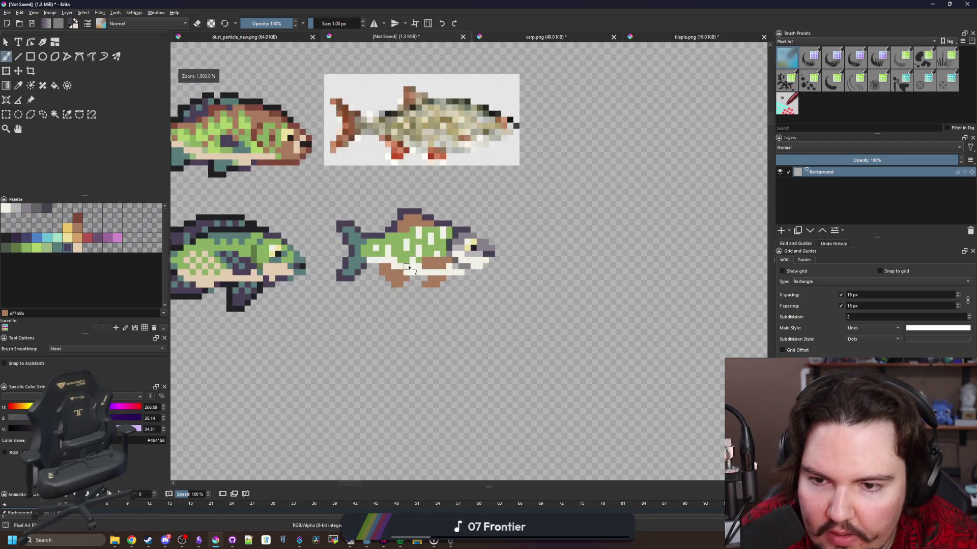
pyautogui.click(307, 311)
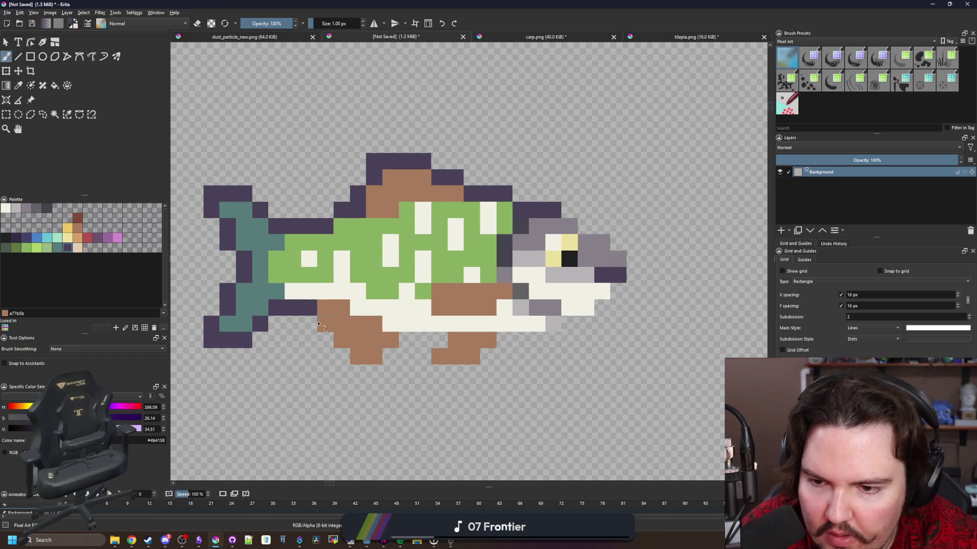
# Outline the bottom fins, snout and head top in dark purple, moving the outline one cell outward.
pyautogui.moveTo(364, 366)
pyautogui.mouseDown()
pyautogui.moveTo(376, 372)
pyautogui.moveTo(410, 340)
pyautogui.moveTo(425, 359)
pyautogui.moveTo(476, 377)
pyautogui.moveTo(600, 309)
pyautogui.mouseUp()
pyautogui.moveTo(631, 276)
pyautogui.mouseDown()
pyautogui.moveTo(618, 243)
pyautogui.moveTo(583, 227)
pyautogui.mouseUp()
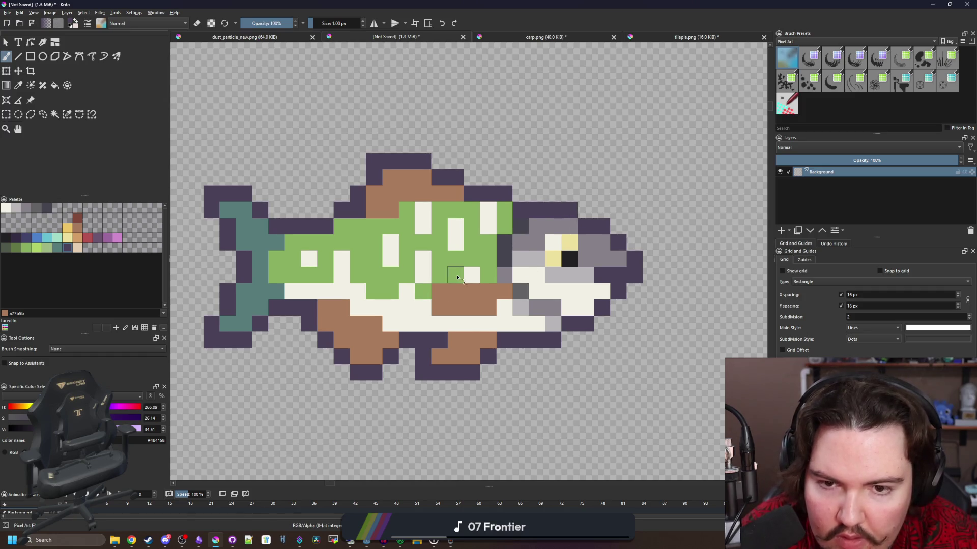
pyautogui.scroll(-6, 457, 277)
pyautogui.scroll(8, 486, 306)
pyautogui.moveTo(486, 307)
pyautogui.mouseDown()
pyautogui.moveTo(450, 269)
pyautogui.moveTo(411, 254)
pyautogui.mouseUp()
pyautogui.press('e')
pyautogui.moveTo(411, 228)
pyautogui.mouseDown()
pyautogui.moveTo(511, 306)
pyautogui.moveTo(502, 338)
pyautogui.moveTo(507, 322)
pyautogui.mouseUp()
pyautogui.press('e')
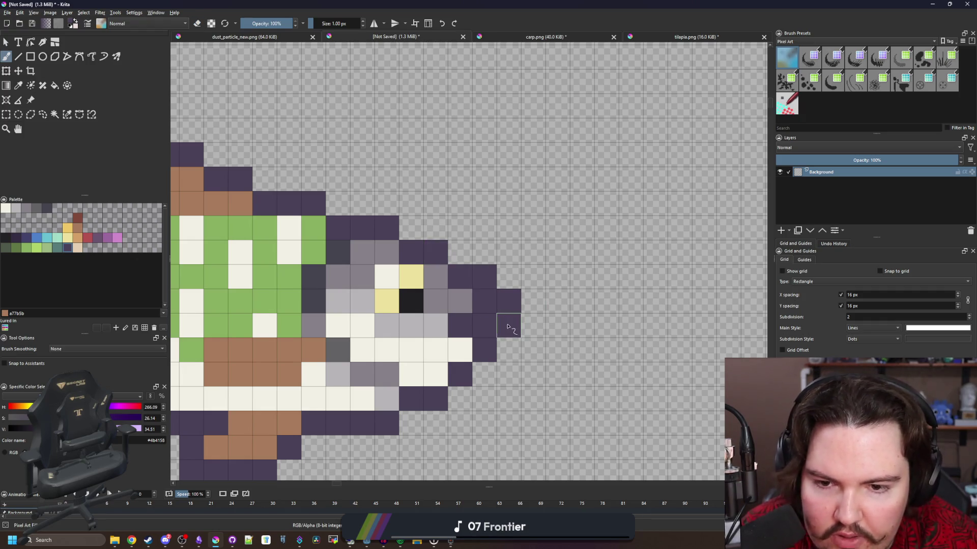
# Paint snout cells grey and dark purple using colours sampled from the fish.
pyautogui.scroll(-6, 508, 322)
pyautogui.scroll(5, 501, 257)
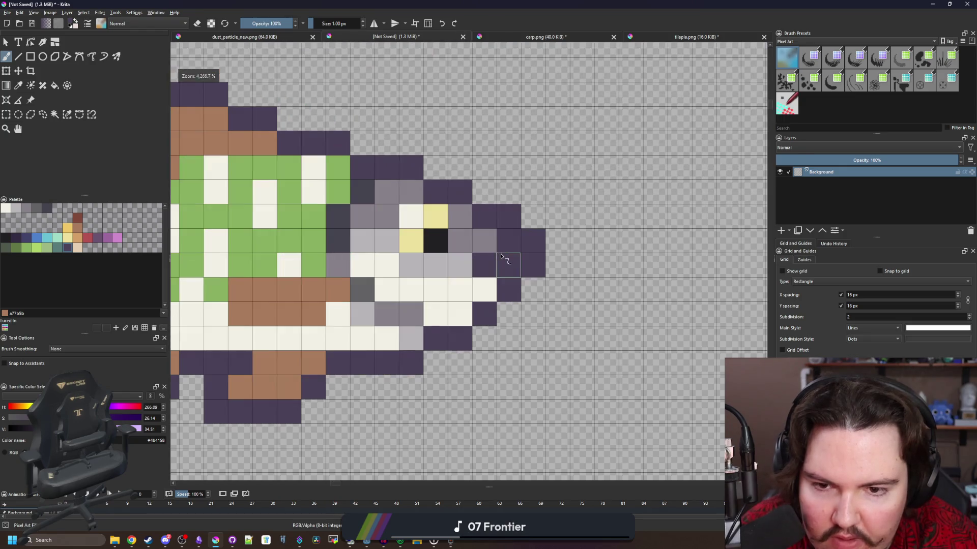
pyautogui.keyDown('ctrl'); pyautogui.click(489, 248); pyautogui.keyUp('ctrl')
pyautogui.click(459, 265)
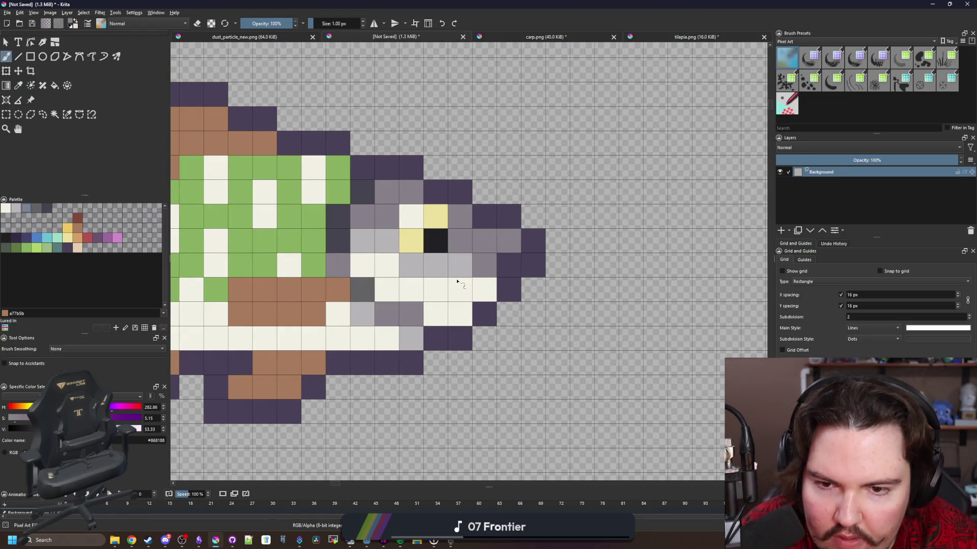
pyautogui.scroll(-3, 463, 279)
pyautogui.scroll(3, 463, 280)
pyautogui.keyDown('ctrl'); pyautogui.click(481, 273); pyautogui.keyUp('ctrl')
pyautogui.click(476, 269)
pyautogui.scroll(-7, 475, 270)
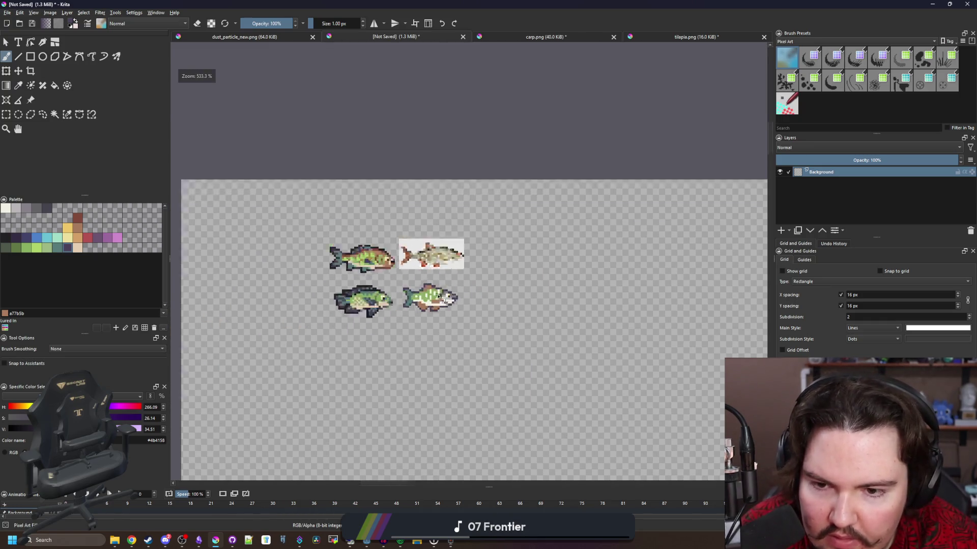
pyautogui.scroll(4, 440, 298)
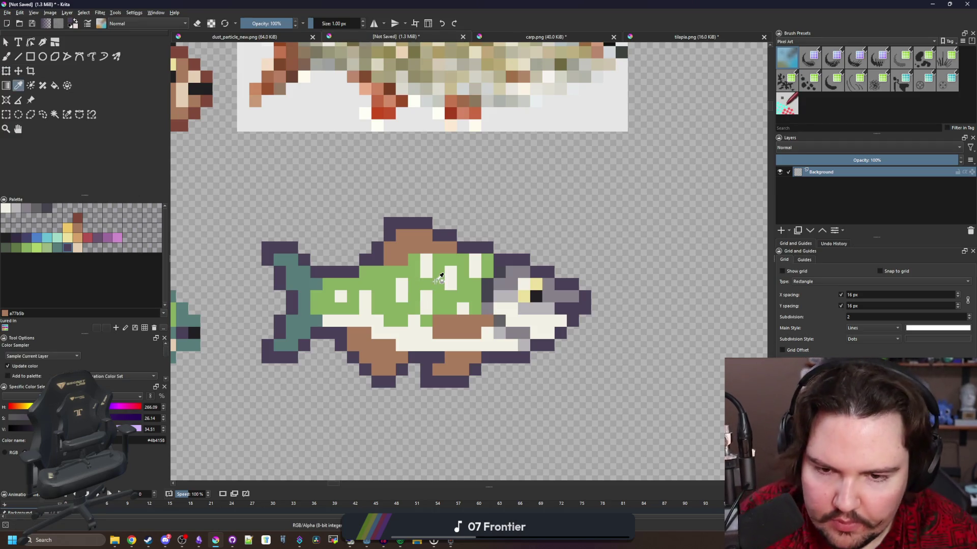
# Try filling the fish's green body with bright lime green, then undo it.
pyautogui.press('p')
pyautogui.scroll(1, 469, 259)
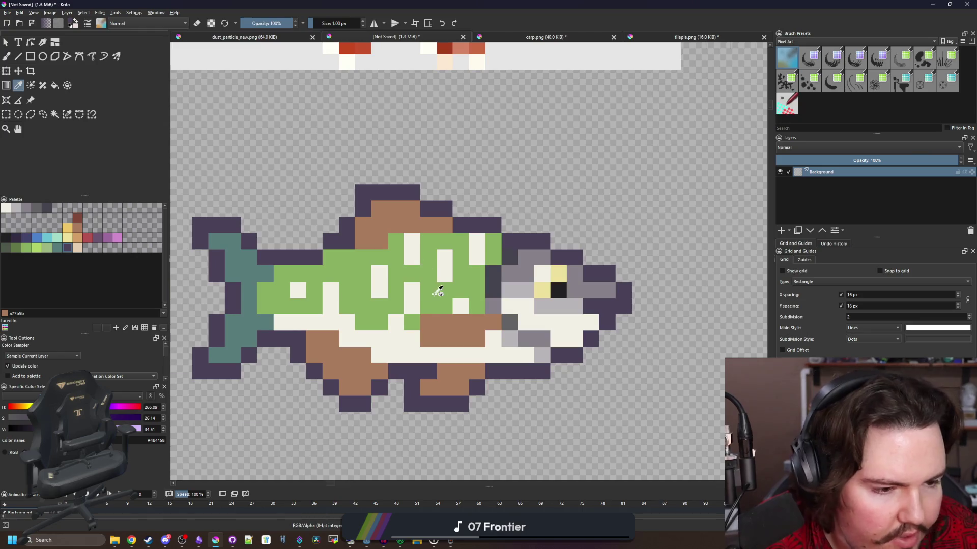
pyautogui.scroll(1, 343, 268)
pyautogui.scroll(-1, 326, 287)
pyautogui.scroll(1, 326, 288)
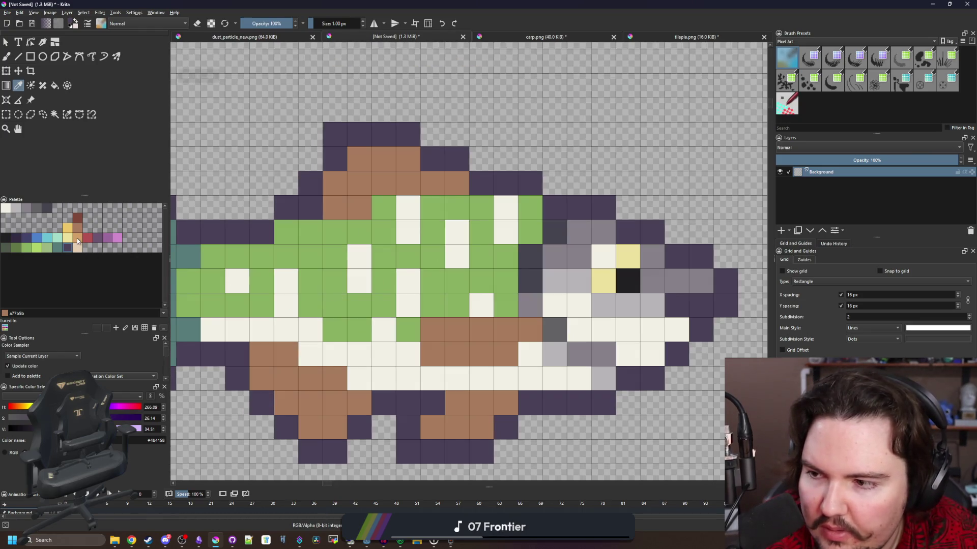
pyautogui.click(78, 238)
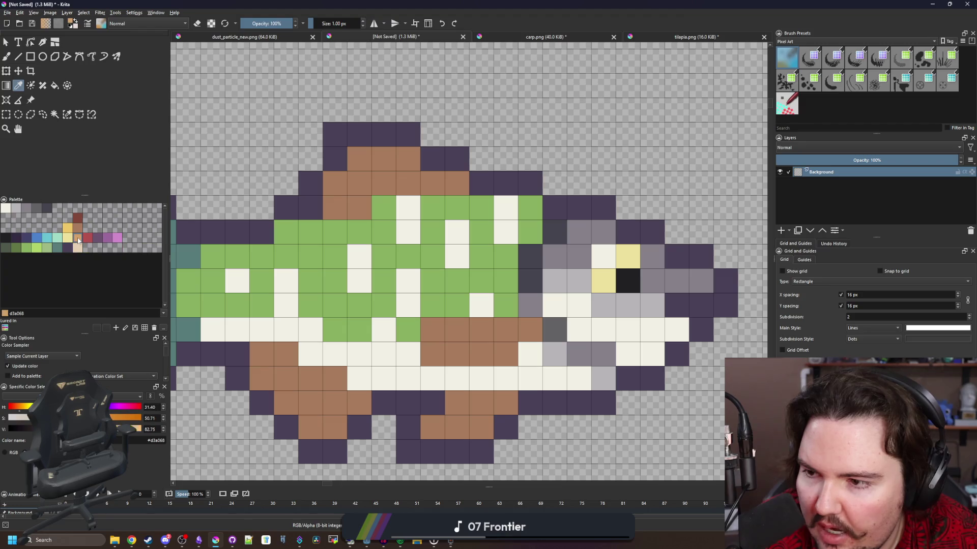
pyautogui.click(37, 249)
pyautogui.press('f')
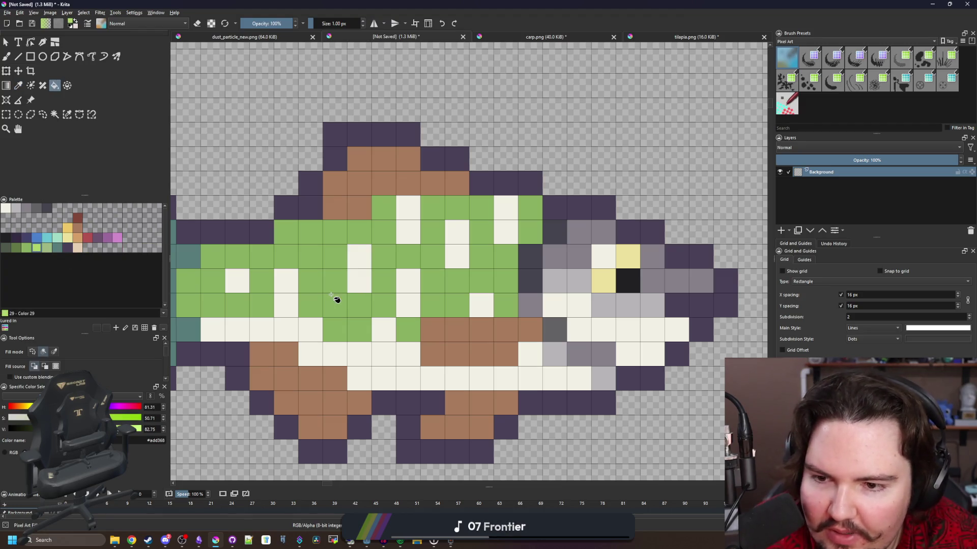
pyautogui.click(338, 298)
pyautogui.scroll(-4, 356, 300)
pyautogui.hotkey('ctrl', 'z')
# Refill the body with the paler green Color 30 and turn one white body pixel green.
pyautogui.scroll(3, 364, 293)
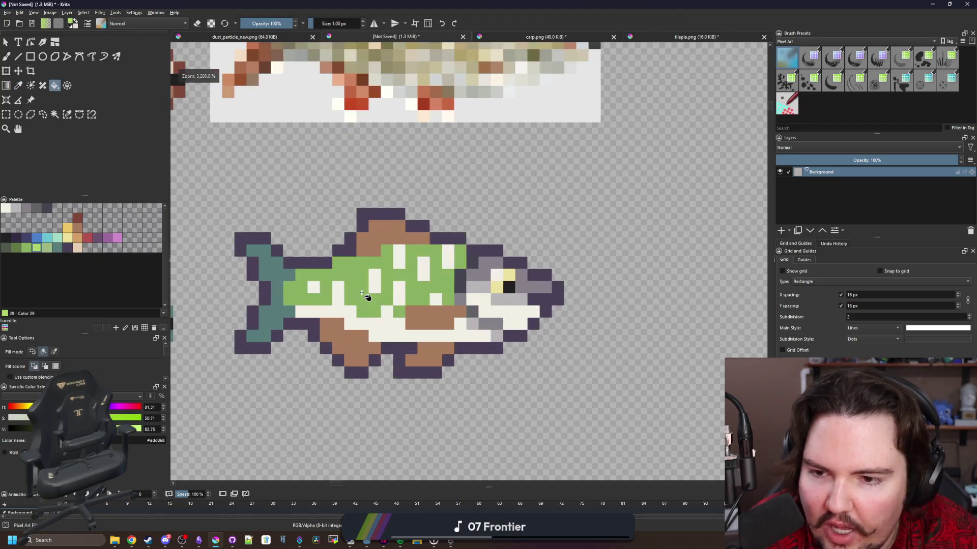
pyautogui.scroll(1, 356, 285)
pyautogui.click(47, 250)
pyautogui.click(357, 329)
pyautogui.scroll(-6, 406, 335)
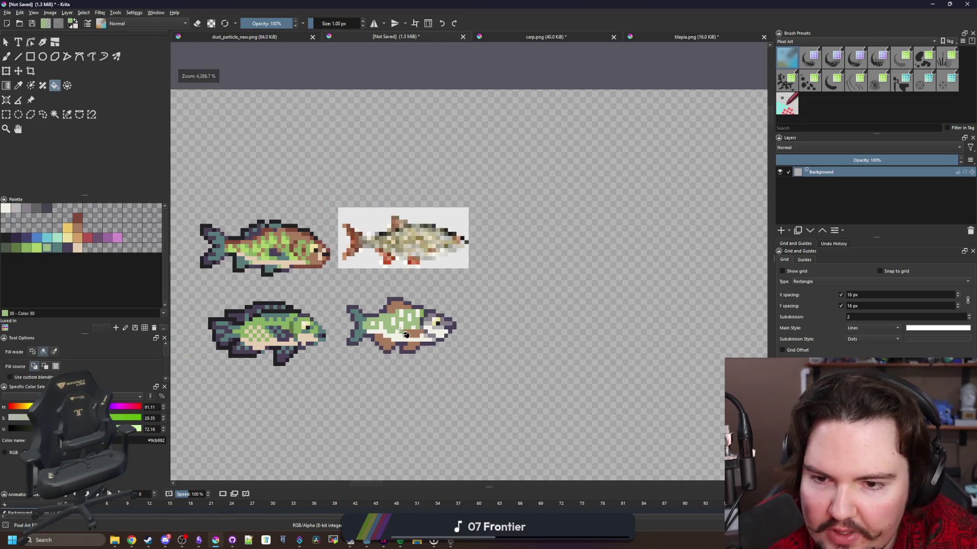
pyautogui.scroll(4, 388, 330)
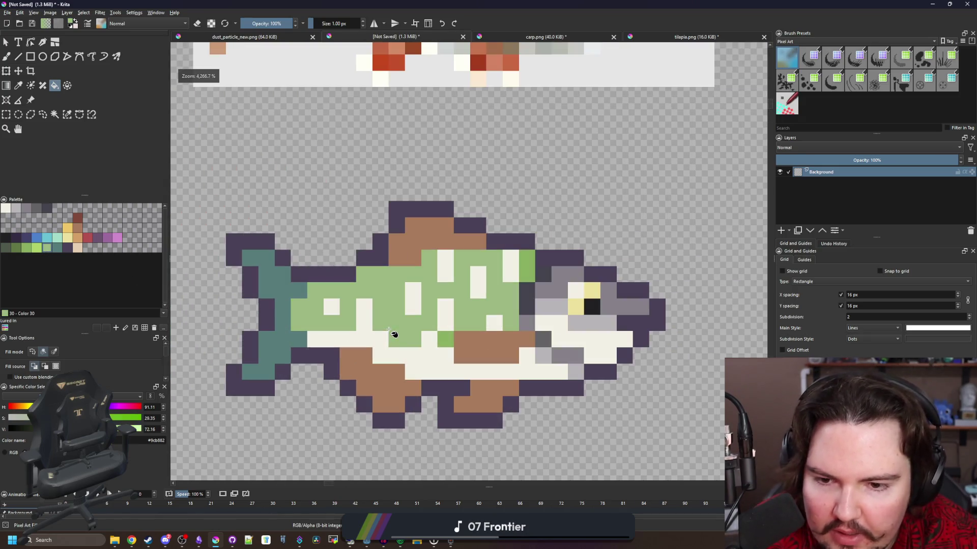
pyautogui.click(438, 339)
pyautogui.press('b')
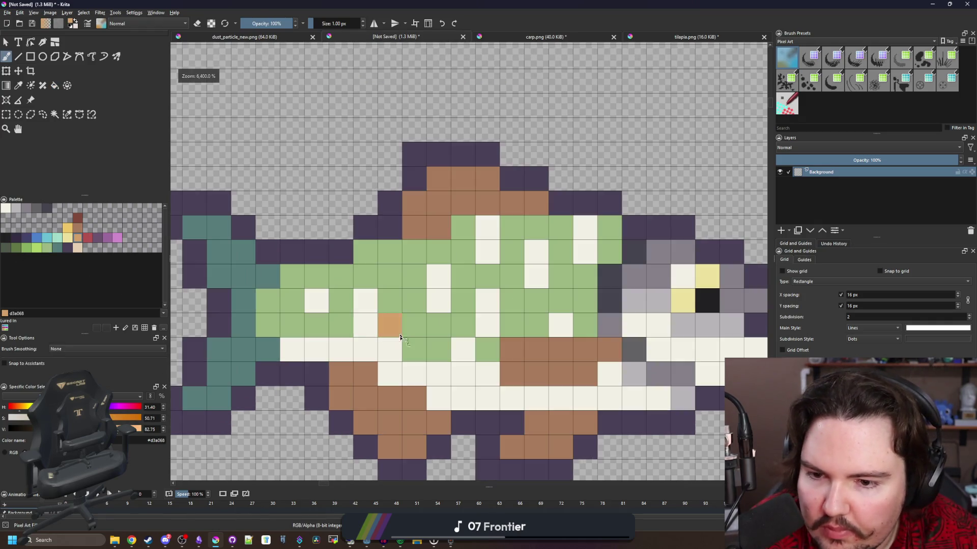
# Try three yellow spots on the fish's body, then undo them.
pyautogui.click(67, 228)
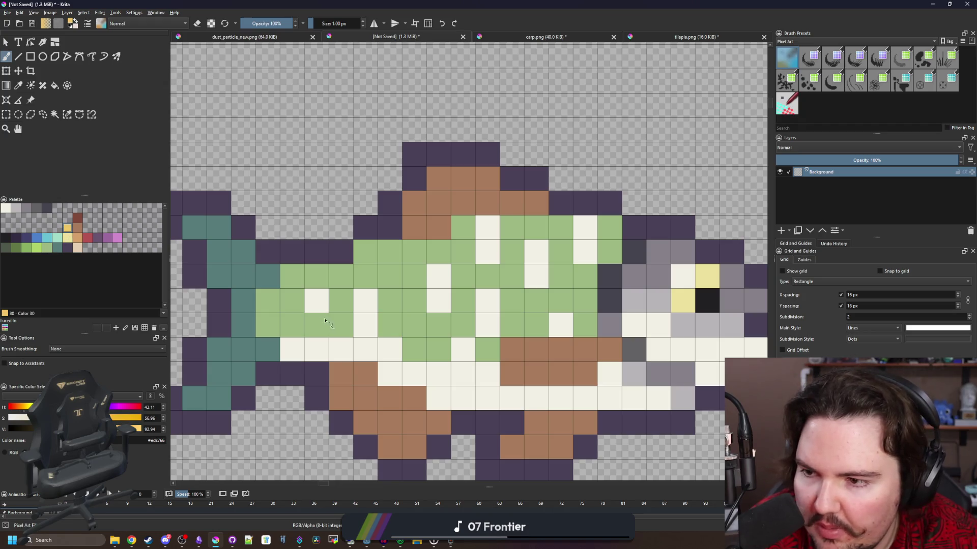
pyautogui.click(390, 326)
pyautogui.click(389, 350)
pyautogui.click(412, 331)
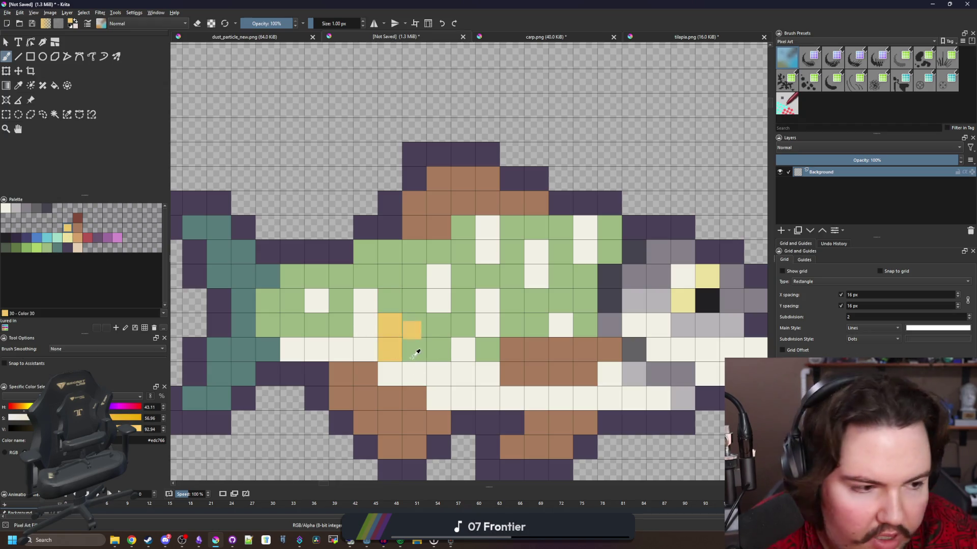
pyautogui.hotkey('ctrl', 'z')
pyautogui.hotkey('ctrl', 'z')
pyautogui.hotkey('ctrl', 'z')
# Try tan spots along the body, then undo them all.
pyautogui.click(78, 238)
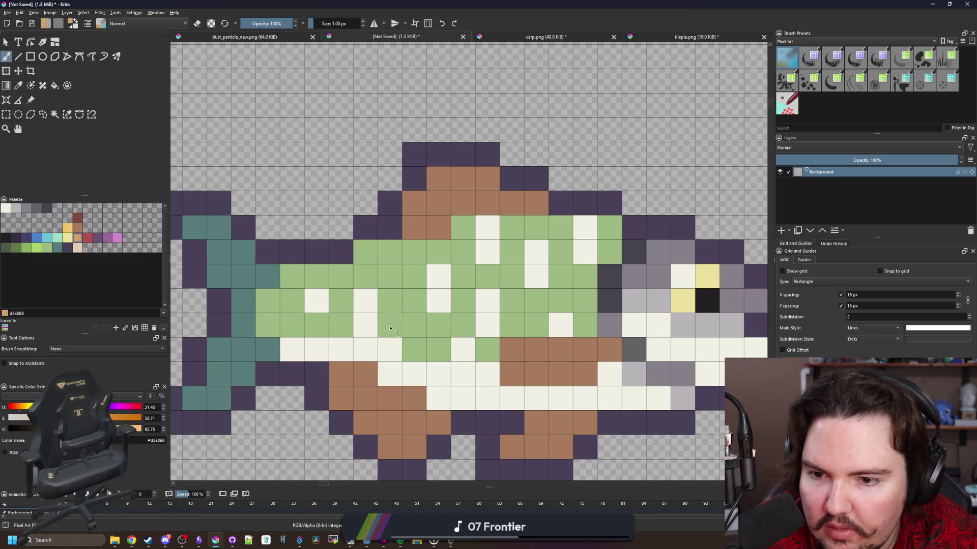
pyautogui.moveTo(390, 300); pyautogui.dragTo(390, 277)
pyautogui.moveTo(295, 325); pyautogui.dragTo(294, 303)
pyautogui.moveTo(422, 359)
pyautogui.mouseDown()
pyautogui.moveTo(415, 325)
pyautogui.moveTo(438, 325)
pyautogui.moveTo(439, 304)
pyautogui.mouseUp()
pyautogui.hscroll(3, 457, 305)
pyautogui.hscroll(-2, 293, 303)
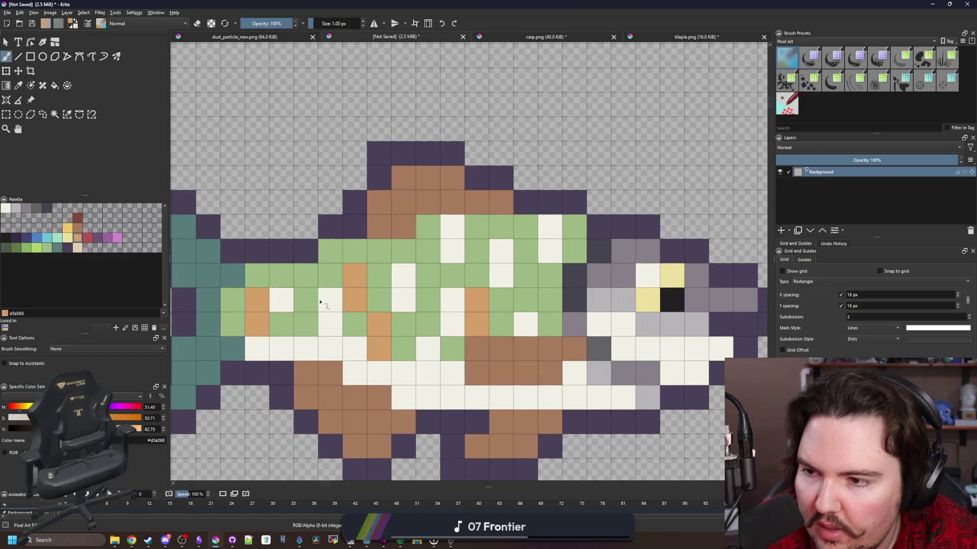
pyautogui.hotkey('ctrl', 'z')
pyautogui.hotkey('ctrl', 'z')
pyautogui.hotkey('ctrl', 'z')
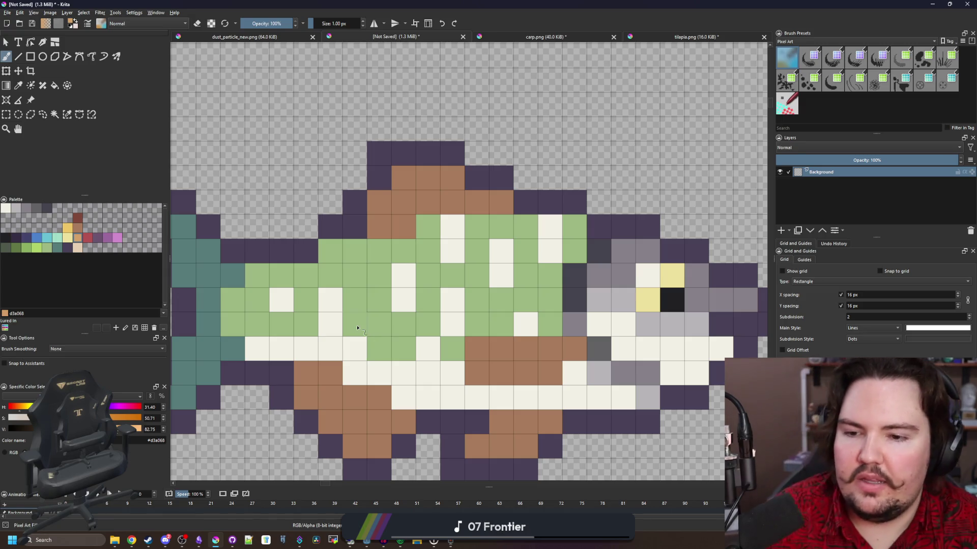
# Test brighter green, darker green, red and pale yellow palette colours on body cells, undoing each.
pyautogui.click(50, 248)
pyautogui.click(37, 249)
pyautogui.moveTo(354, 324); pyautogui.dragTo(354, 299)
pyautogui.click(403, 325)
pyautogui.hotkey('ctrl', 'z')
pyautogui.hotkey('ctrl', 'z')
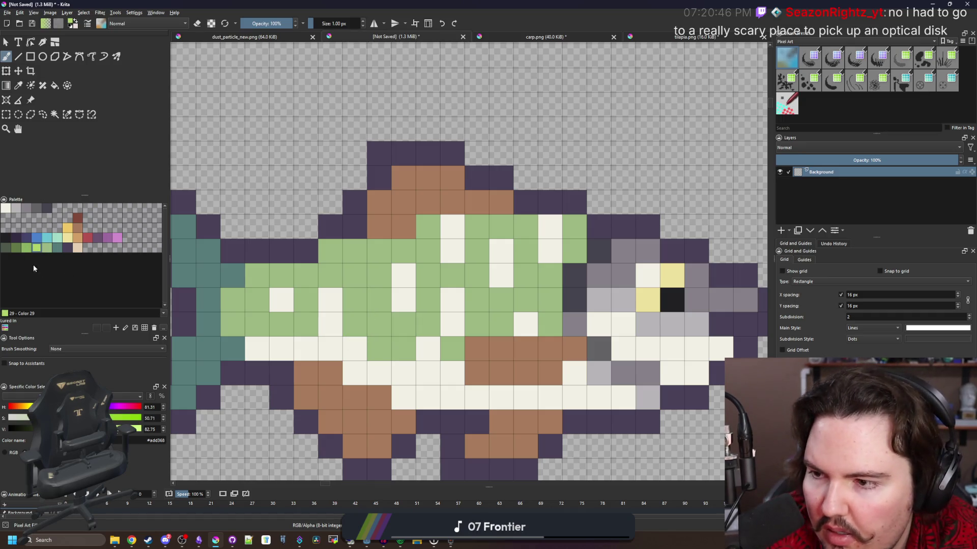
pyautogui.click(27, 249)
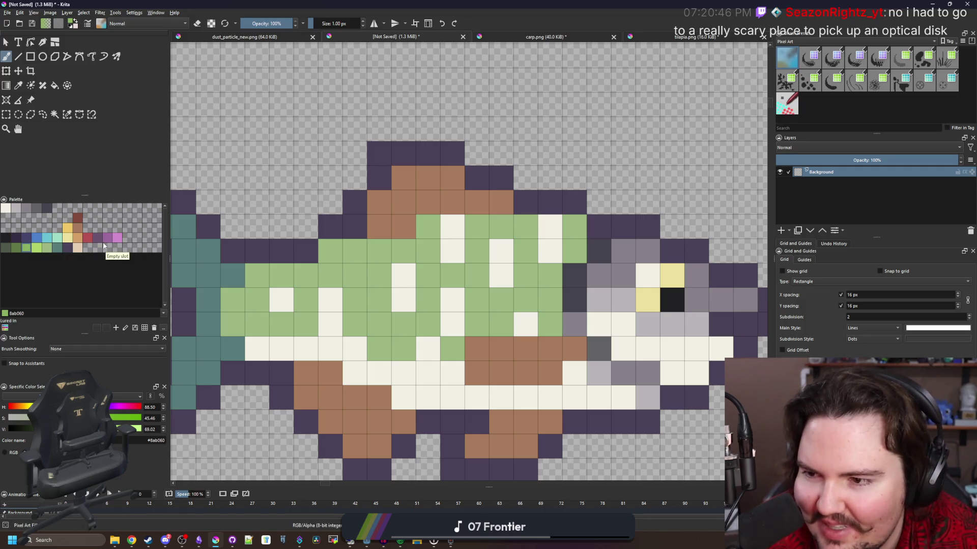
pyautogui.click(86, 238)
pyautogui.click(68, 237)
pyautogui.click(363, 324)
pyautogui.hotkey('ctrl', 'z')
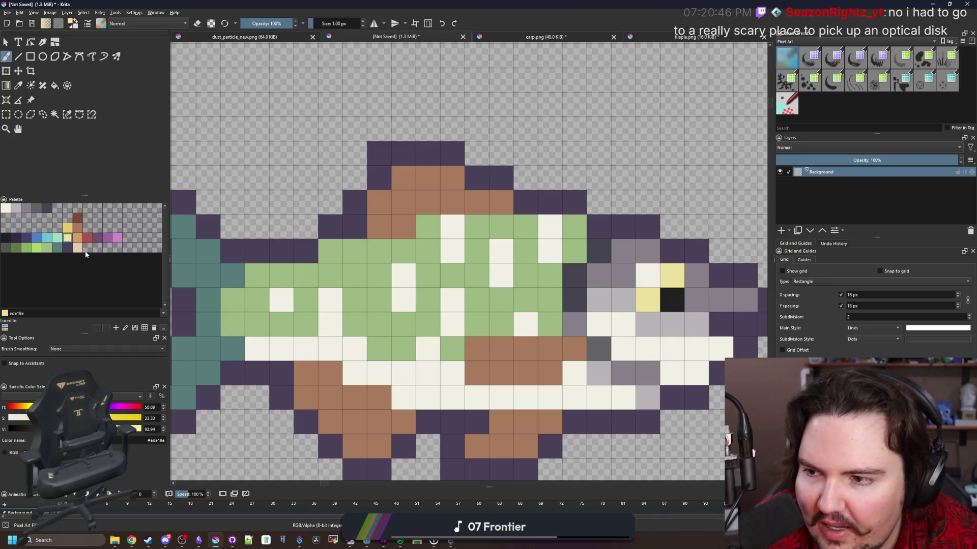
# Paint yellow Color 30 spots in pairs across the body and near the head and tail.
pyautogui.click(68, 228)
pyautogui.moveTo(355, 301); pyautogui.dragTo(355, 324)
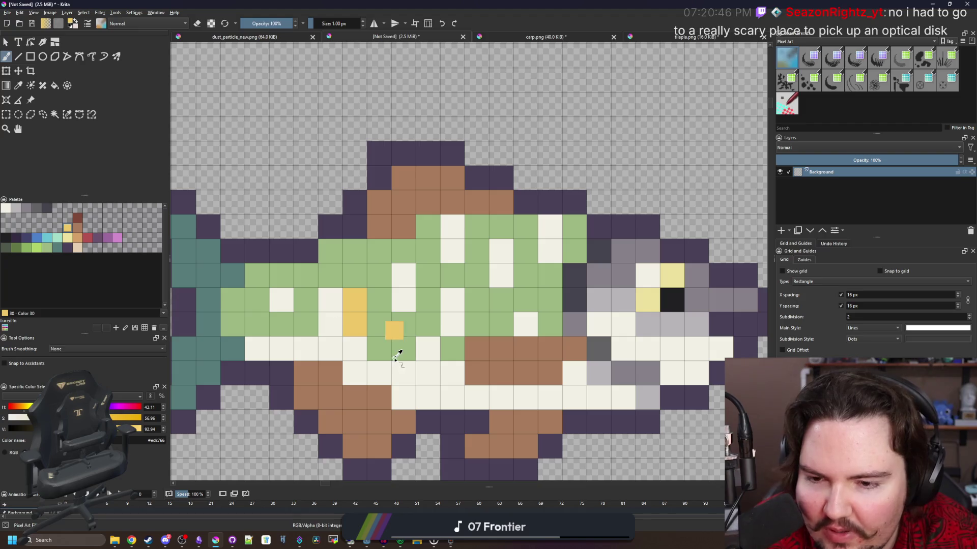
pyautogui.scroll(-5, 349, 342)
pyautogui.scroll(5, 363, 327)
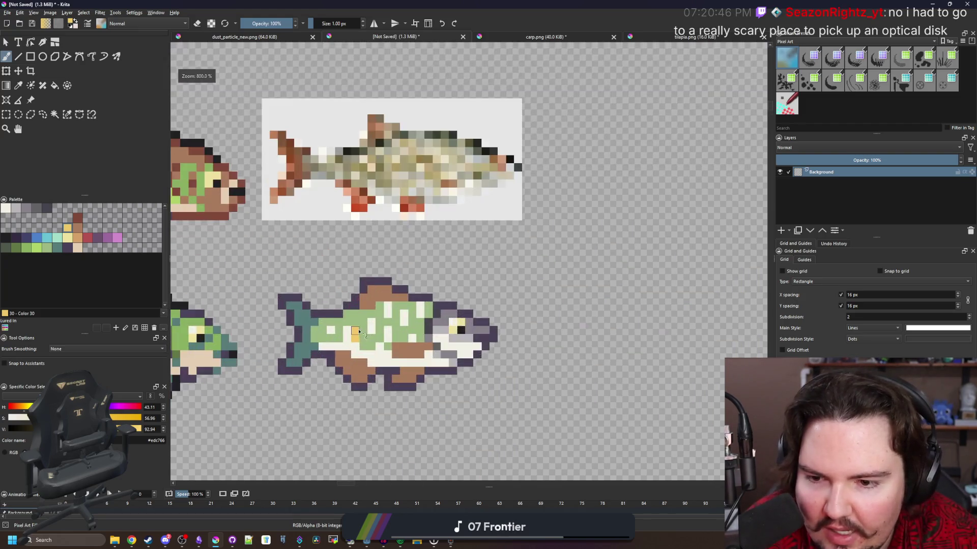
pyautogui.hotkey('ctrl', 'z')
pyautogui.click(350, 291)
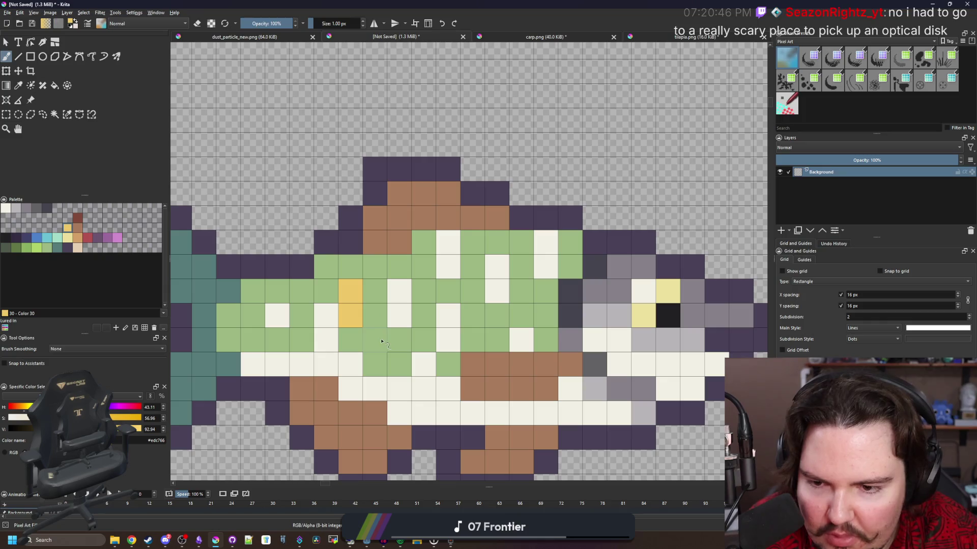
pyautogui.moveTo(375, 340); pyautogui.dragTo(384, 321)
pyautogui.moveTo(472, 291); pyautogui.dragTo(472, 315)
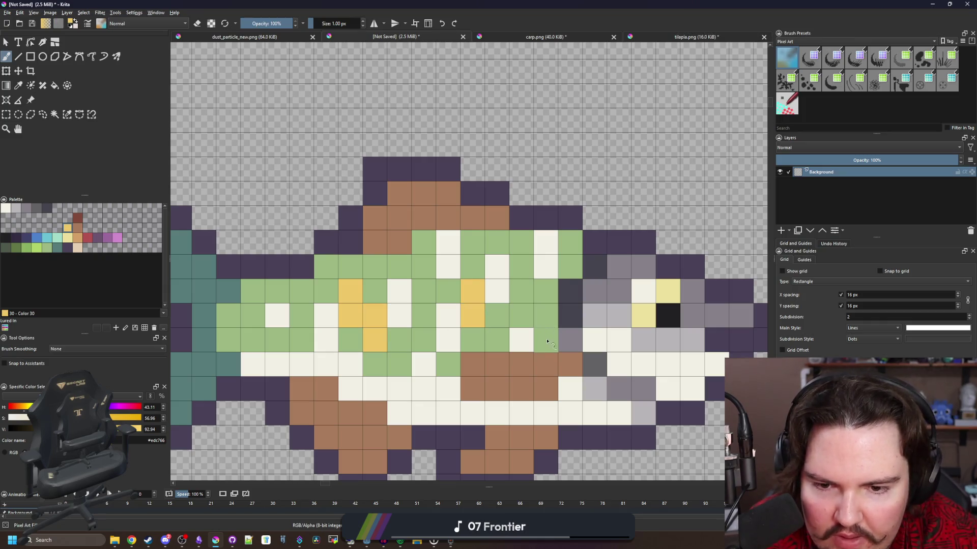
pyautogui.moveTo(547, 341); pyautogui.dragTo(545, 316)
pyautogui.moveTo(252, 291); pyautogui.dragTo(252, 316)
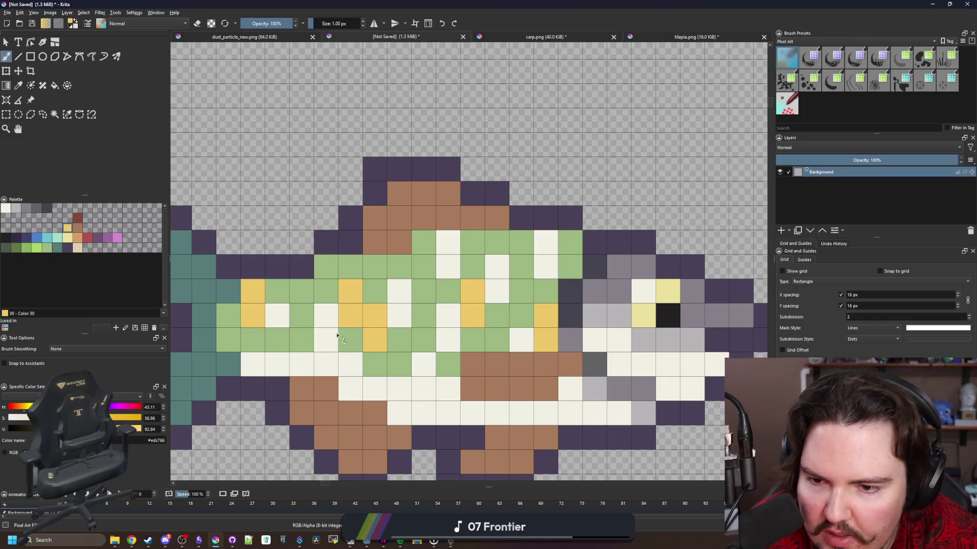
# Move the last yellow spot pair further left and add one more yellow body cell.
pyautogui.scroll(-8, 336, 335)
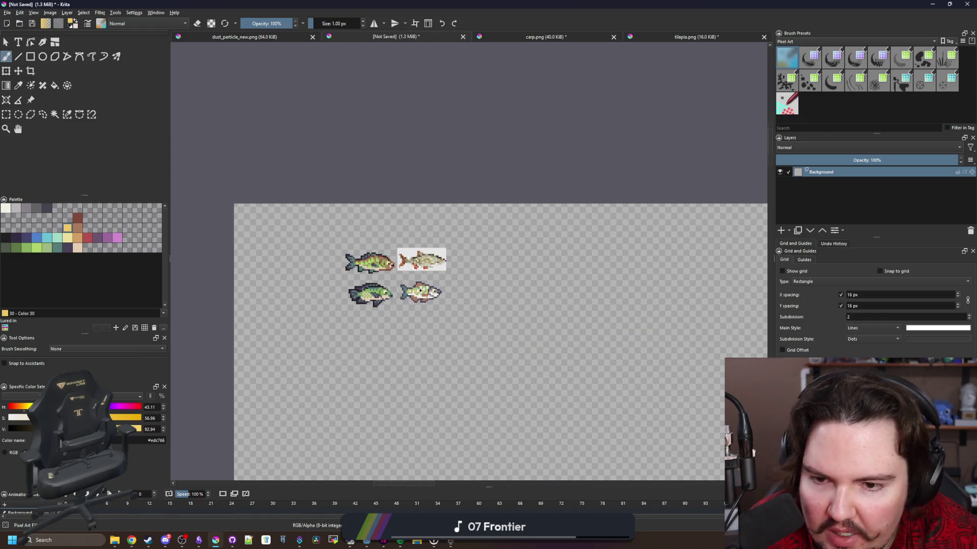
pyautogui.scroll(8, 411, 295)
pyautogui.hotkey('ctrl', 'z')
pyautogui.moveTo(409, 288); pyautogui.dragTo(410, 317)
pyautogui.click(565, 279)
pyautogui.scroll(-3, 392, 278)
pyautogui.scroll(3, 392, 278)
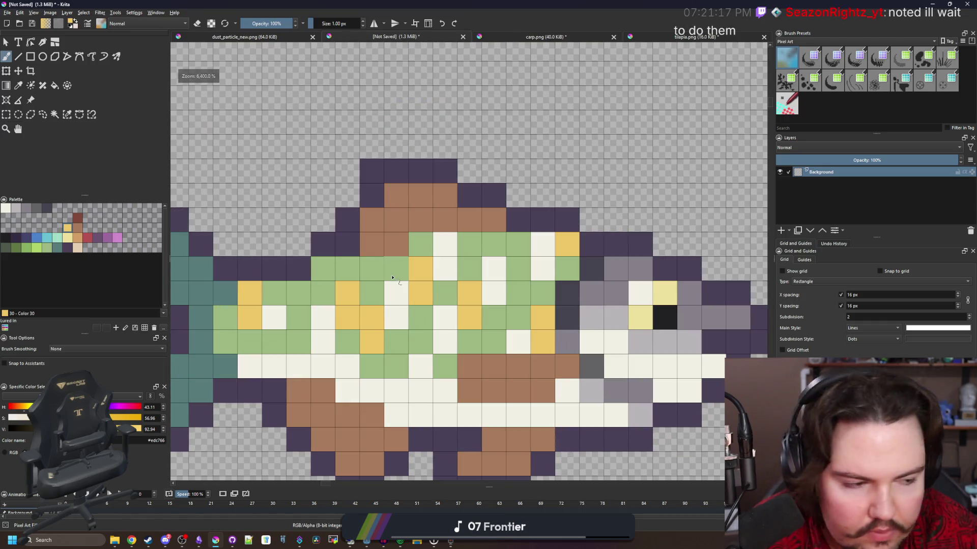
pyautogui.scroll(-3, 416, 274)
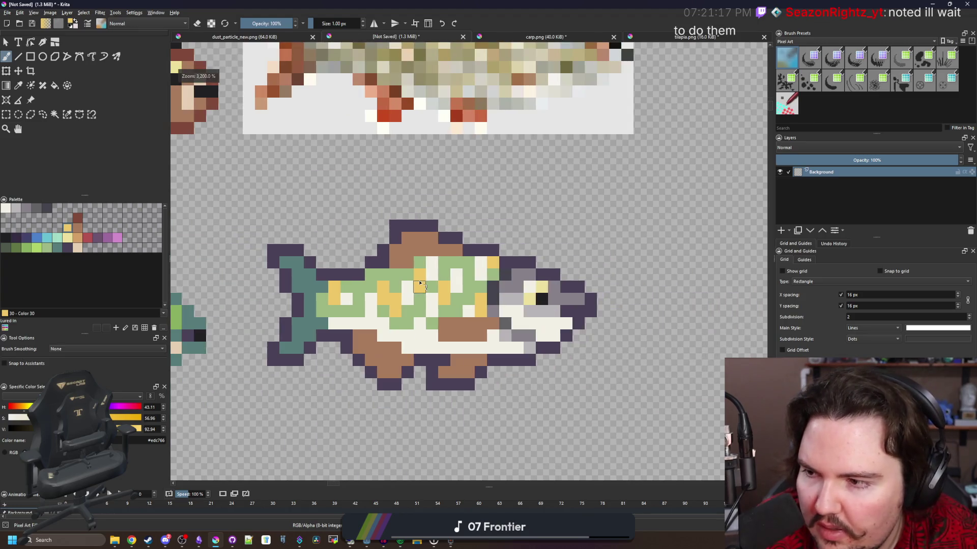
pyautogui.scroll(3, 422, 244)
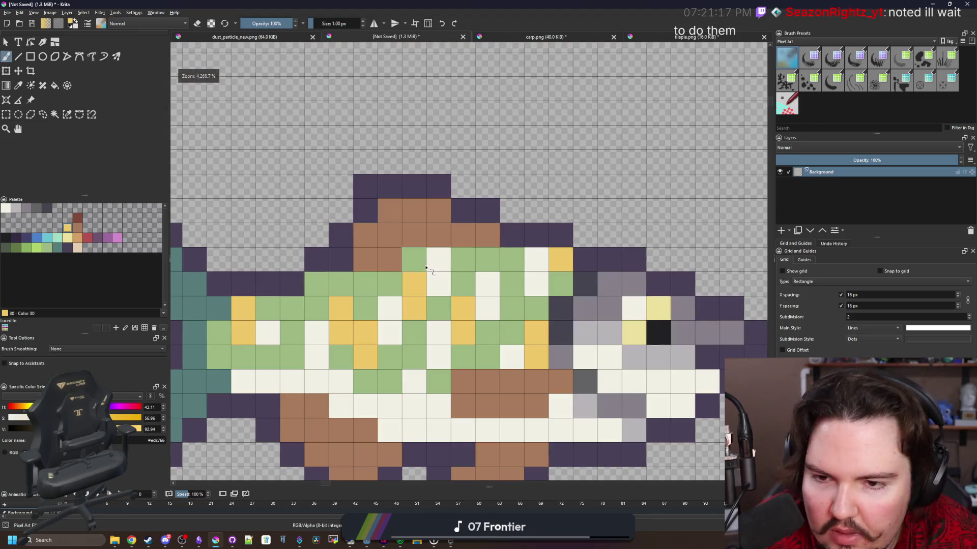
# Try filling the tail with the sampled brown fin colour, undo it, and pan to show the whole fish.
pyautogui.keyDown('ctrl'); pyautogui.click(417, 242); pyautogui.keyUp('ctrl')
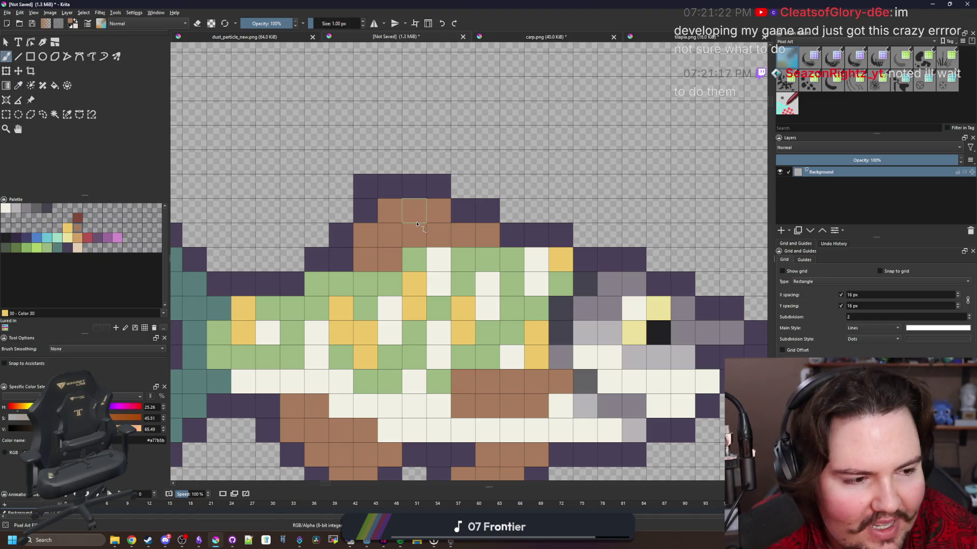
pyautogui.scroll(-2, 417, 224)
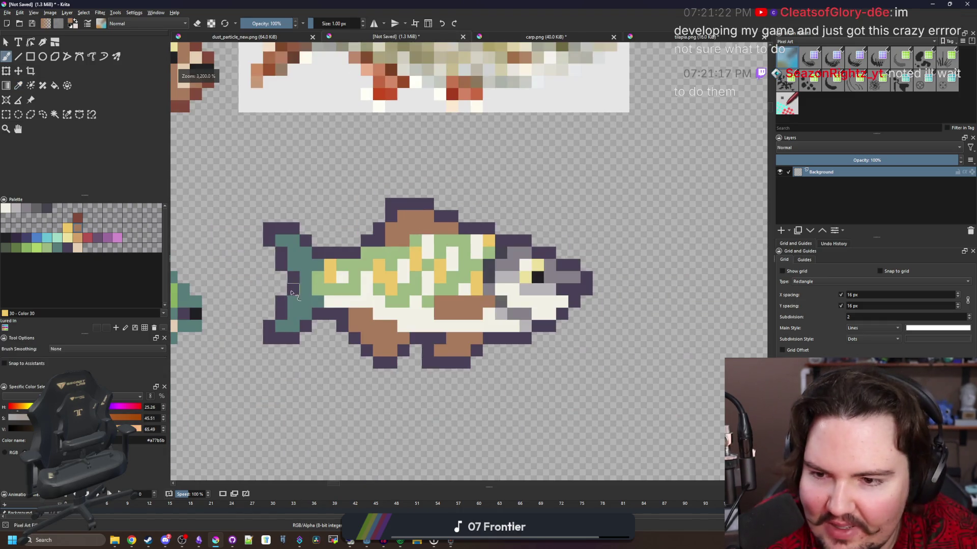
pyautogui.scroll(1, 292, 294)
pyautogui.press('f')
pyautogui.click(316, 331)
pyautogui.scroll(-3, 316, 331)
pyautogui.hotkey('ctrl', 'z')
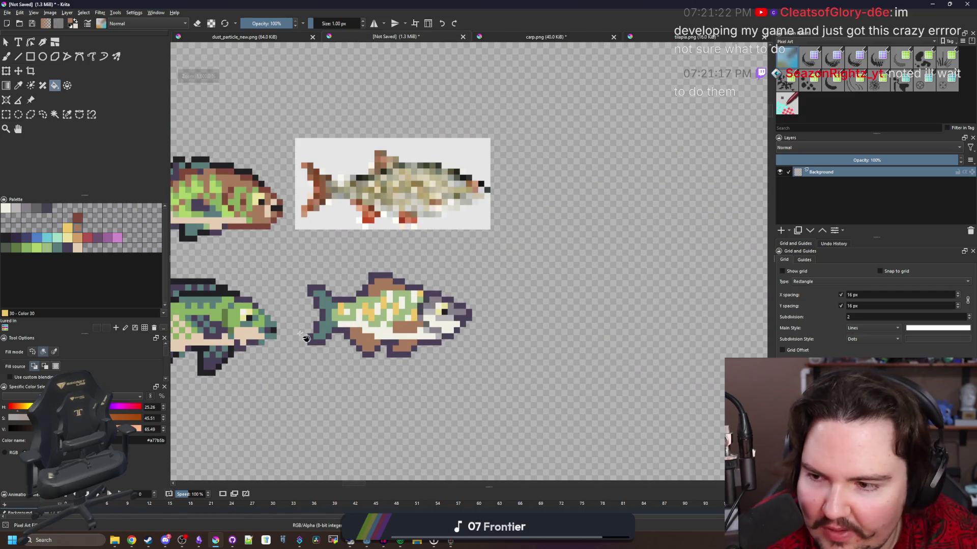
pyautogui.scroll(4, 316, 331)
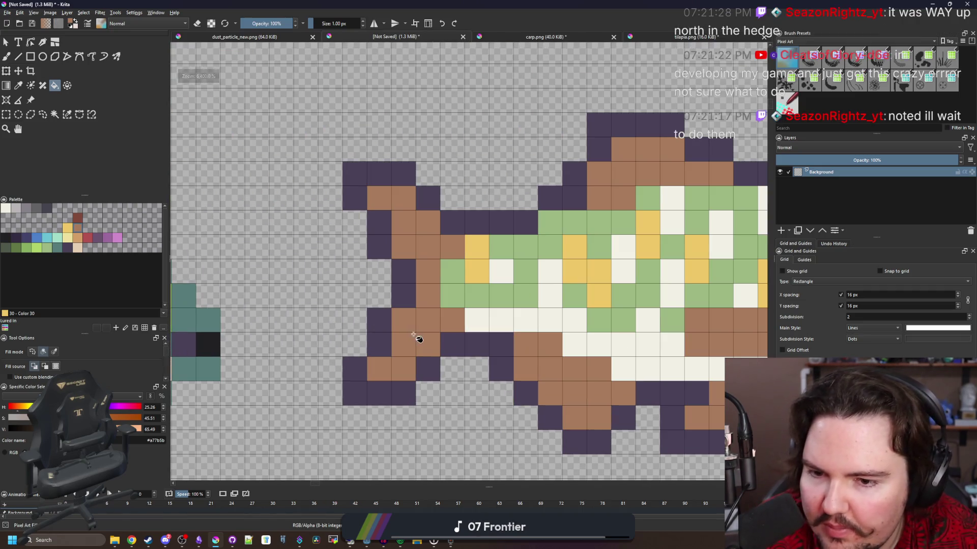
pyautogui.scroll(-2, 416, 338)
pyautogui.press('b')
pyautogui.moveTo(374, 340); pyautogui.dragTo(326, 321)
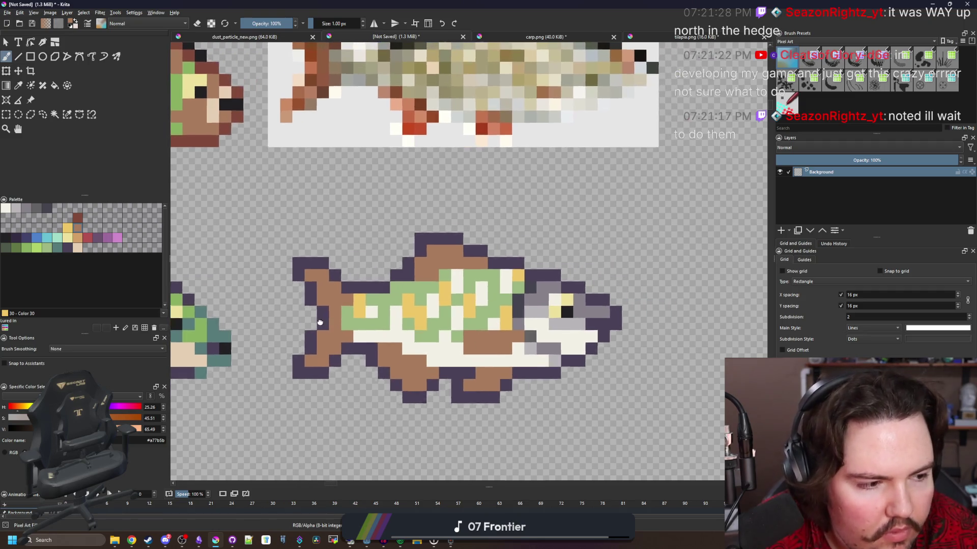
# Paint a gill cell with dark grey sampled from the gill.
pyautogui.scroll(2, 318, 336)
pyautogui.scroll(-2, 318, 336)
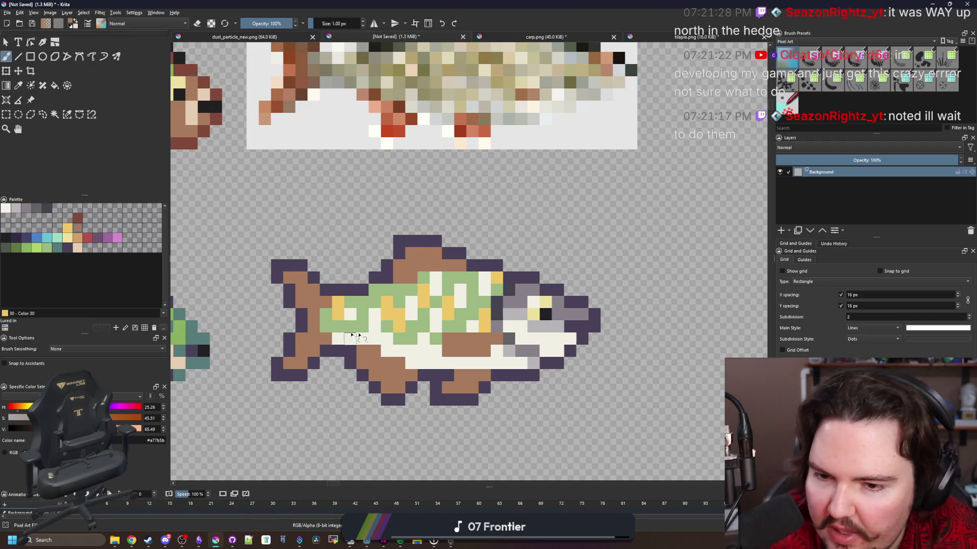
pyautogui.scroll(1, 494, 349)
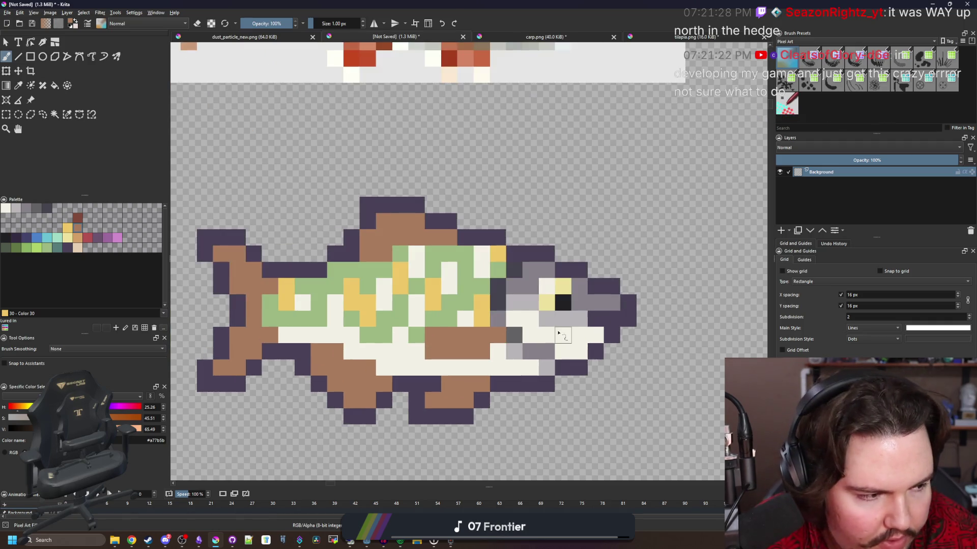
pyautogui.scroll(2, 499, 340)
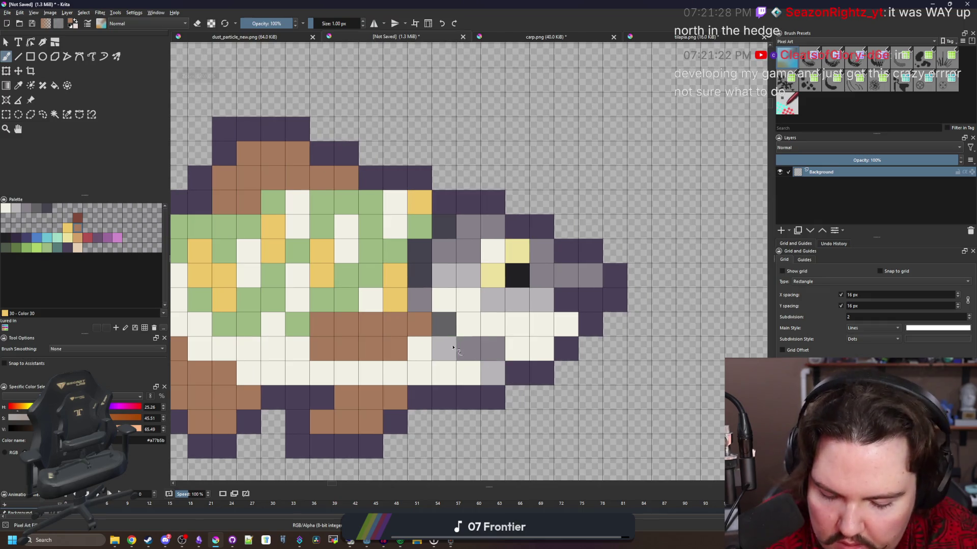
pyautogui.keyDown('ctrl'); pyautogui.click(444, 325); pyautogui.keyUp('ctrl')
pyautogui.click(420, 301)
# Reshade a diagonal of gill cells light grey and the dark gill cell mid-grey.
pyautogui.scroll(-6, 448, 340)
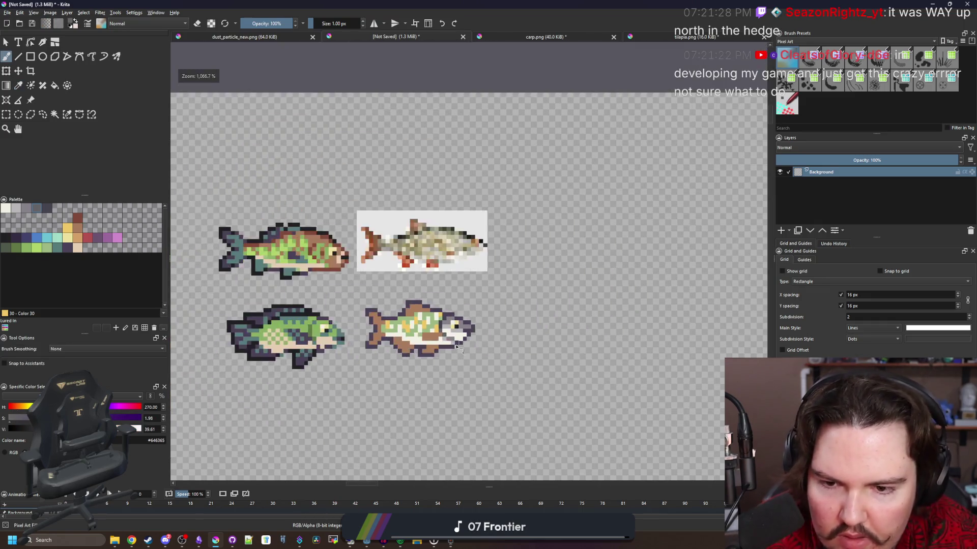
pyautogui.scroll(7, 508, 355)
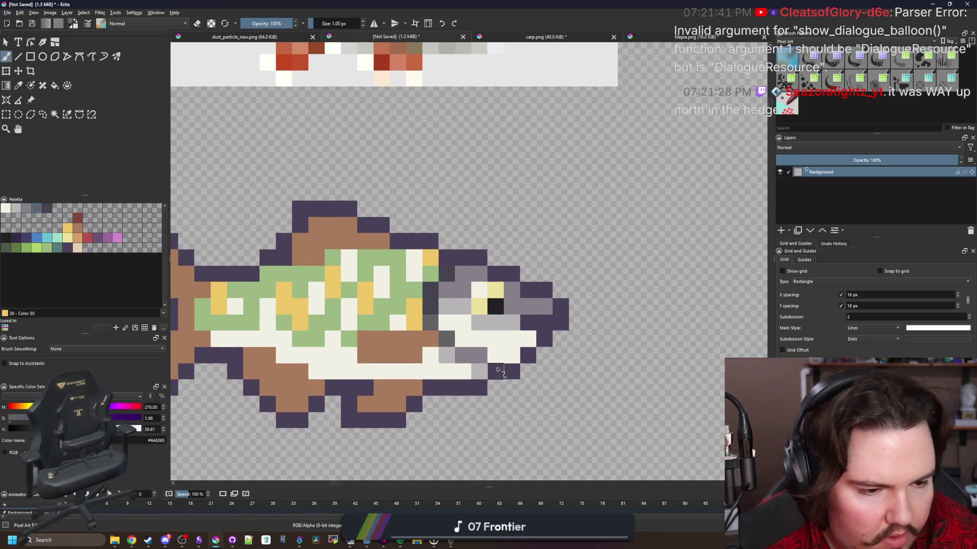
pyautogui.scroll(2, 507, 356)
pyautogui.keyDown('ctrl'); pyautogui.click(469, 366); pyautogui.keyUp('ctrl')
pyautogui.click(470, 350)
pyautogui.moveTo(451, 355)
pyautogui.mouseDown()
pyautogui.moveTo(397, 301)
pyautogui.moveTo(422, 328)
pyautogui.mouseUp()
pyautogui.keyDown('ctrl'); pyautogui.click(398, 279); pyautogui.keyUp('ctrl')
pyautogui.click(397, 278)
# Paint three gill and belly cells cream and one belly cell light grey.
pyautogui.scroll(-1, 426, 333)
pyautogui.scroll(-6, 443, 372)
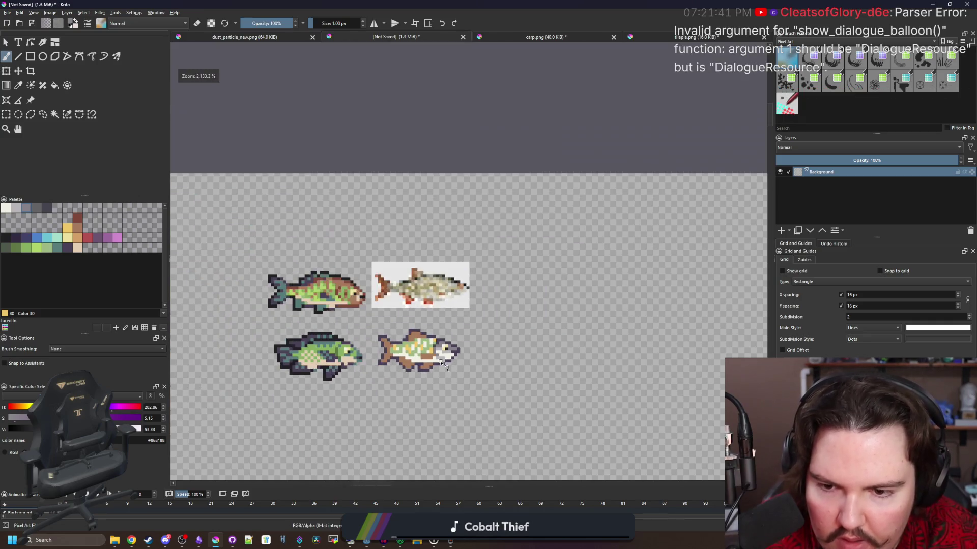
pyautogui.scroll(5, 443, 351)
pyautogui.scroll(1, 443, 351)
pyautogui.keyDown('ctrl'); pyautogui.click(475, 325); pyautogui.keyUp('ctrl')
pyautogui.click(445, 331)
pyautogui.click(395, 305)
pyautogui.click(421, 331)
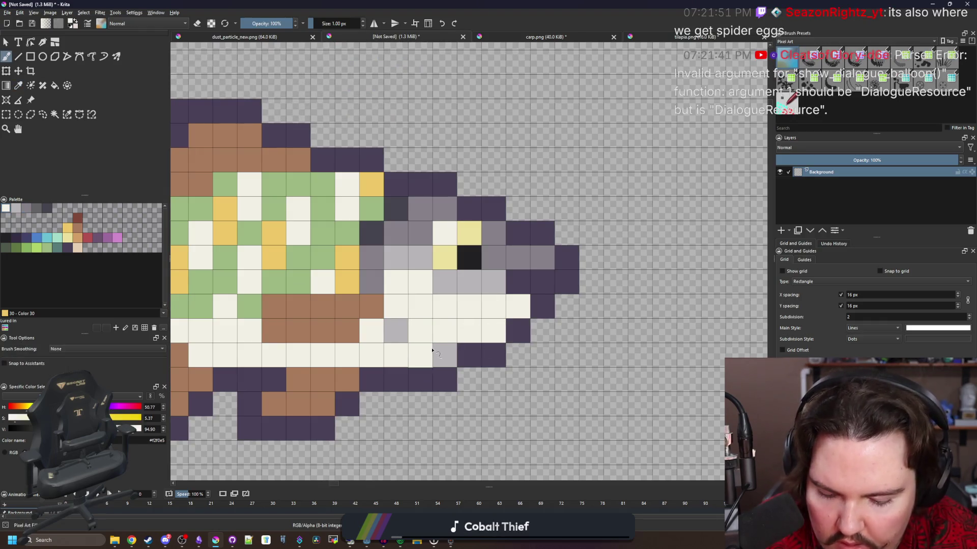
pyautogui.keyDown('ctrl'); pyautogui.click(445, 355); pyautogui.keyUp('ctrl')
pyautogui.click(420, 355)
# Sample the cream colour from the fish again while inspecting the sprite.
pyautogui.scroll(-5, 423, 346)
pyautogui.scroll(6, 415, 336)
pyautogui.scroll(-3, 326, 328)
pyautogui.scroll(2, 325, 328)
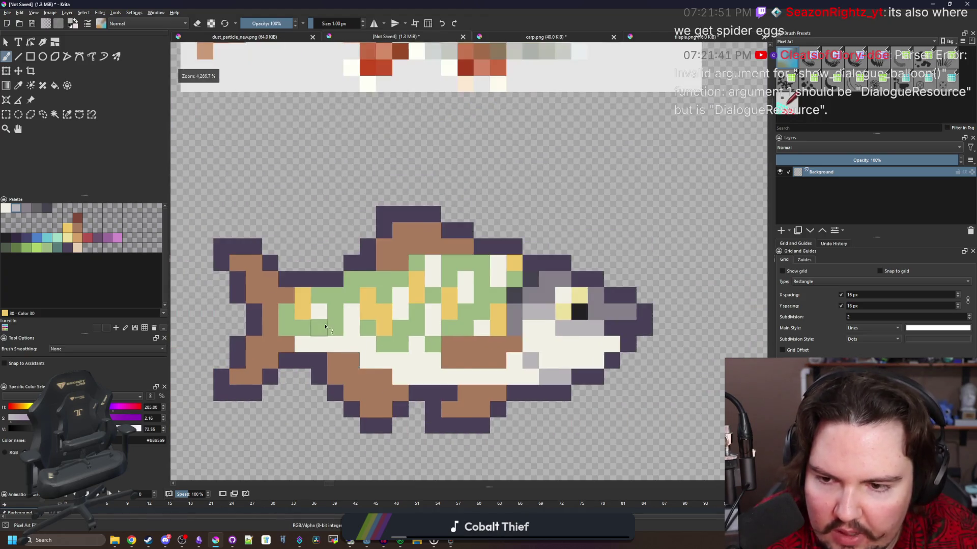
pyautogui.scroll(-1, 325, 328)
pyautogui.keyDown('ctrl'); pyautogui.click(338, 311); pyautogui.keyUp('ctrl')
pyautogui.scroll(-1, 321, 326)
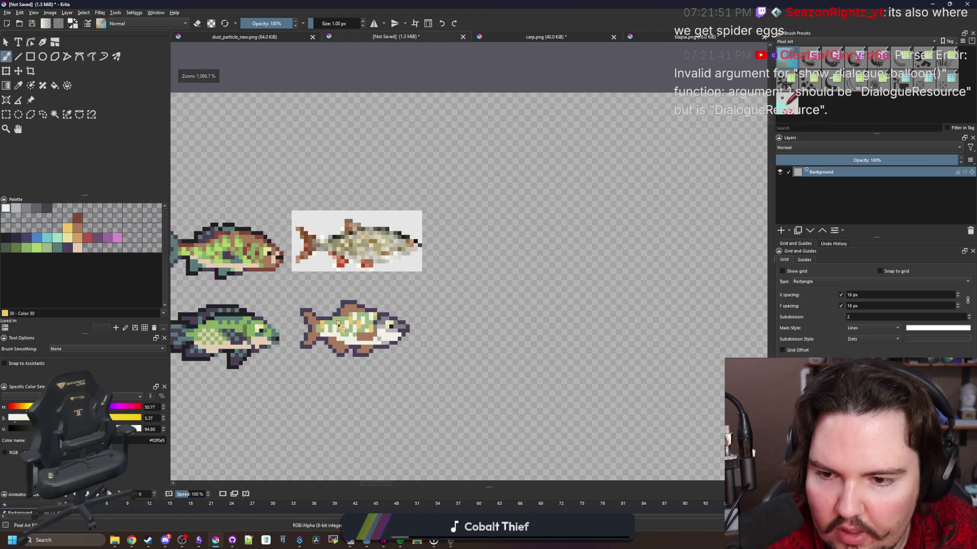
pyautogui.scroll(-2, 338, 326)
pyautogui.scroll(1, 341, 331)
pyautogui.scroll(4, 351, 338)
pyautogui.scroll(-3, 363, 347)
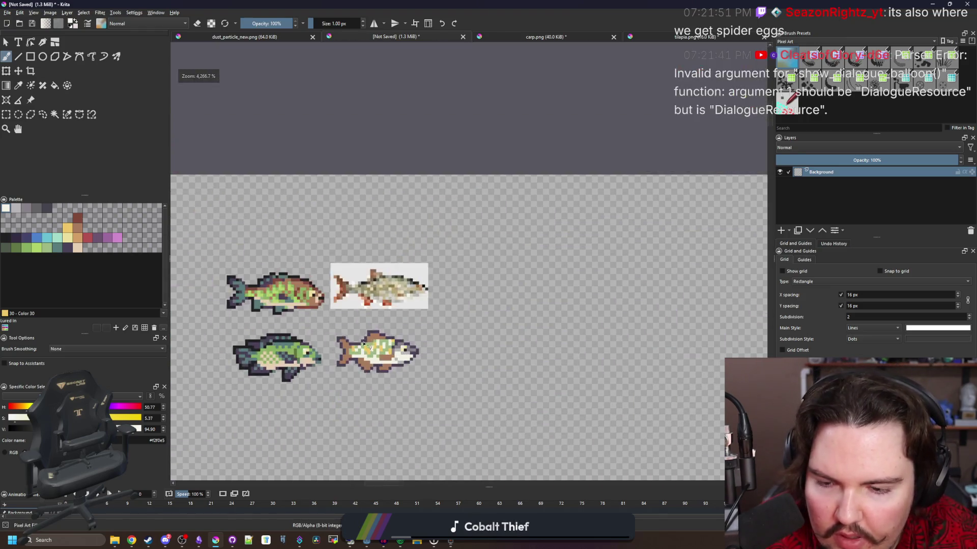
pyautogui.scroll(-3, 363, 348)
pyautogui.scroll(6, 372, 351)
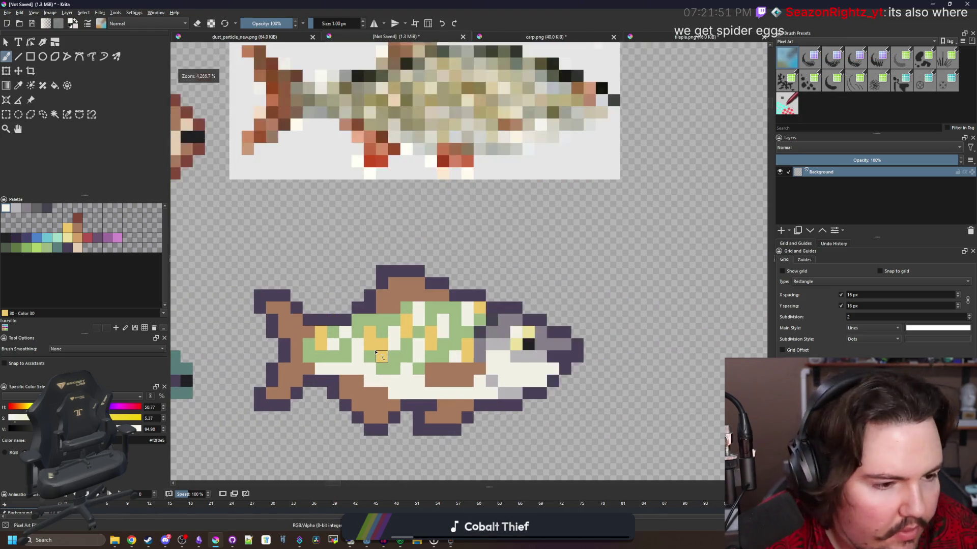
pyautogui.scroll(2, 375, 352)
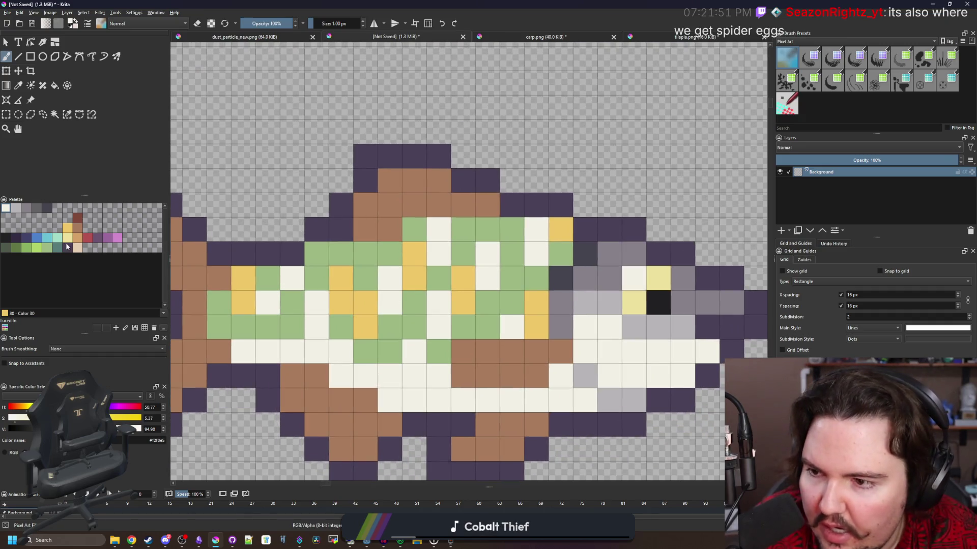
# Shade thirteen upper-back cells of the rudd dark green.
pyautogui.click(23, 249)
pyautogui.click(313, 262)
pyautogui.click(511, 230)
pyautogui.click(487, 230)
pyautogui.click(463, 230)
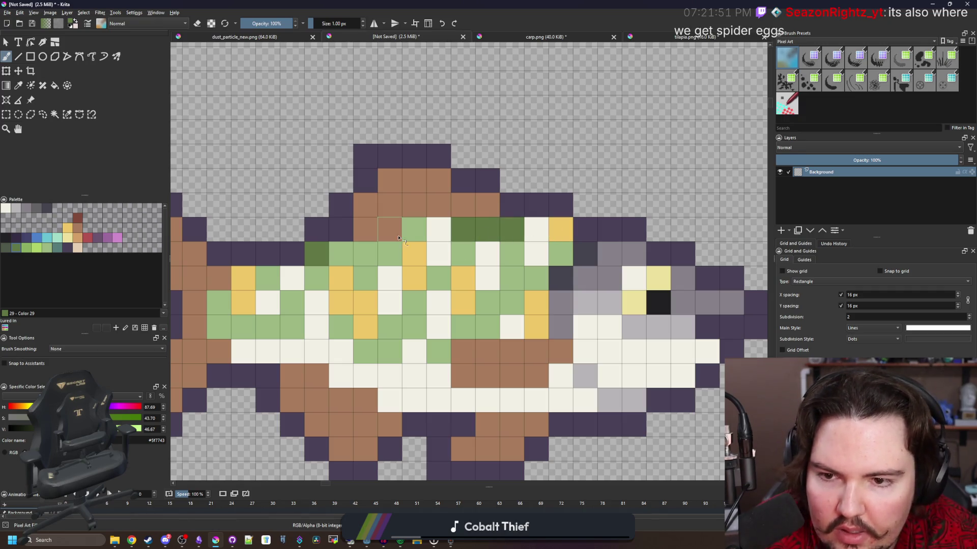
pyautogui.click(413, 230)
pyautogui.click(341, 255)
pyautogui.click(365, 254)
pyautogui.click(382, 256)
pyautogui.click(311, 294)
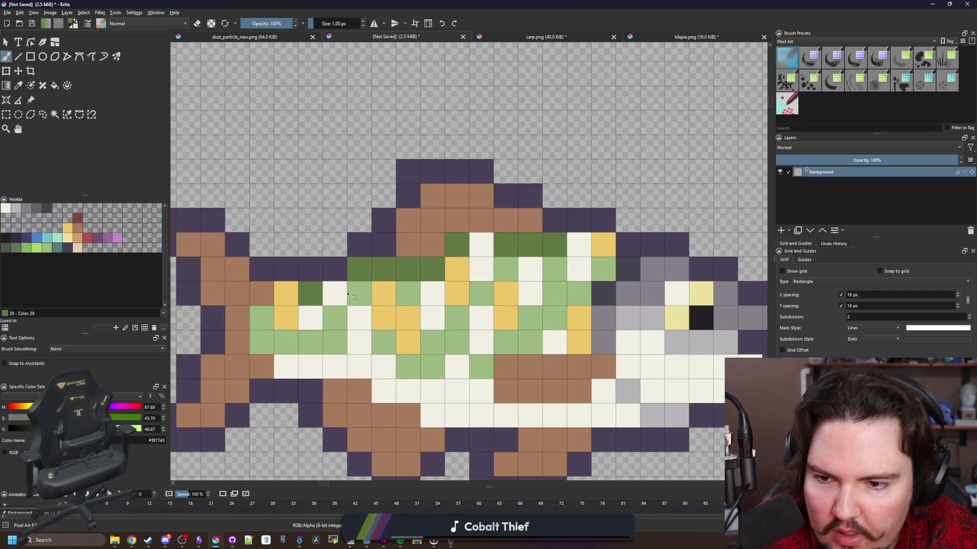
pyautogui.click(359, 294)
pyautogui.click(505, 270)
pyautogui.click(603, 269)
pyautogui.click(554, 270)
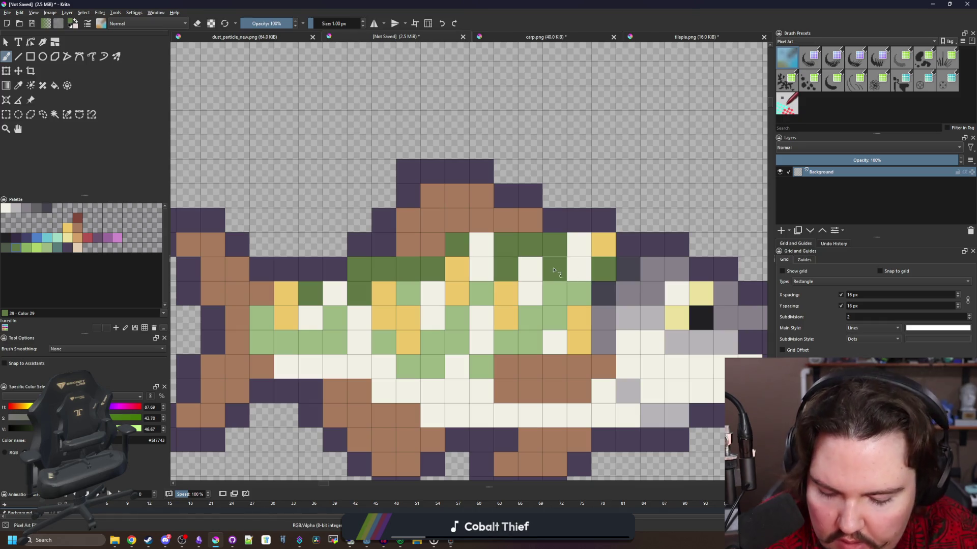
# Dot the back with five tan d3a068 scales and one red b45252 scale.
pyautogui.press('p')
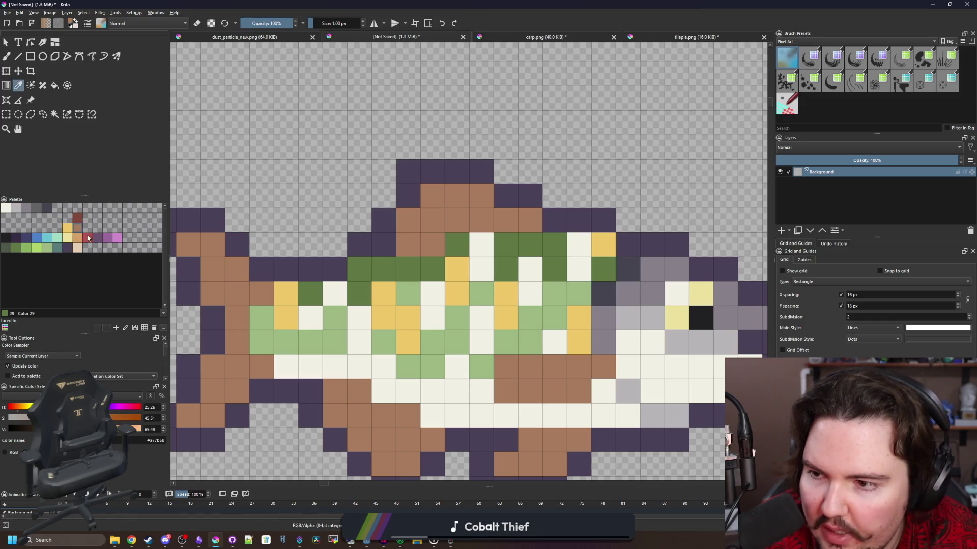
pyautogui.click(78, 238)
pyautogui.press('b')
pyautogui.click(482, 247)
pyautogui.click(482, 270)
pyautogui.click(530, 269)
pyautogui.click(579, 244)
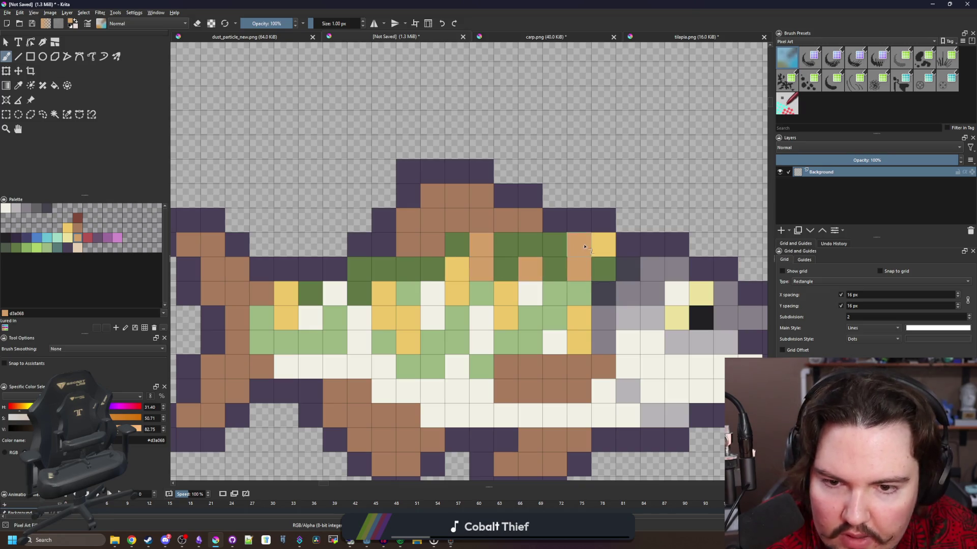
pyautogui.click(335, 294)
pyautogui.click(88, 237)
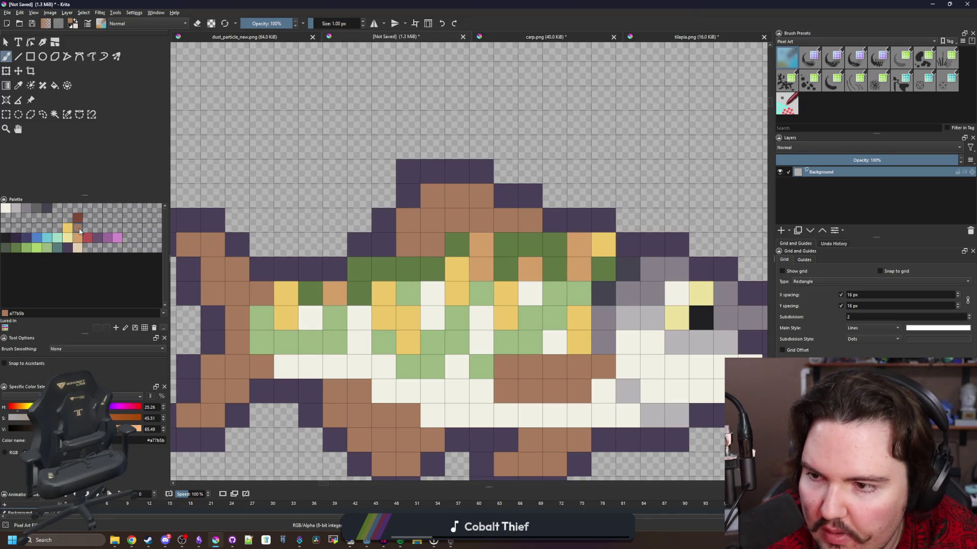
pyautogui.click(383, 294)
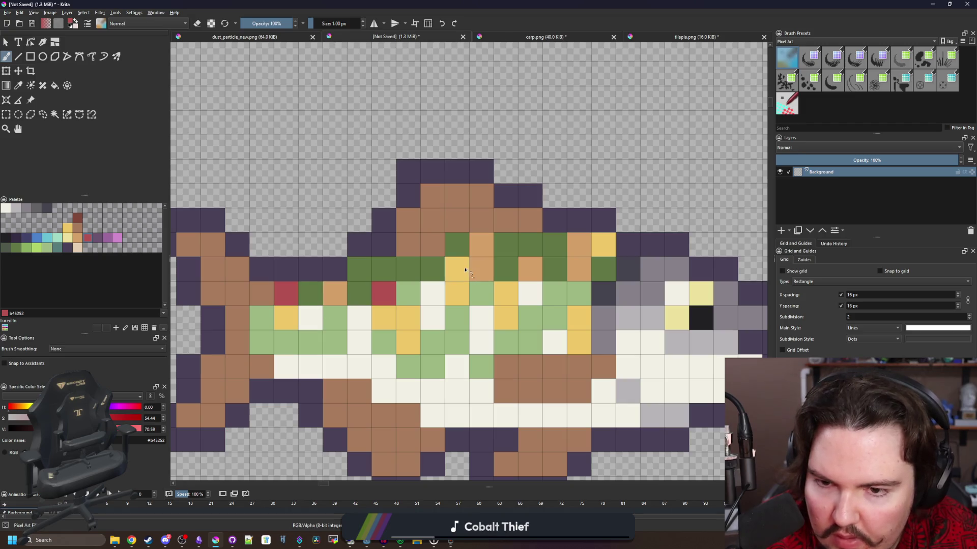
pyautogui.scroll(-6, 435, 288)
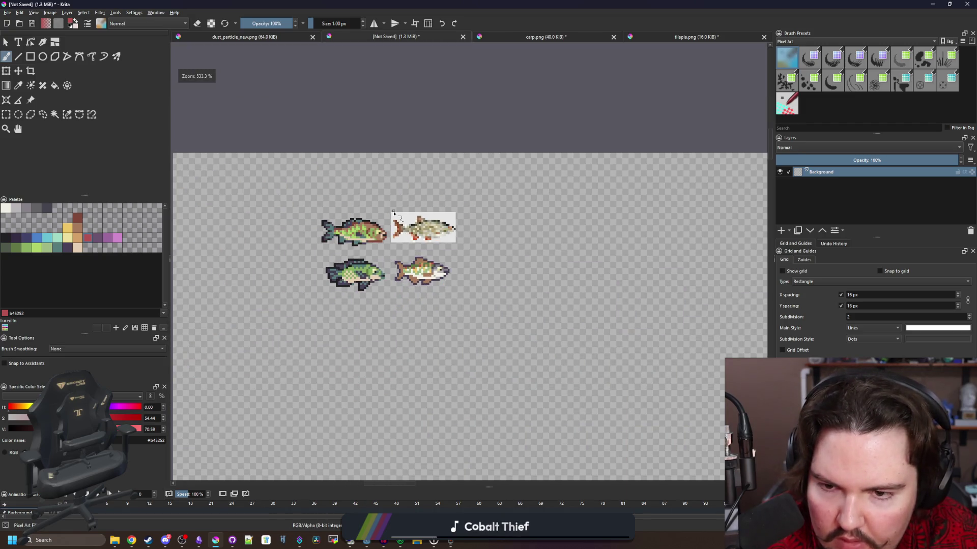
# Try filling the cream area with light tan e5ceb4, then undo it.
pyautogui.scroll(10, 419, 270)
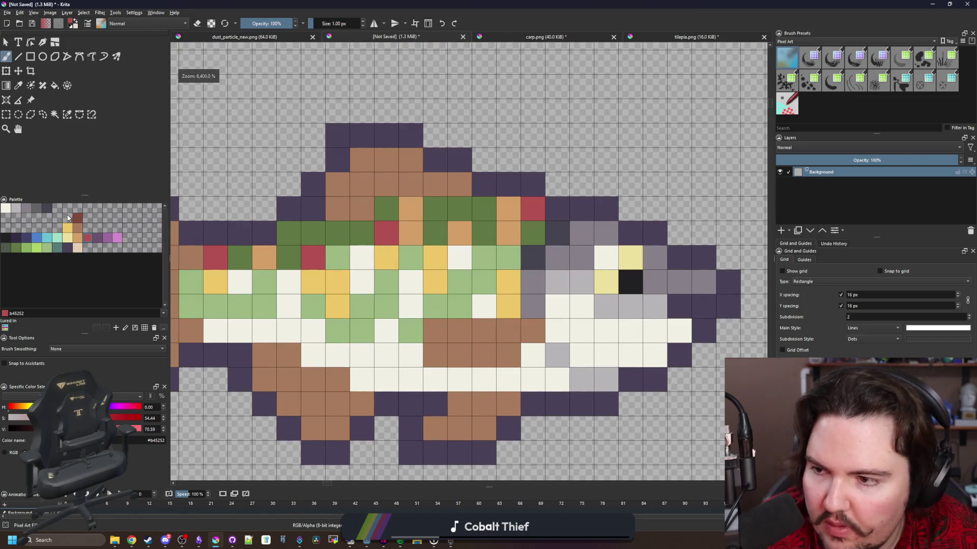
pyautogui.click(7, 209)
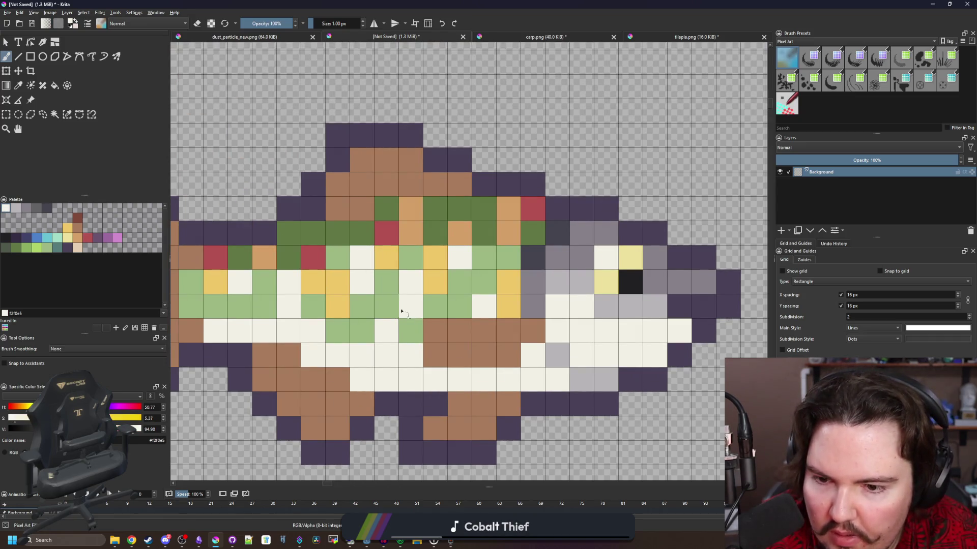
pyautogui.scroll(-2, 510, 356)
pyautogui.click(78, 248)
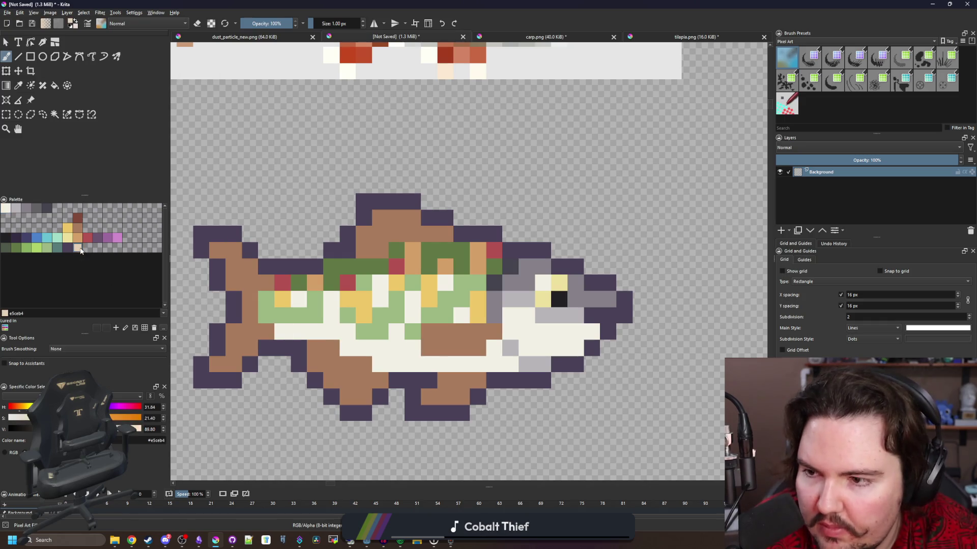
pyautogui.press('f')
pyautogui.click(396, 358)
pyautogui.hotkey('ctrl', 'z')
pyautogui.hotkey('ctrl', 'shift', 'z')
pyautogui.hotkey('ctrl', 'z')
pyautogui.hotkey('ctrl', 'z')
pyautogui.scroll(-4, 357, 308)
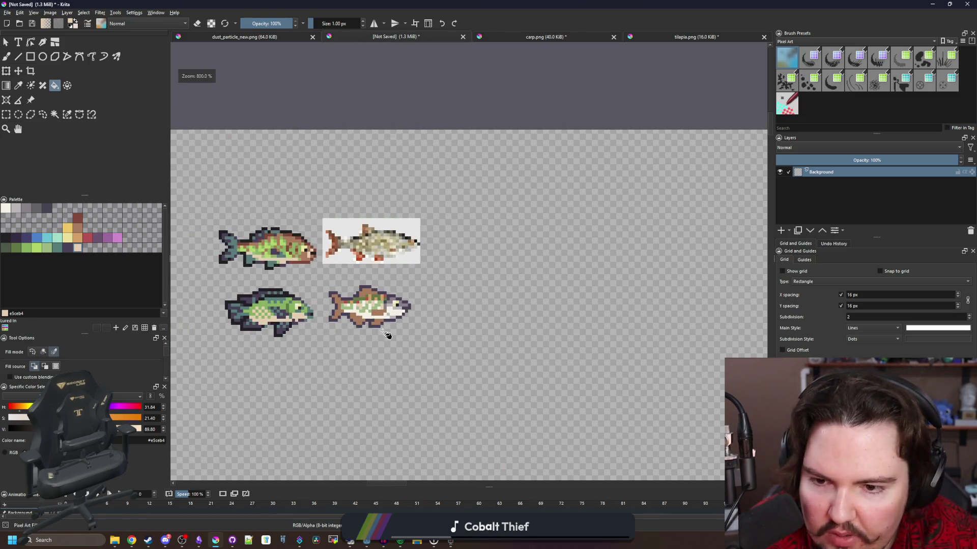
pyautogui.scroll(4, 376, 328)
pyautogui.scroll(-3, 353, 298)
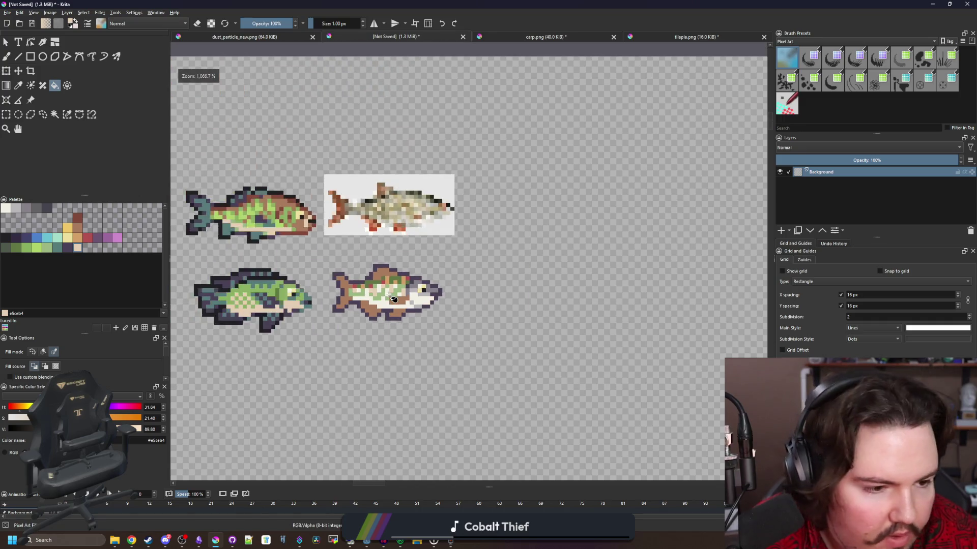
pyautogui.scroll(4, 394, 299)
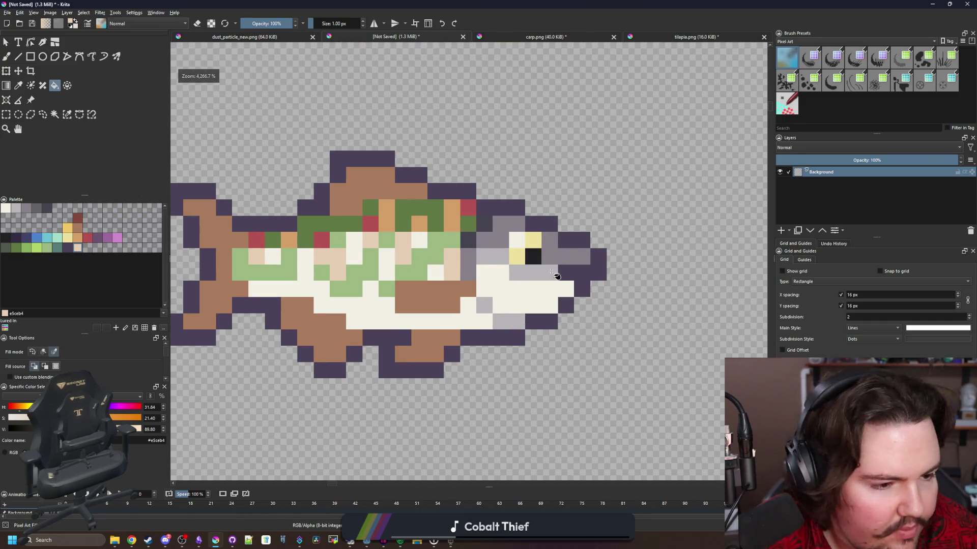
pyautogui.scroll(2, 497, 275)
pyautogui.scroll(-5, 493, 273)
pyautogui.scroll(5, 508, 280)
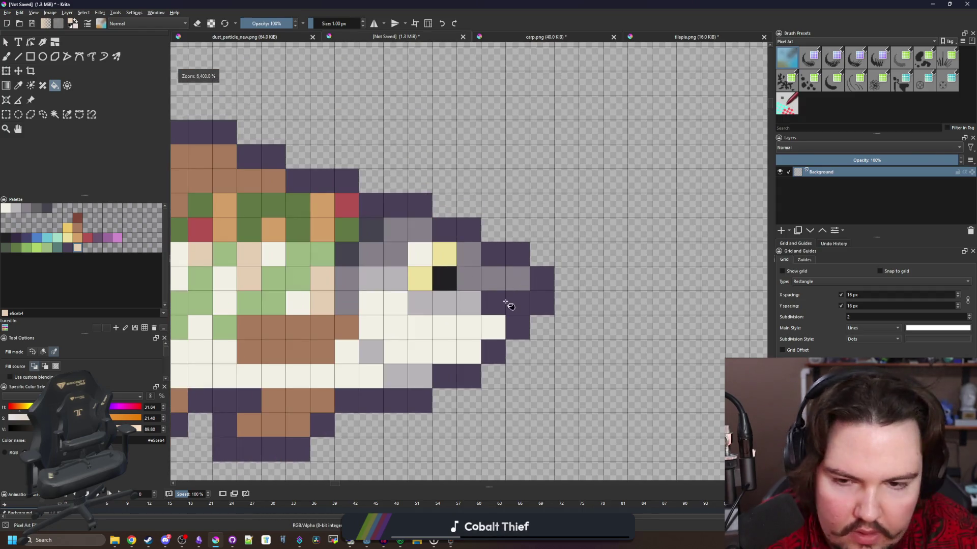
# Paint the eye-area cells mid-grey and the cream belly pixels under the eye light grey.
pyautogui.press('b')
pyautogui.keyDown('ctrl'); pyautogui.click(469, 279); pyautogui.keyUp('ctrl')
pyautogui.moveTo(395, 304)
pyautogui.mouseDown()
pyautogui.moveTo(404, 269)
pyautogui.moveTo(420, 310)
pyautogui.mouseUp()
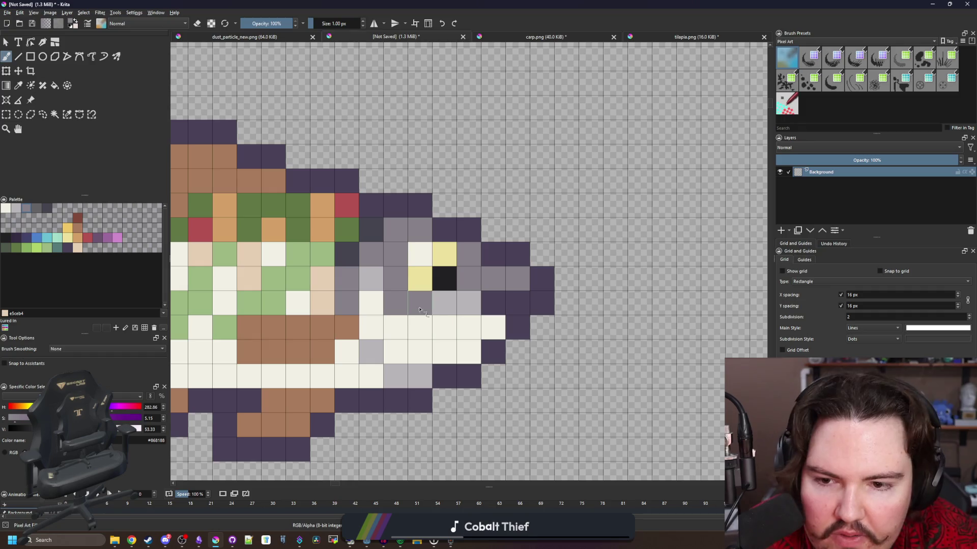
pyautogui.keyDown('ctrl'); pyautogui.click(444, 308); pyautogui.keyUp('ctrl')
pyautogui.click(396, 304)
pyautogui.scroll(-8, 427, 306)
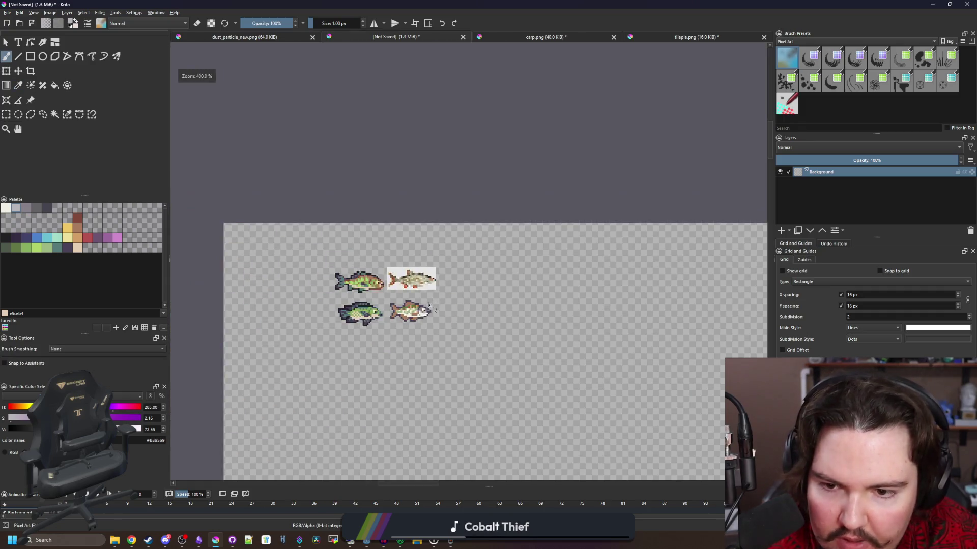
pyautogui.scroll(8, 429, 304)
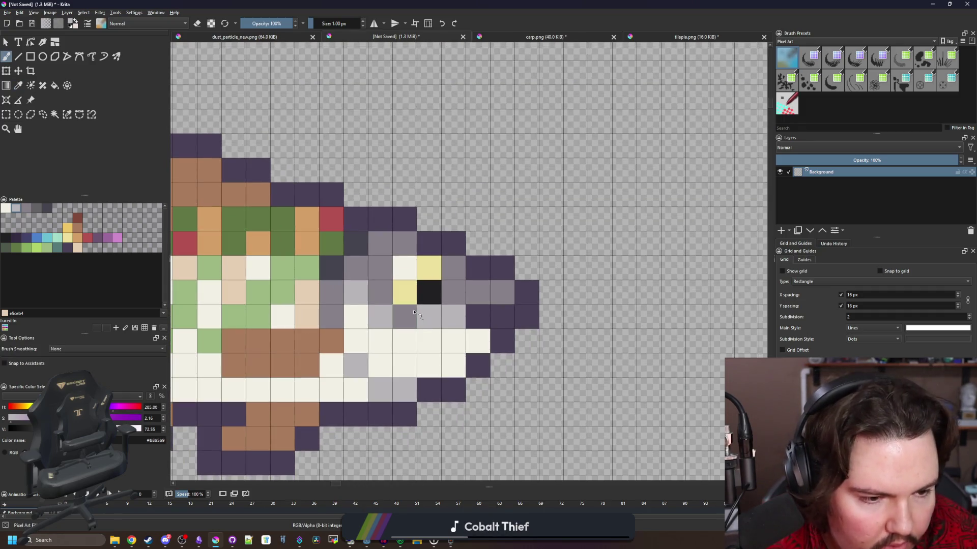
pyautogui.keyDown('ctrl'); pyautogui.click(432, 320); pyautogui.keyUp('ctrl')
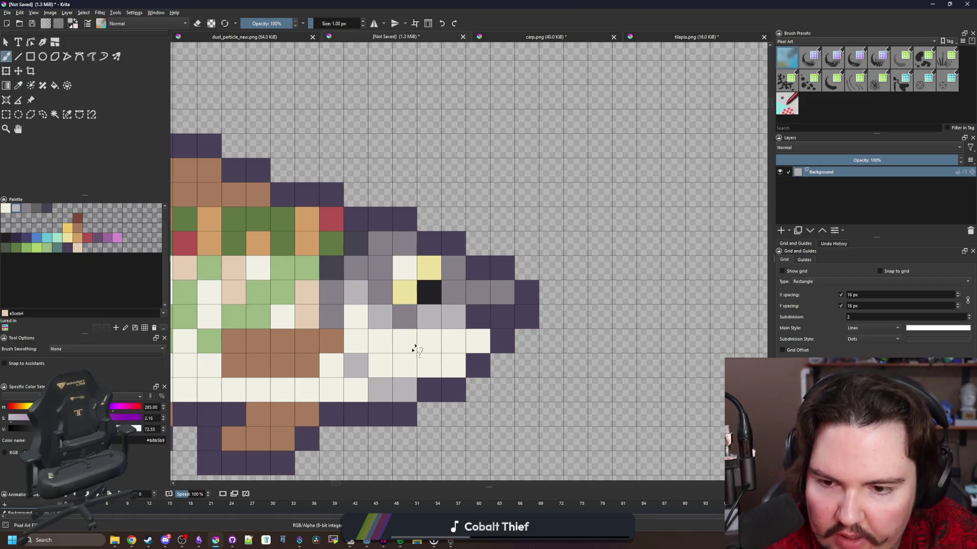
pyautogui.click(406, 365)
pyautogui.click(406, 341)
# Fill three empty gaps in the outline near the tail with the sampled dark purple.
pyautogui.scroll(-10, 408, 368)
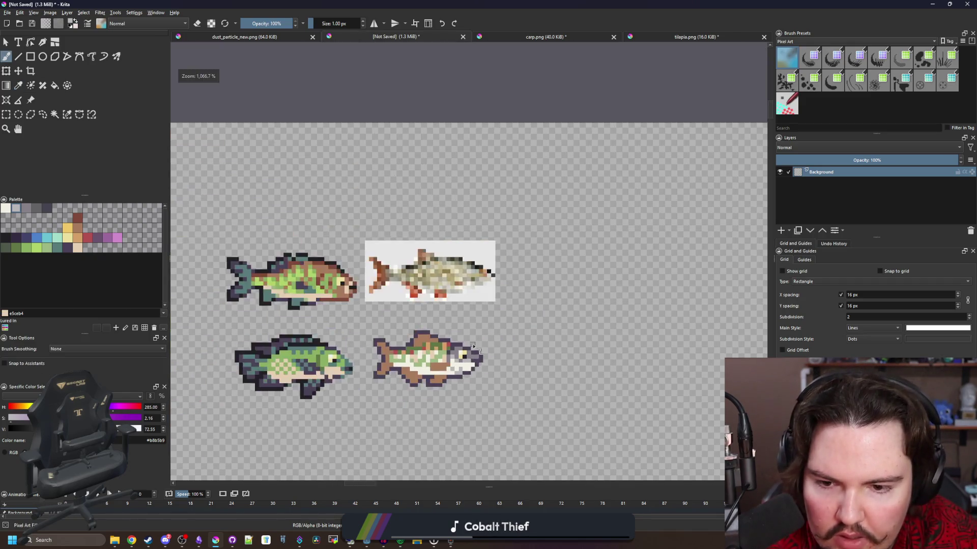
pyautogui.scroll(4, 468, 348)
pyautogui.scroll(3, 468, 348)
pyautogui.scroll(-5, 466, 298)
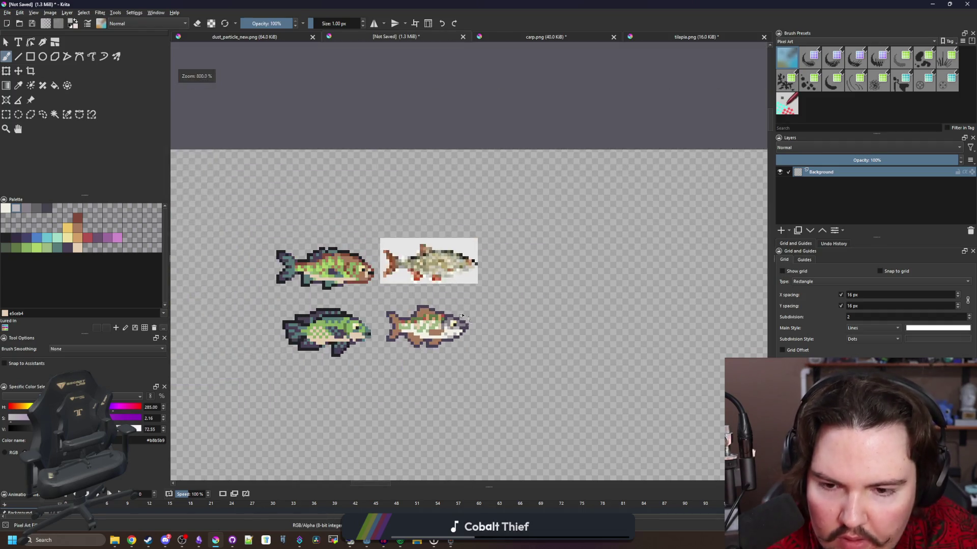
pyautogui.scroll(5, 449, 316)
pyautogui.scroll(-5, 458, 318)
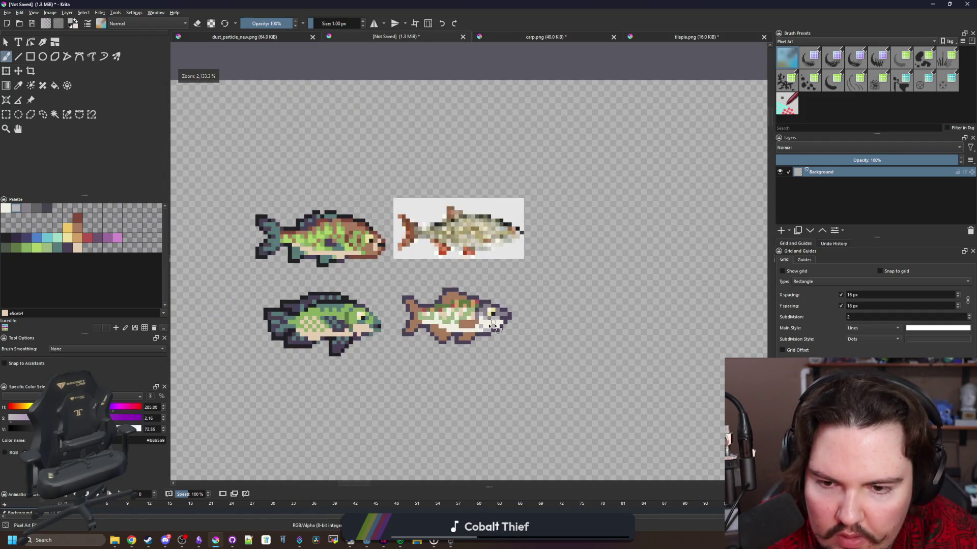
pyautogui.scroll(6, 484, 319)
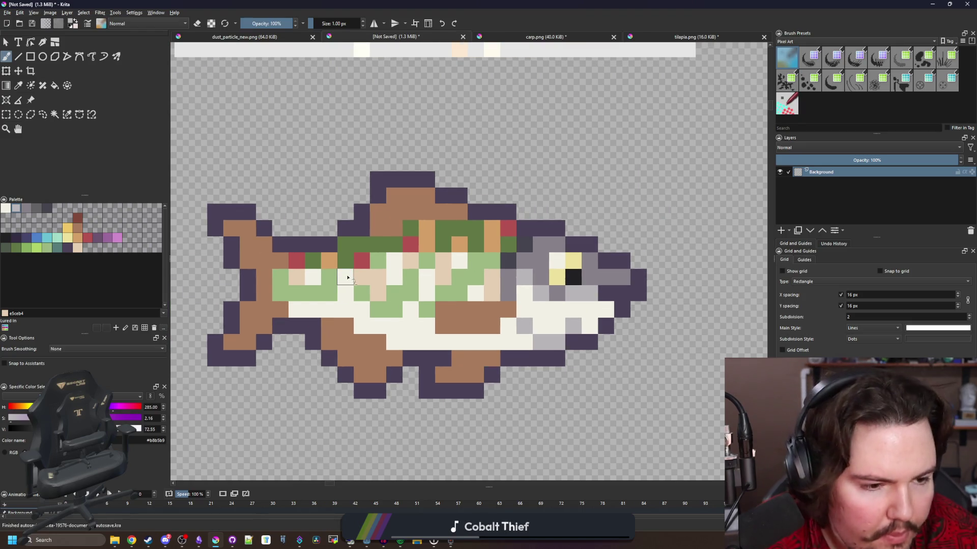
pyautogui.scroll(3, 270, 283)
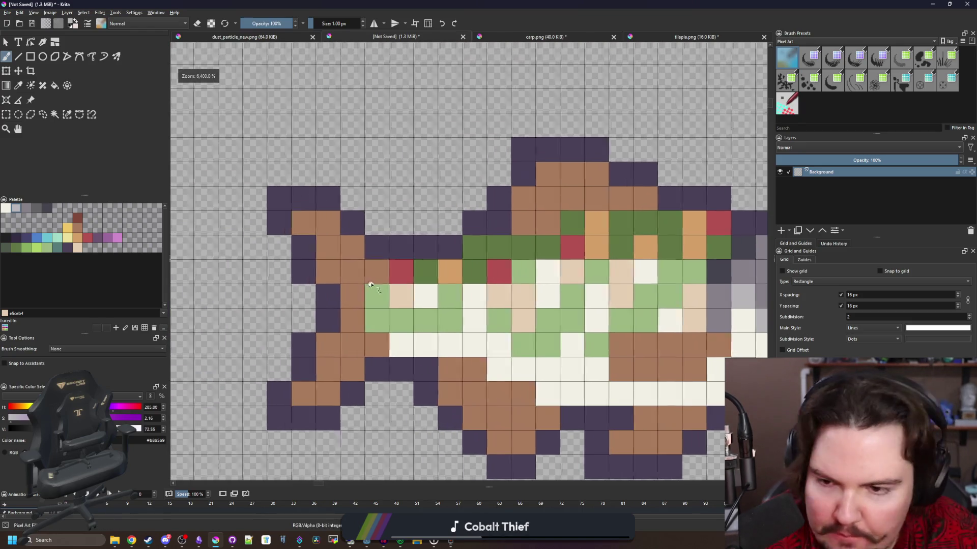
pyautogui.scroll(-3, 364, 330)
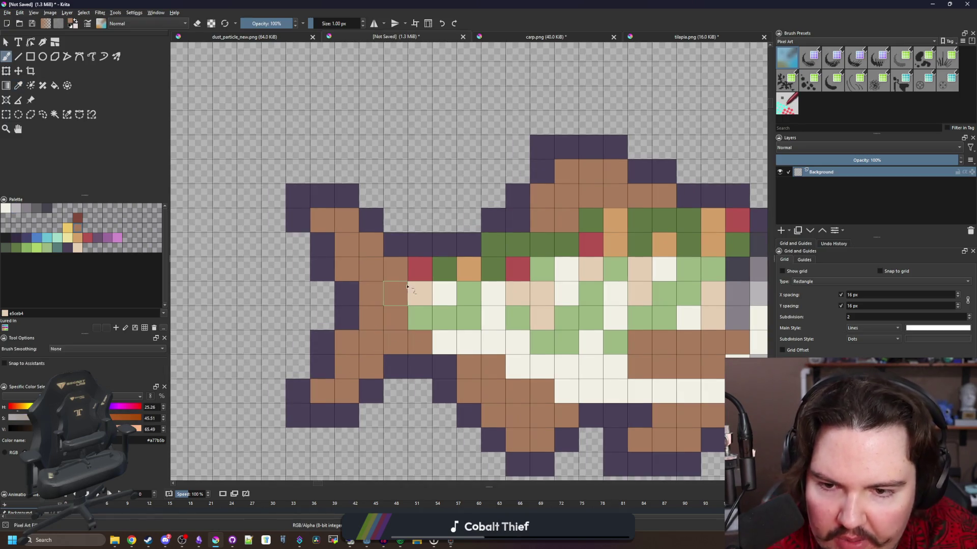
pyautogui.scroll(-1, 352, 333)
pyautogui.scroll(-5, 352, 333)
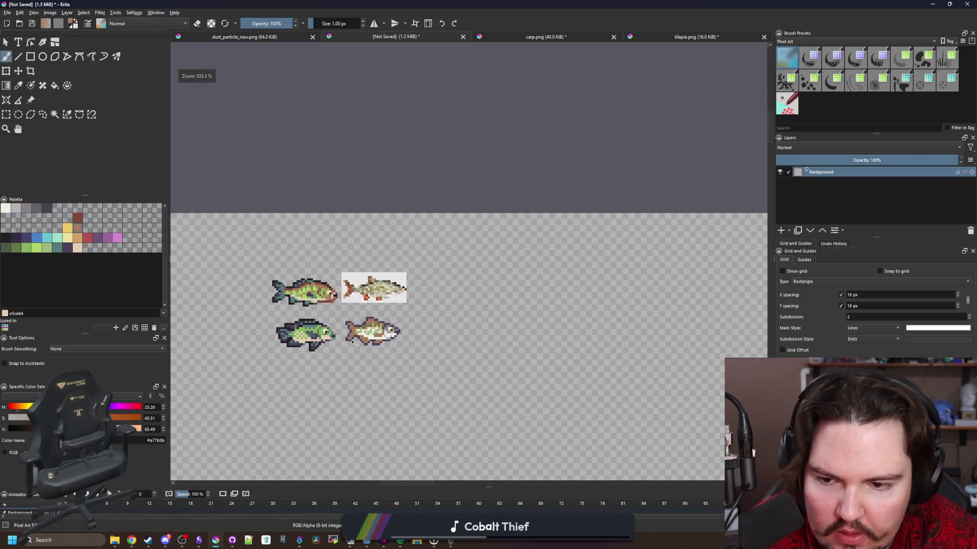
pyautogui.scroll(5, 350, 335)
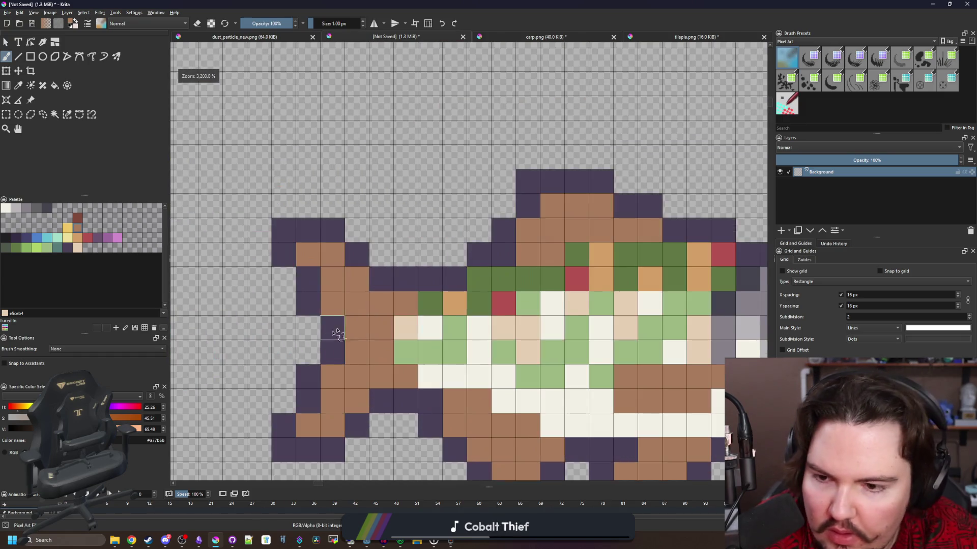
pyautogui.click(336, 333)
pyautogui.click(385, 264)
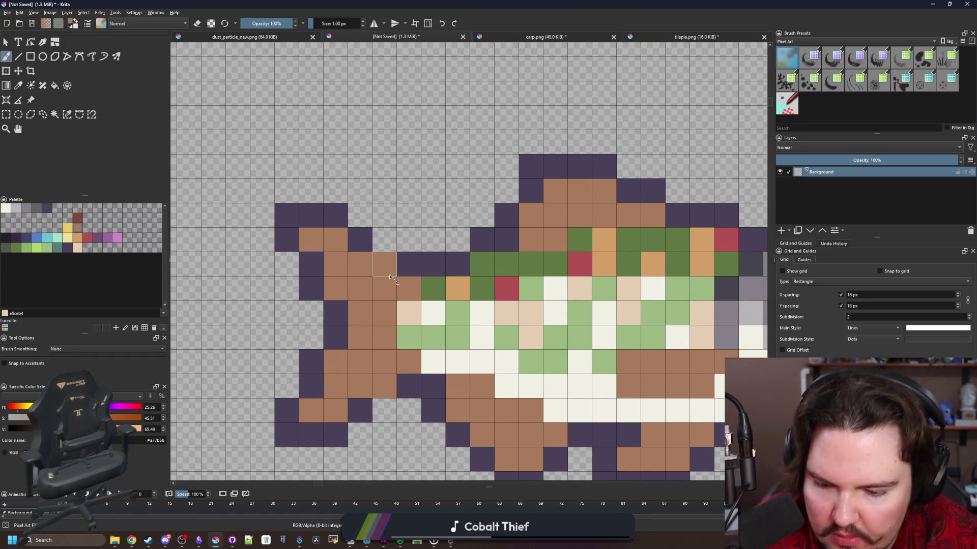
pyautogui.press('p')
pyautogui.click(405, 254)
pyautogui.press('b')
pyautogui.click(385, 240)
pyautogui.scroll(-6, 351, 280)
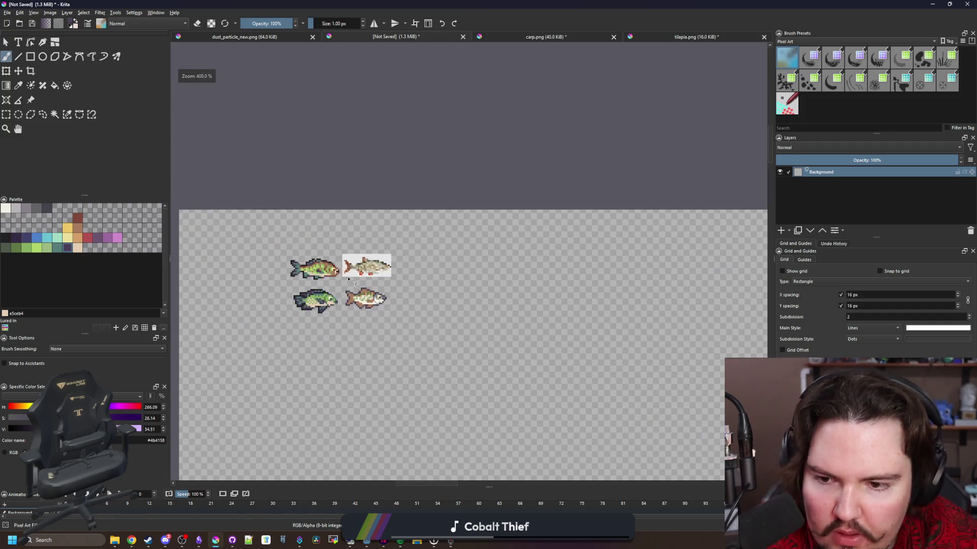
pyautogui.scroll(3, 350, 297)
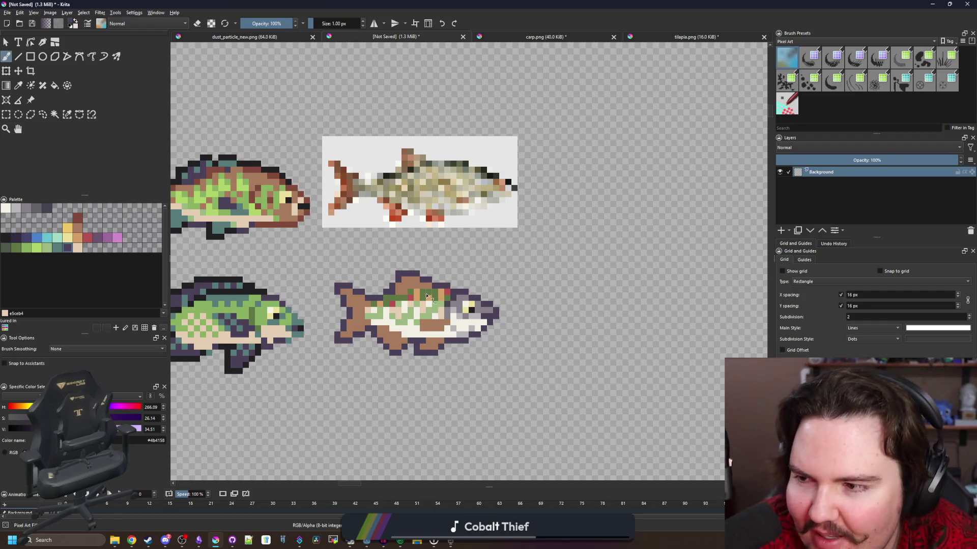
# Sample the peach from the body and paint one brown body pixel peach.
pyautogui.scroll(3, 430, 286)
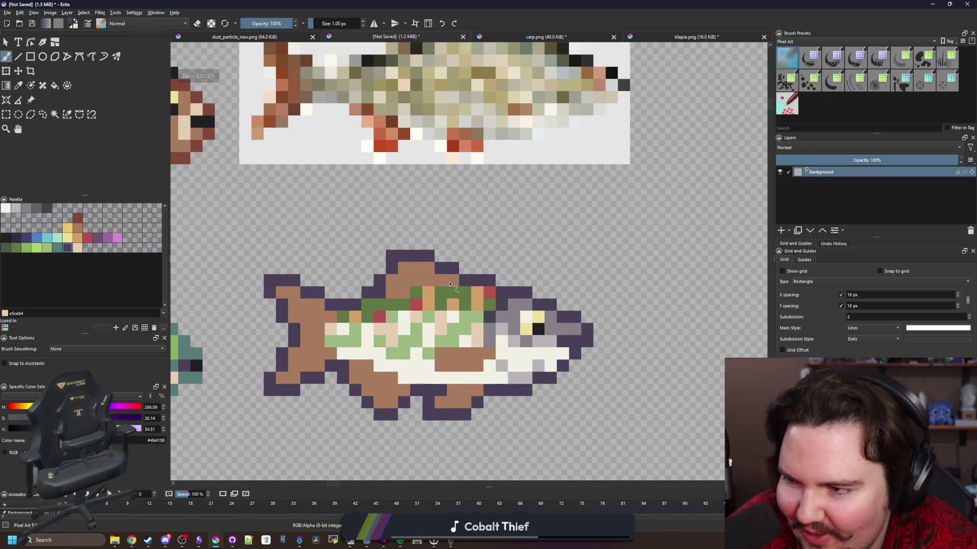
pyautogui.moveTo(499, 257); pyautogui.dragTo(488, 220)
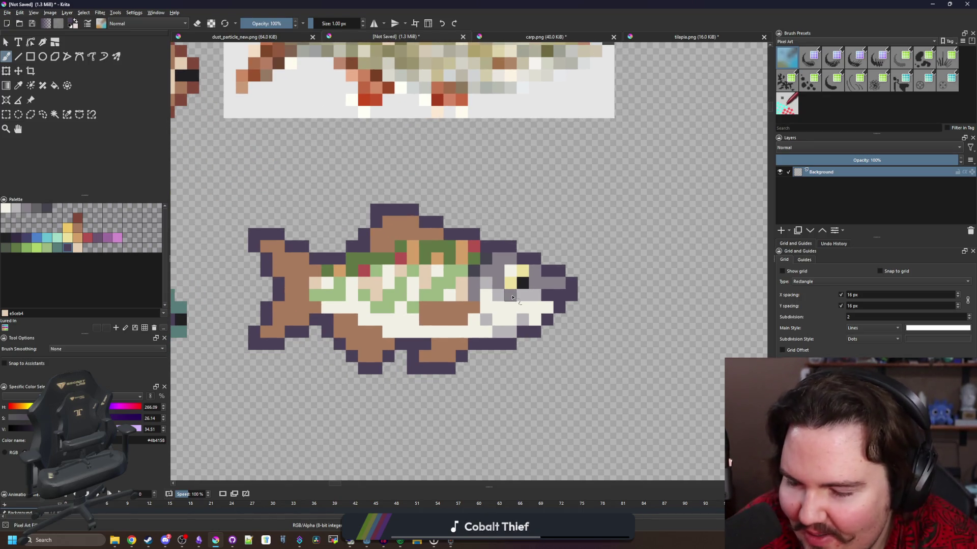
pyautogui.scroll(1, 512, 298)
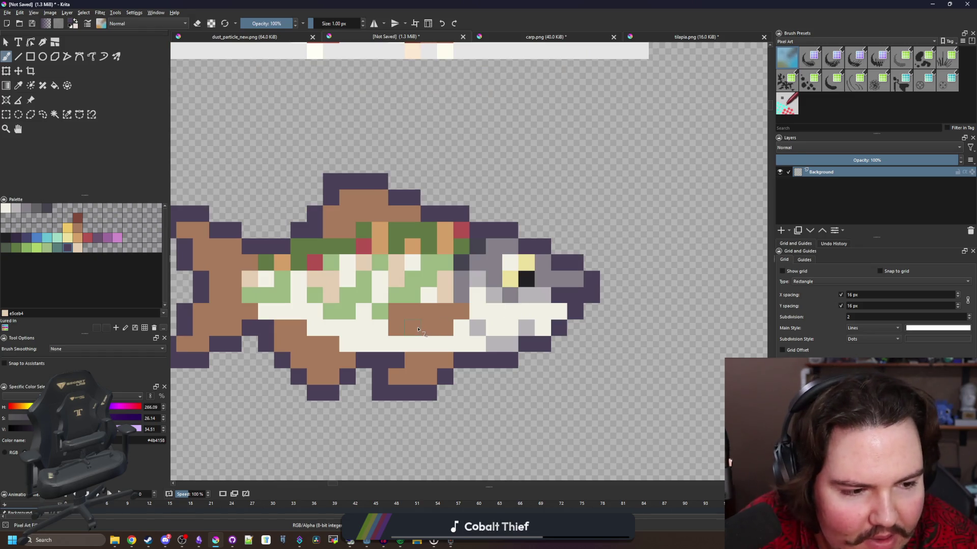
pyautogui.scroll(1, 366, 329)
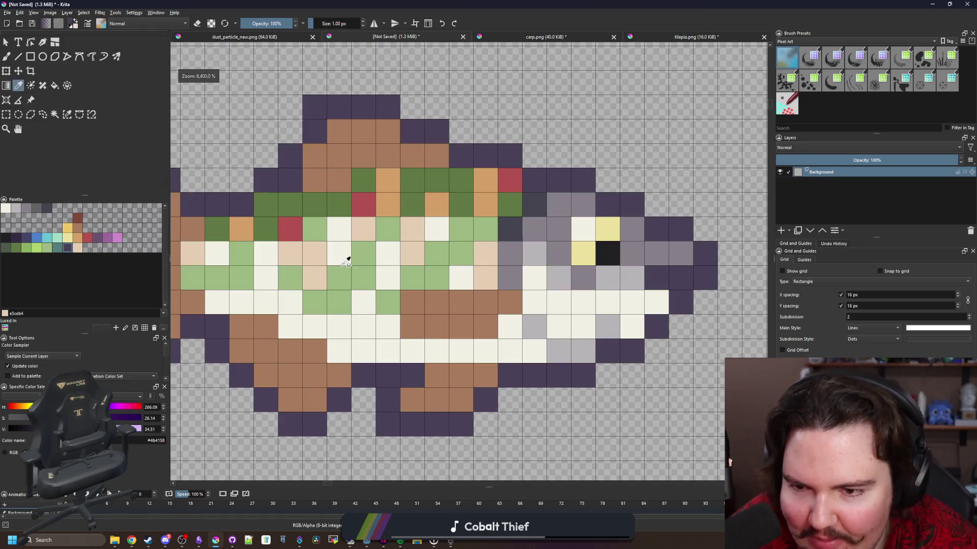
pyautogui.keyDown('ctrl'); pyautogui.click(320, 266); pyautogui.keyUp('ctrl')
pyautogui.click(412, 327)
pyautogui.scroll(-5, 469, 318)
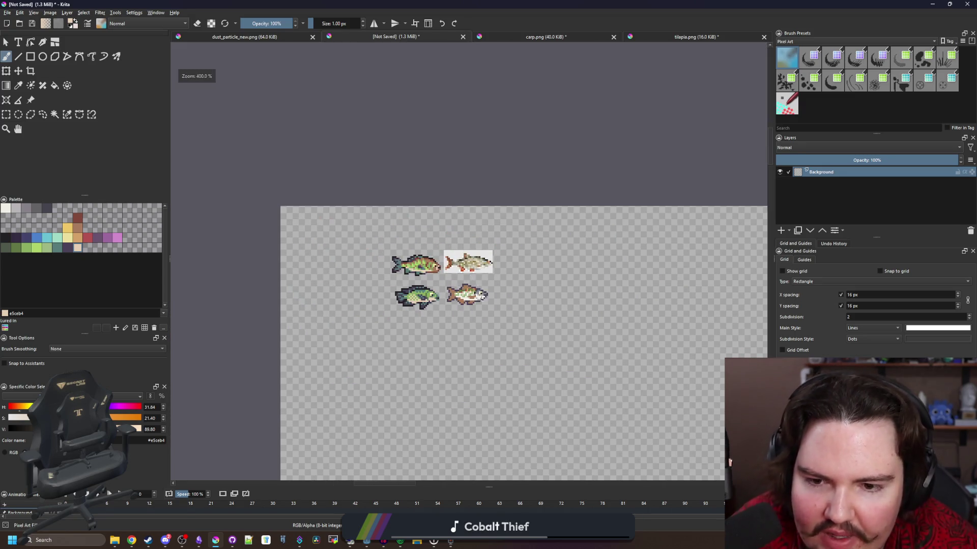
pyautogui.scroll(5, 458, 324)
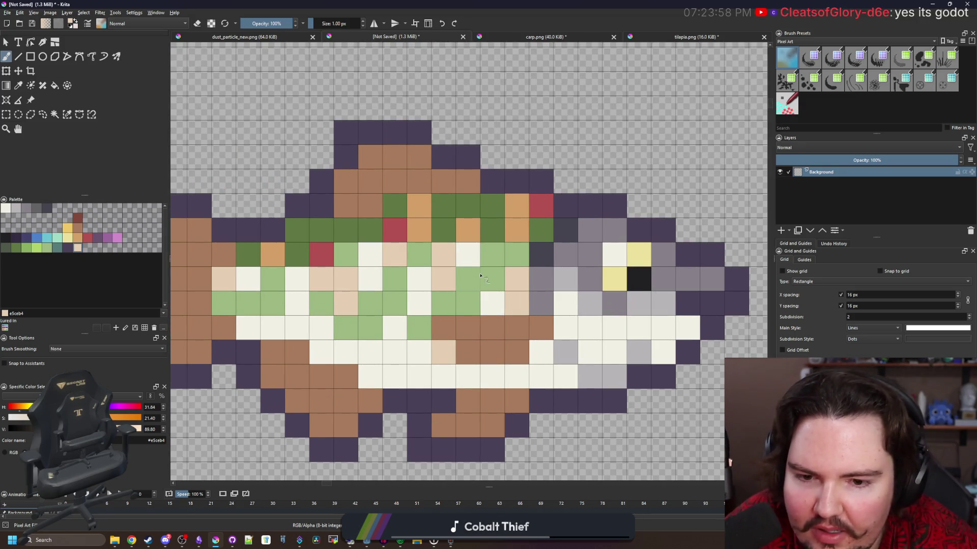
pyautogui.scroll(-1, 507, 245)
pyautogui.scroll(1, 366, 273)
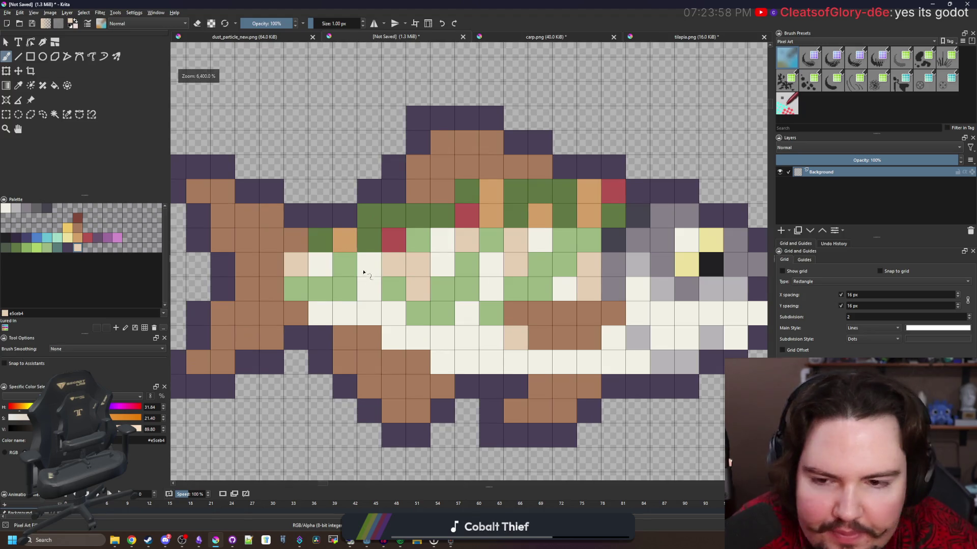
# Add three peach highlights along the top fin, moving a misplaced one a cell right.
pyautogui.moveTo(377, 204); pyautogui.dragTo(363, 254)
pyautogui.press('p')
pyautogui.press('b')
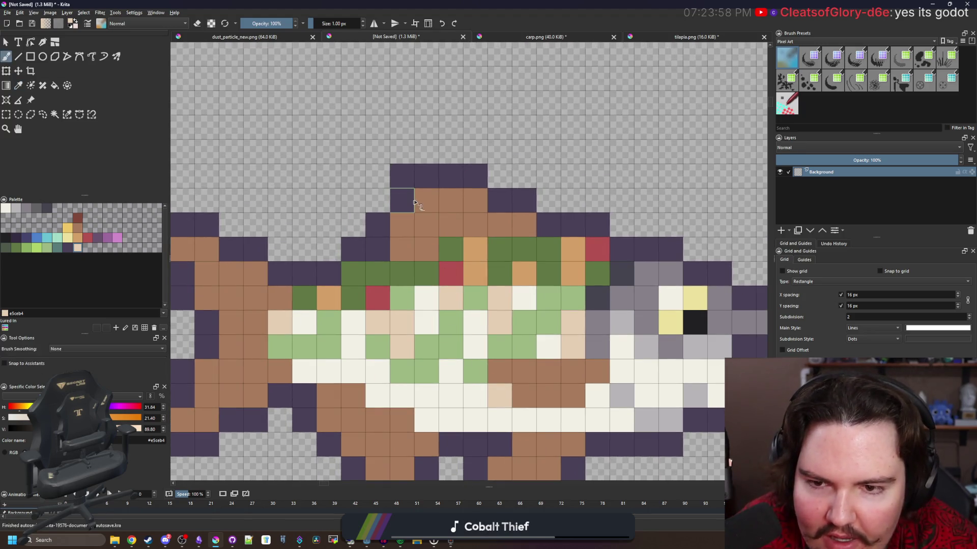
pyautogui.click(426, 199)
pyautogui.click(451, 224)
pyautogui.click(475, 200)
pyautogui.scroll(-5, 501, 224)
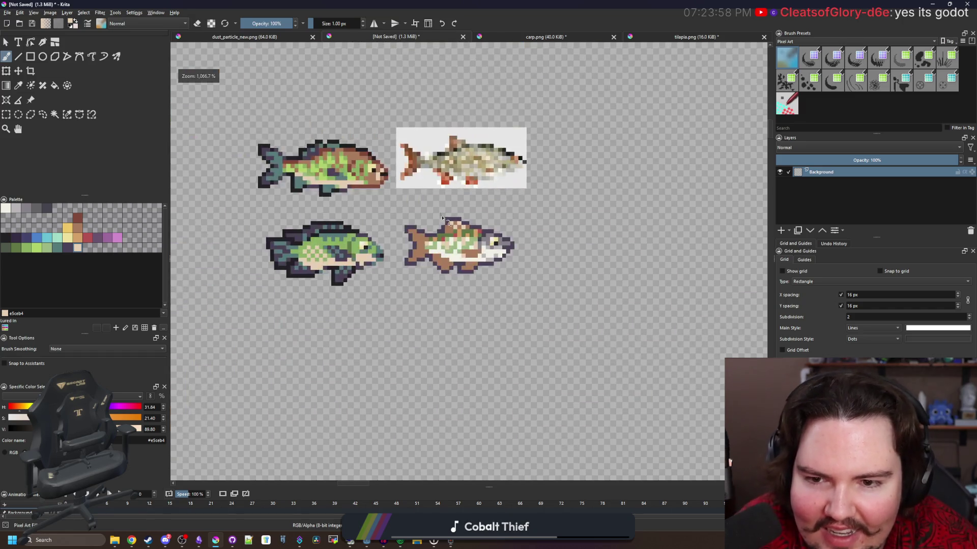
pyautogui.scroll(5, 442, 216)
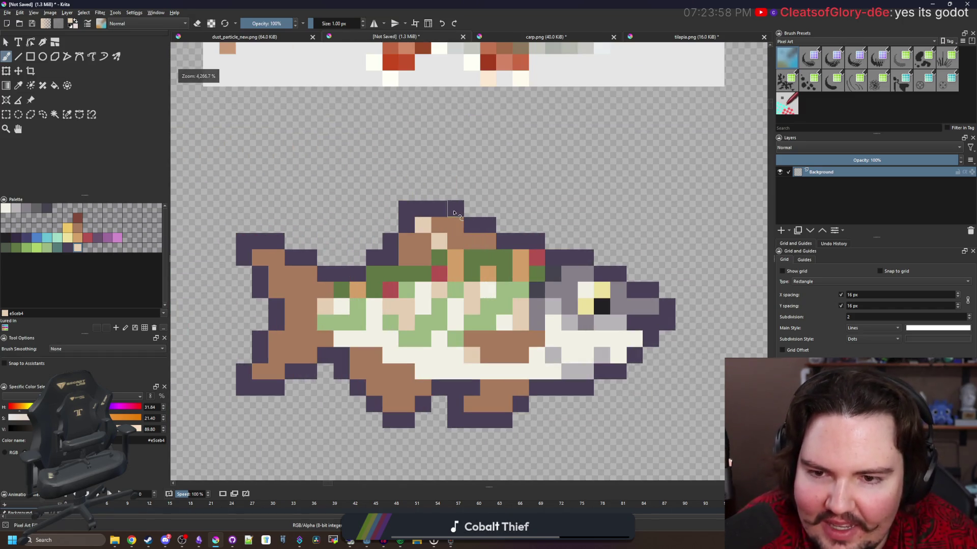
pyautogui.hotkey('ctrl', 'z')
pyautogui.click(455, 226)
pyautogui.scroll(-5, 391, 290)
pyautogui.scroll(6, 405, 294)
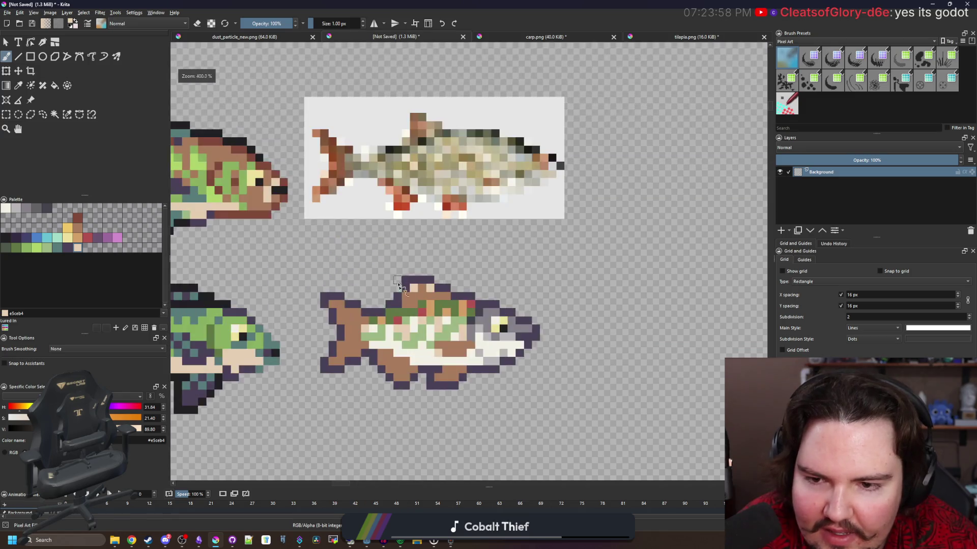
pyautogui.scroll(-7, 405, 293)
pyautogui.scroll(5, 403, 243)
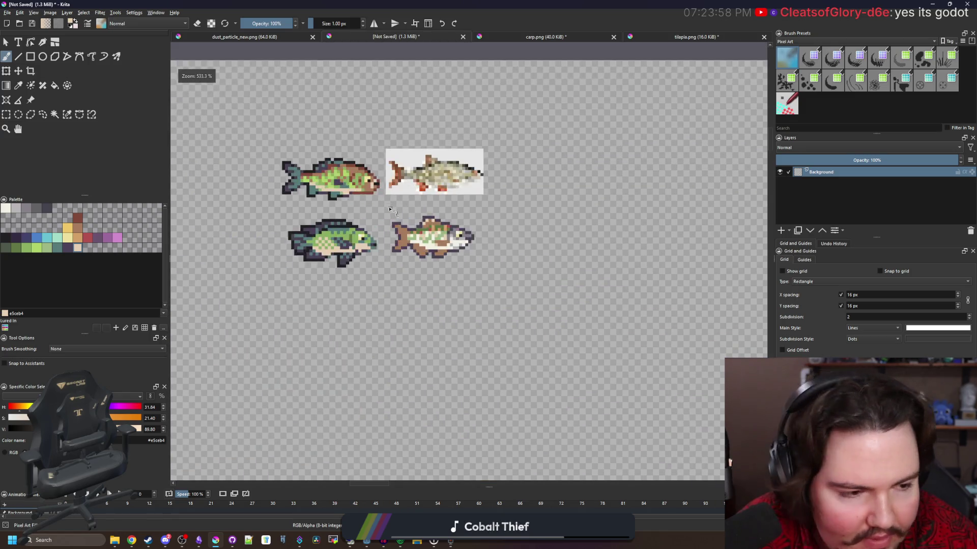
pyautogui.scroll(3, 403, 244)
pyautogui.click(78, 218)
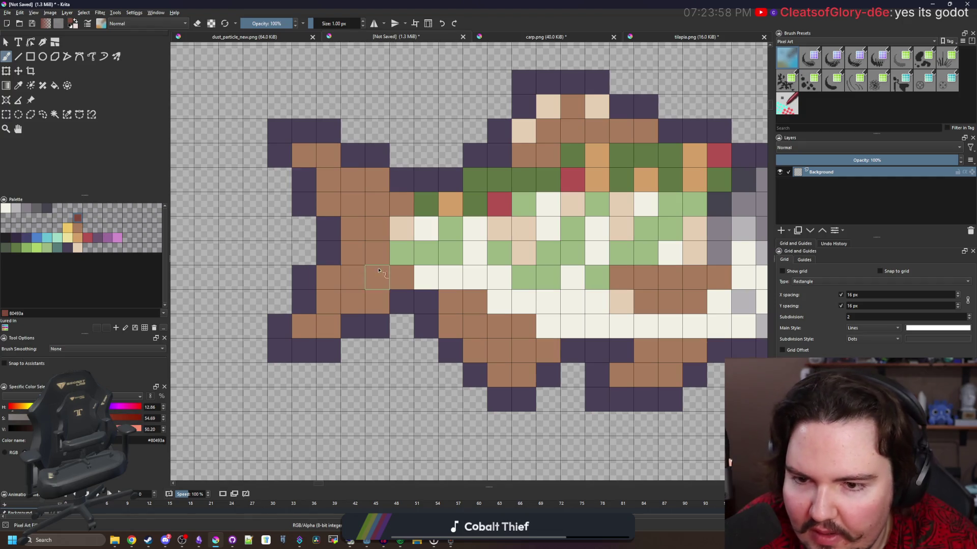
# Shade the tail and lower fins with dark red-brown 80493a.
pyautogui.moveTo(376, 277); pyautogui.dragTo(401, 278)
pyautogui.click(353, 302)
pyautogui.moveTo(376, 228); pyautogui.dragTo(358, 231)
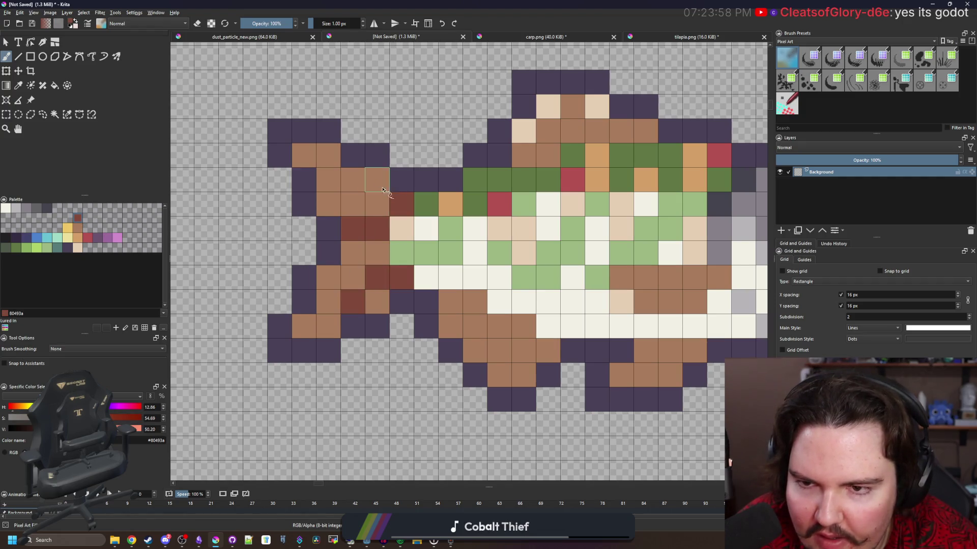
pyautogui.scroll(-8, 346, 220)
pyautogui.scroll(6, 346, 220)
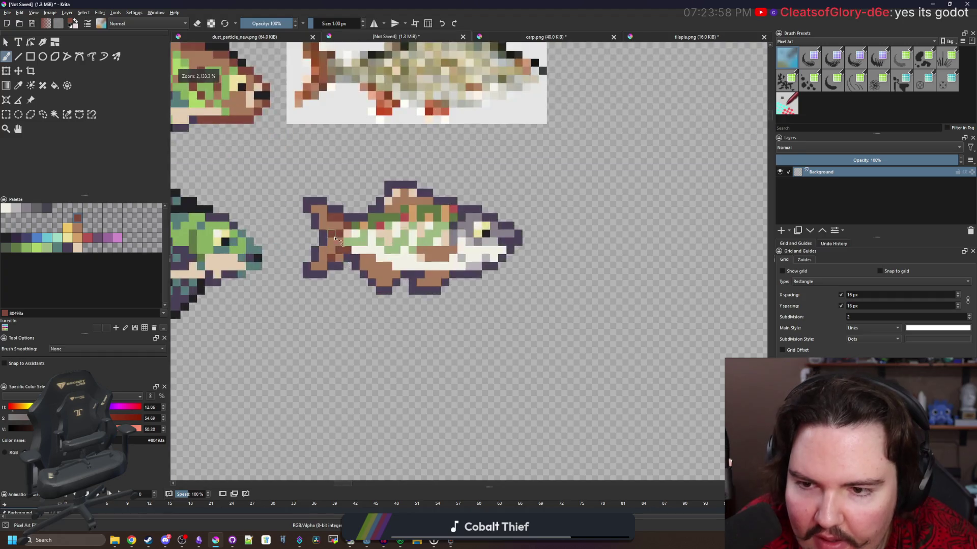
pyautogui.scroll(-2, 365, 267)
pyautogui.scroll(1, 365, 267)
pyautogui.moveTo(337, 289)
pyautogui.mouseDown()
pyautogui.moveTo(382, 331)
pyautogui.moveTo(428, 328)
pyautogui.mouseUp()
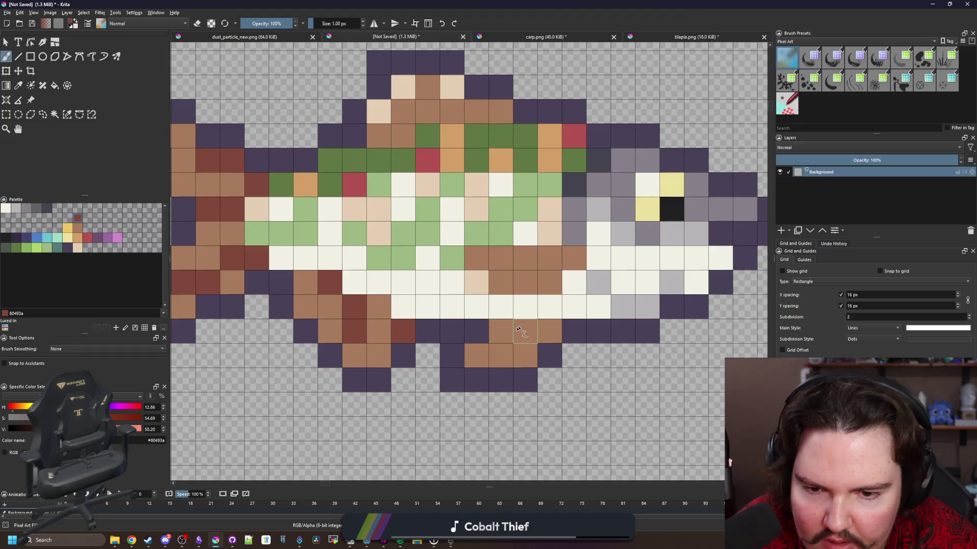
pyautogui.scroll(-8, 521, 328)
pyautogui.scroll(7, 406, 331)
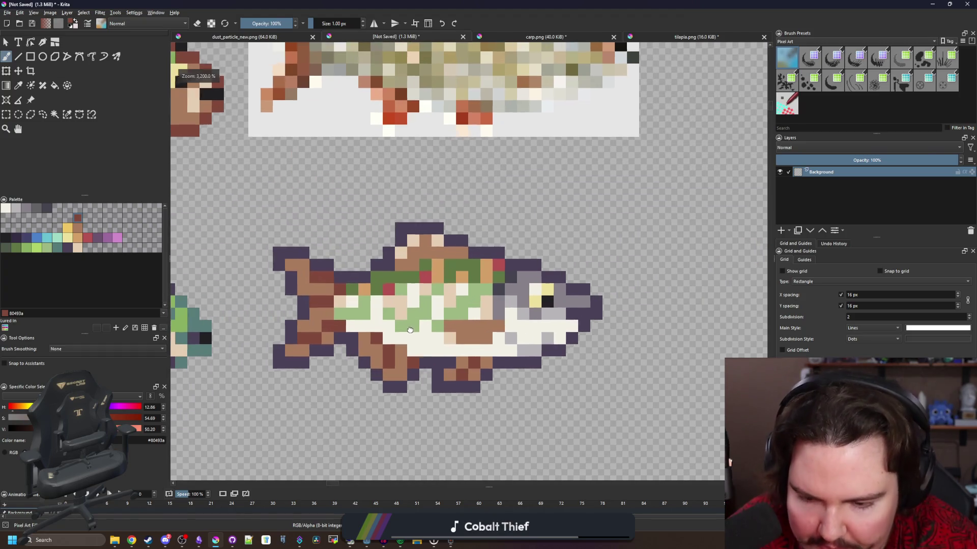
pyautogui.scroll(2, 406, 330)
# Sample the orange from the fish and bucket-fill the pale beige cells with it.
pyautogui.moveTo(325, 357)
pyautogui.mouseDown()
pyautogui.moveTo(358, 356)
pyautogui.moveTo(382, 336)
pyautogui.mouseUp()
pyautogui.keyDown('ctrl'); pyautogui.click(232, 421); pyautogui.keyUp('ctrl')
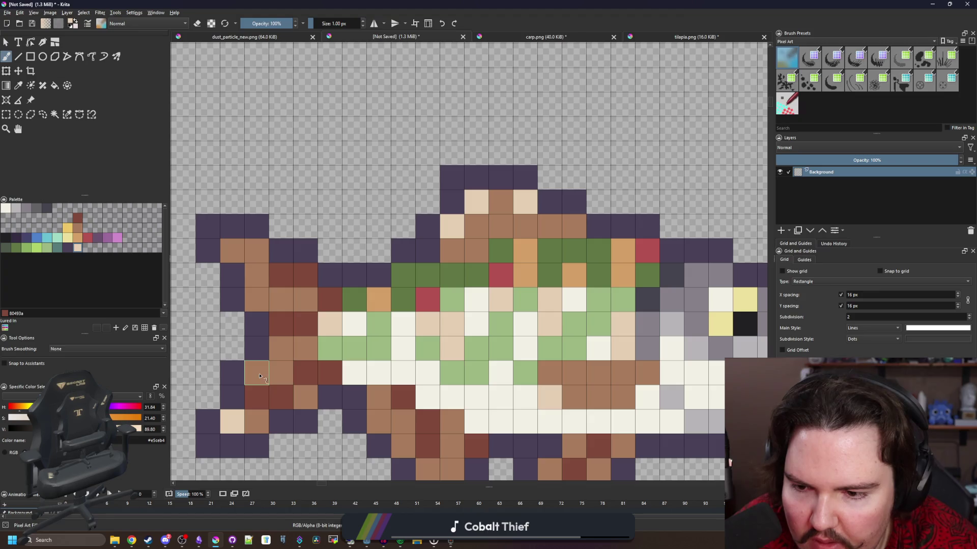
pyautogui.scroll(-6, 333, 279)
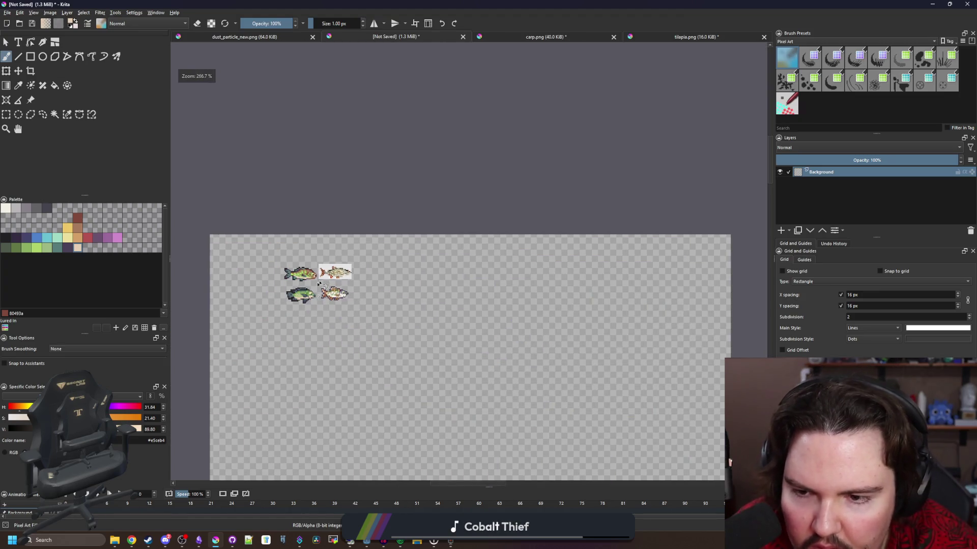
pyautogui.scroll(10, 320, 279)
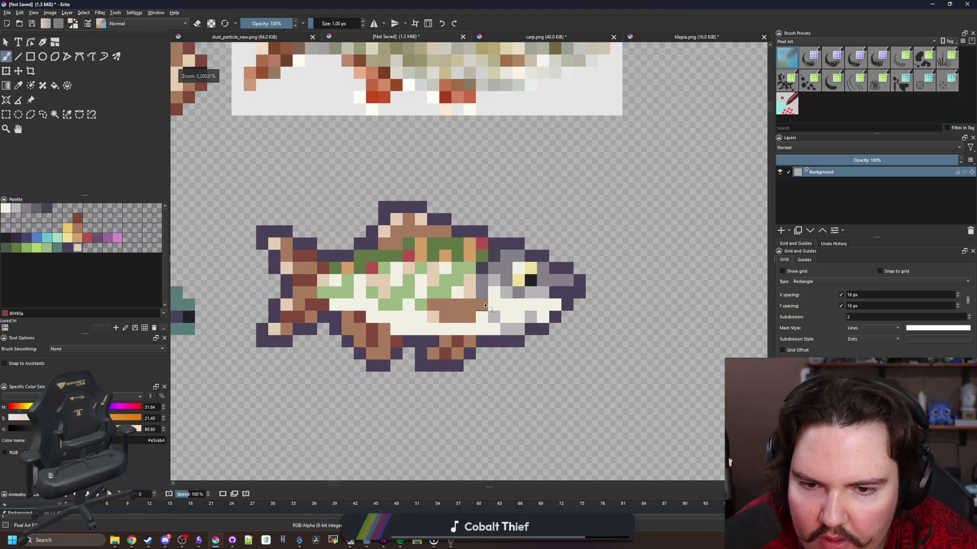
pyautogui.scroll(2, 533, 286)
pyautogui.scroll(-6, 533, 275)
pyautogui.press('p')
pyautogui.scroll(6, 427, 286)
pyautogui.scroll(3, 356, 285)
pyautogui.click(497, 257)
pyautogui.click(375, 276)
pyautogui.click(595, 188)
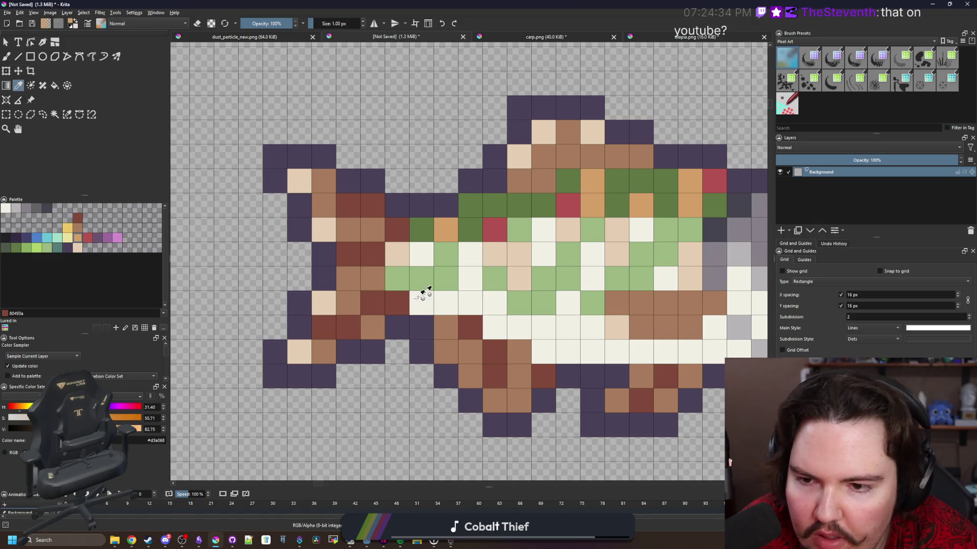
pyautogui.press('f')
pyautogui.click(326, 304)
pyautogui.scroll(-5, 328, 305)
pyautogui.scroll(5, 326, 326)
# Undo the orange fill and brush two pale beige fin cells orange instead.
pyautogui.hotkey('ctrl', 'z')
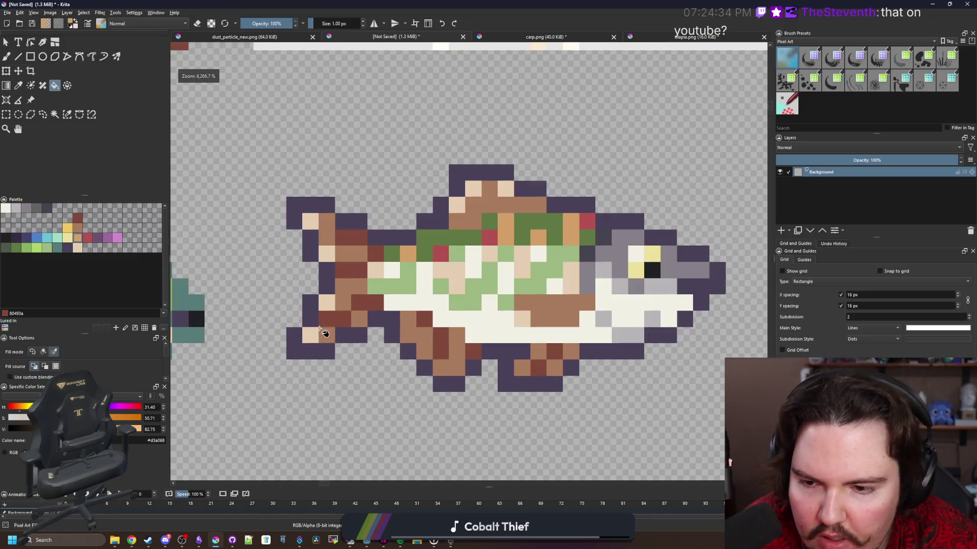
pyautogui.press('b')
pyautogui.click(312, 335)
pyautogui.click(326, 303)
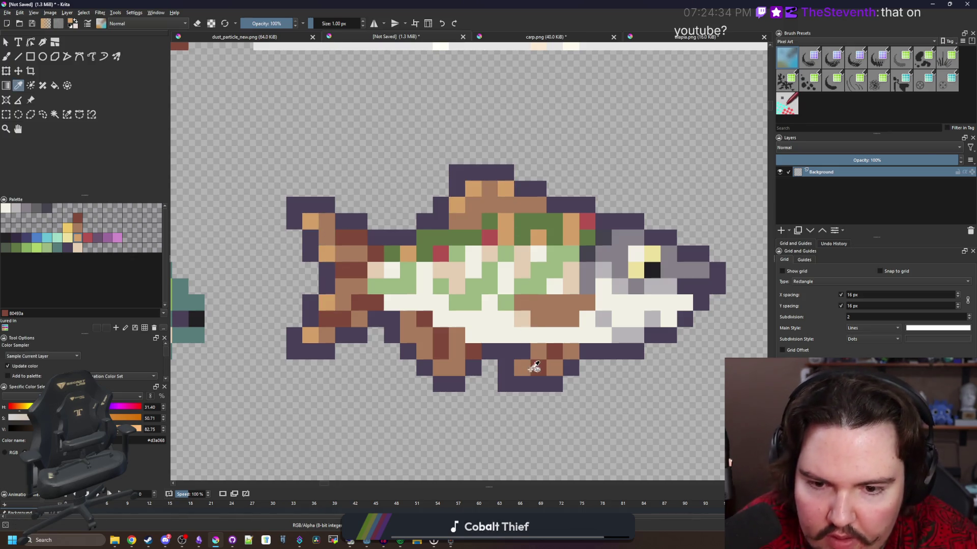
pyautogui.keyDown('ctrl'); pyautogui.click(533, 366); pyautogui.keyUp('ctrl')
pyautogui.scroll(-8, 447, 273)
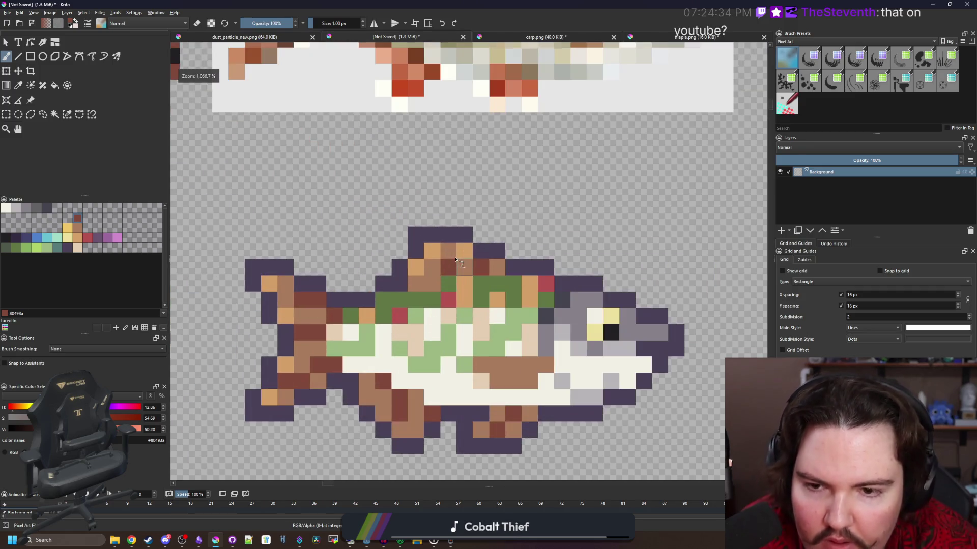
# Sample the fish's brown and try a fill recolour of the orange cells, then undo it.
pyautogui.scroll(8, 440, 237)
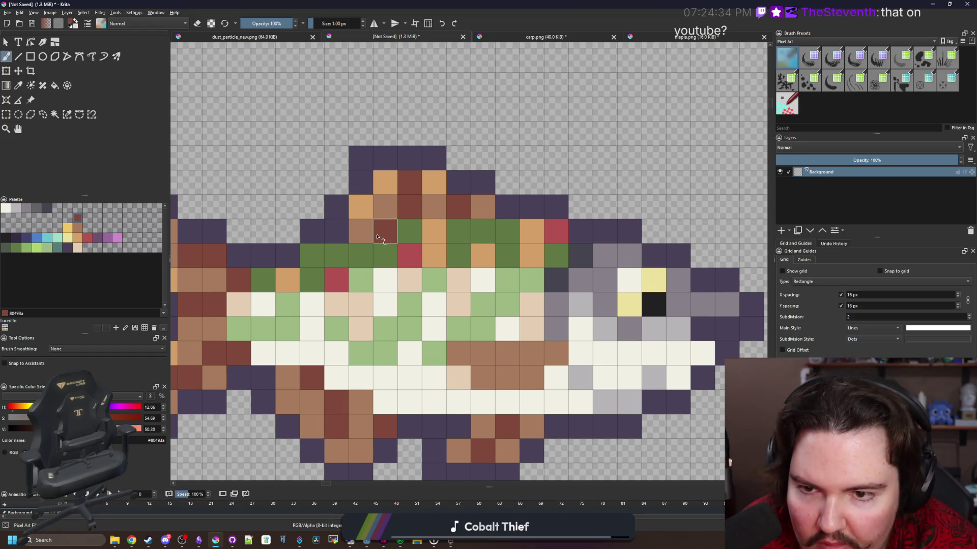
pyautogui.scroll(-8, 433, 231)
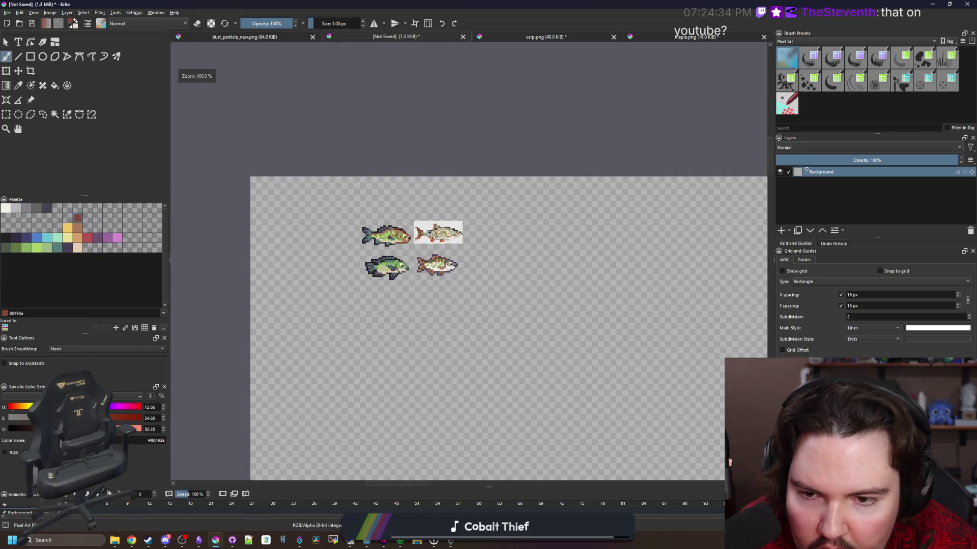
pyautogui.scroll(4, 428, 244)
pyautogui.scroll(4, 454, 295)
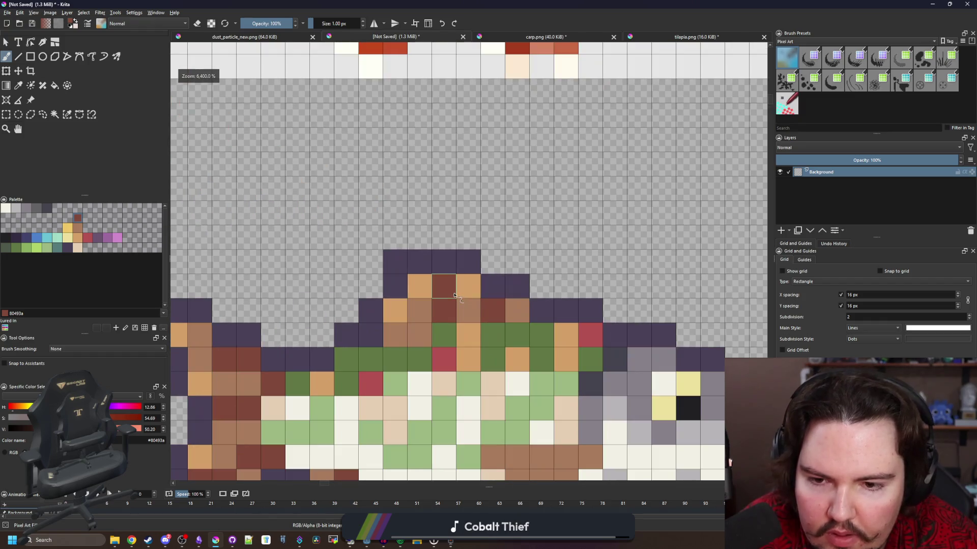
pyautogui.scroll(-5, 450, 295)
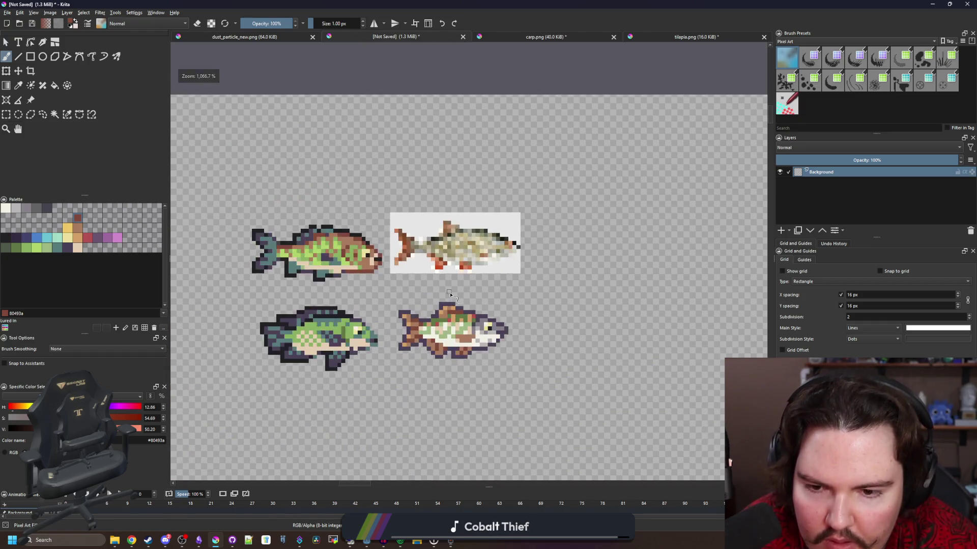
pyautogui.scroll(4, 450, 295)
pyautogui.keyDown('ctrl'); pyautogui.click(484, 327); pyautogui.keyUp('ctrl')
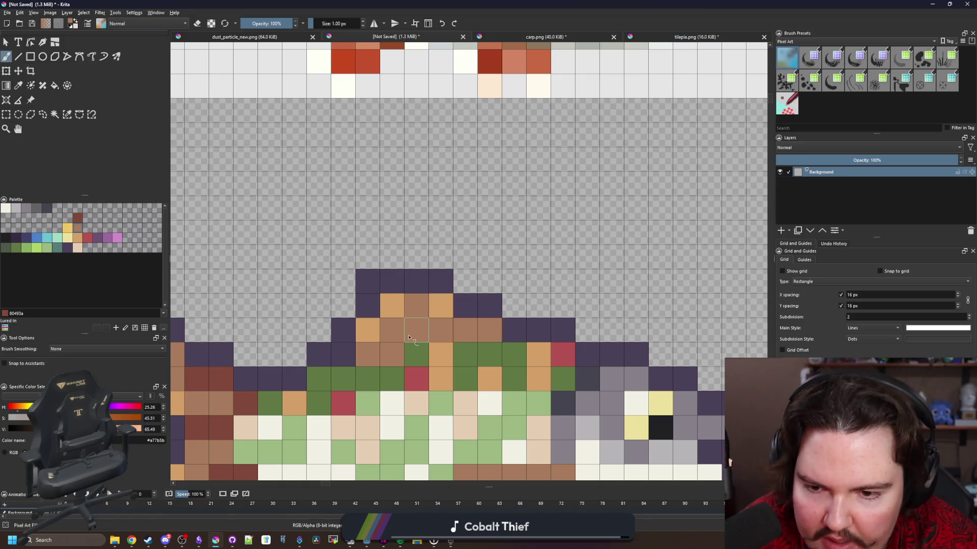
pyautogui.scroll(-2, 409, 337)
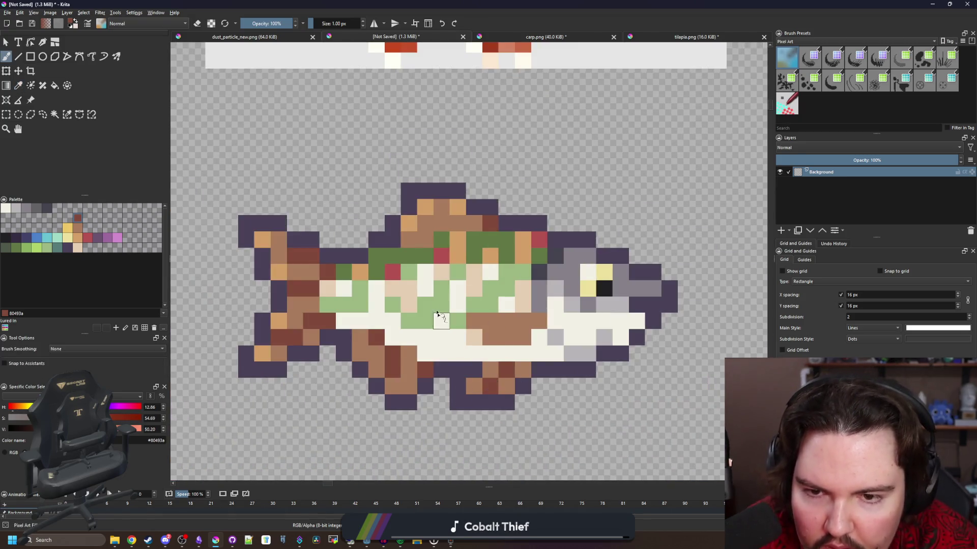
pyautogui.scroll(-5, 450, 299)
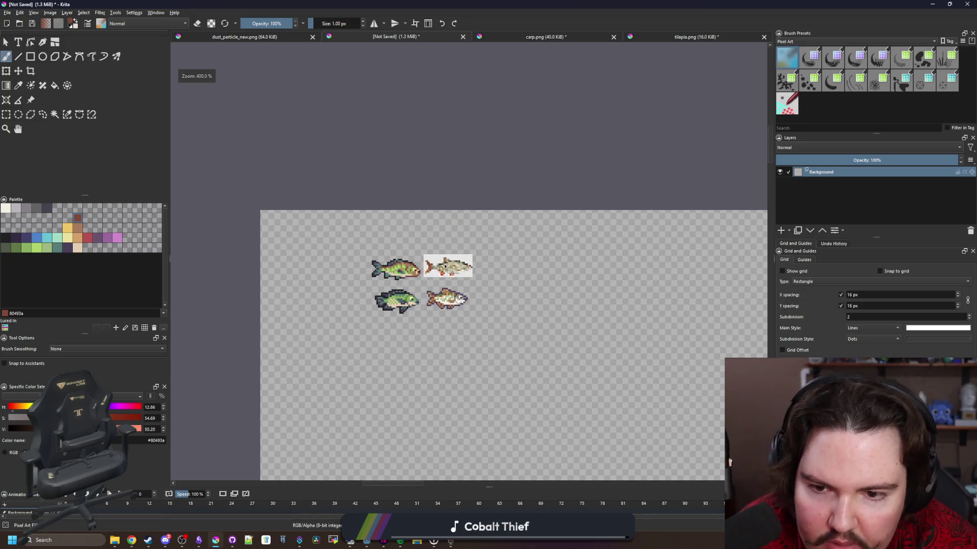
pyautogui.scroll(5, 364, 269)
pyautogui.press('p')
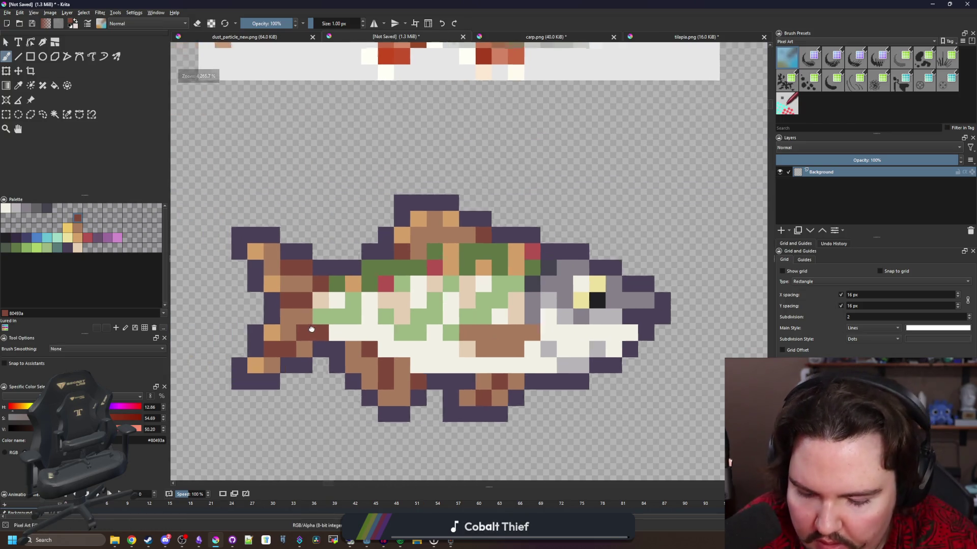
pyautogui.click(315, 313)
pyautogui.press('f')
pyautogui.click(286, 330)
pyautogui.hotkey('ctrl', 'z')
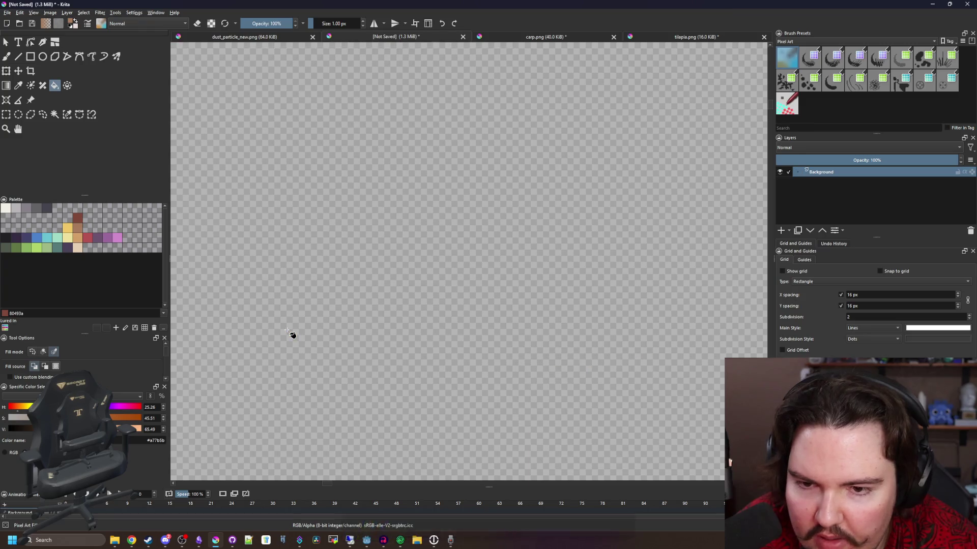
# Repaint the orange fin, tail and top-of-fish cells brown with the pixel brush.
pyautogui.scroll(-3, 362, 325)
pyautogui.scroll(3, 363, 320)
pyautogui.scroll(2, 336, 375)
pyautogui.press('b')
pyautogui.click(300, 432)
pyautogui.click(323, 384)
pyautogui.click(320, 309)
pyautogui.click(300, 261)
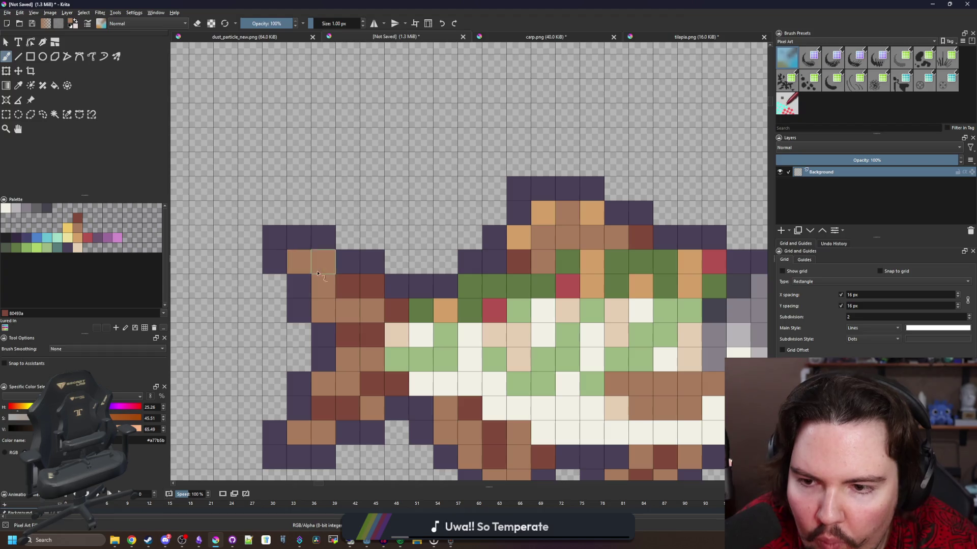
pyautogui.click(590, 211)
pyautogui.click(543, 213)
pyautogui.click(518, 237)
# Sample the back's green and paint the orange back cell green.
pyautogui.scroll(-3, 519, 238)
pyautogui.scroll(3, 427, 248)
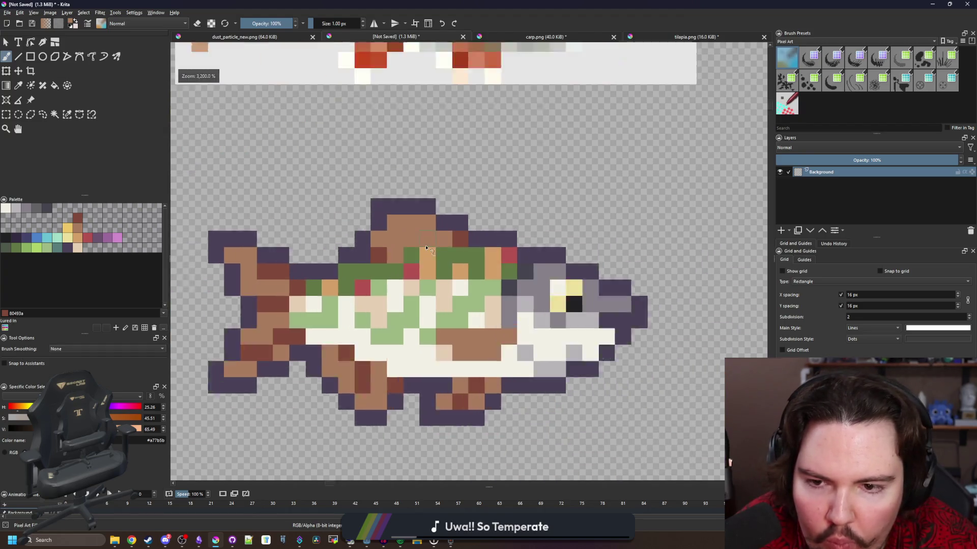
pyautogui.scroll(-3, 426, 248)
pyautogui.scroll(3, 432, 253)
pyautogui.press('p')
pyautogui.click(441, 259)
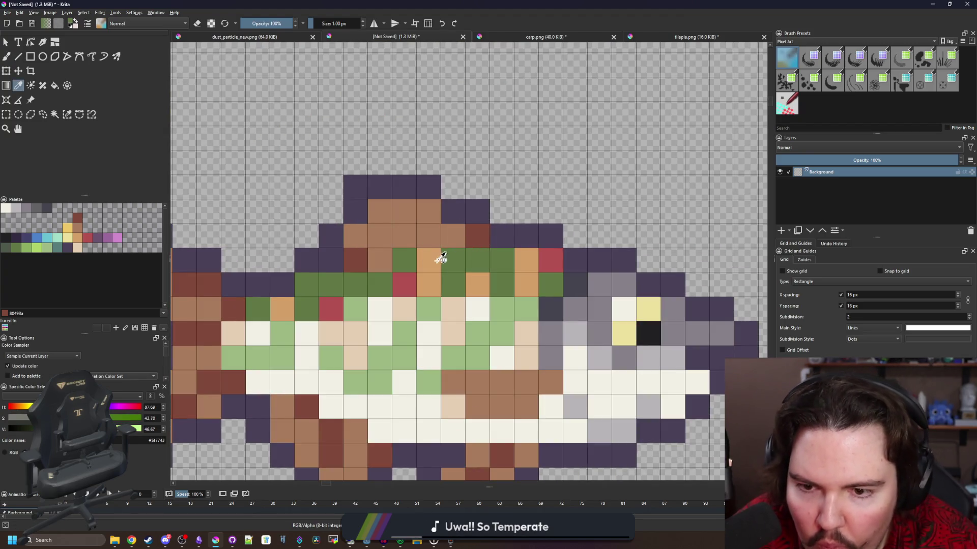
pyautogui.click(467, 387)
pyautogui.press('b')
pyautogui.scroll(-3, 487, 310)
pyautogui.scroll(3, 488, 310)
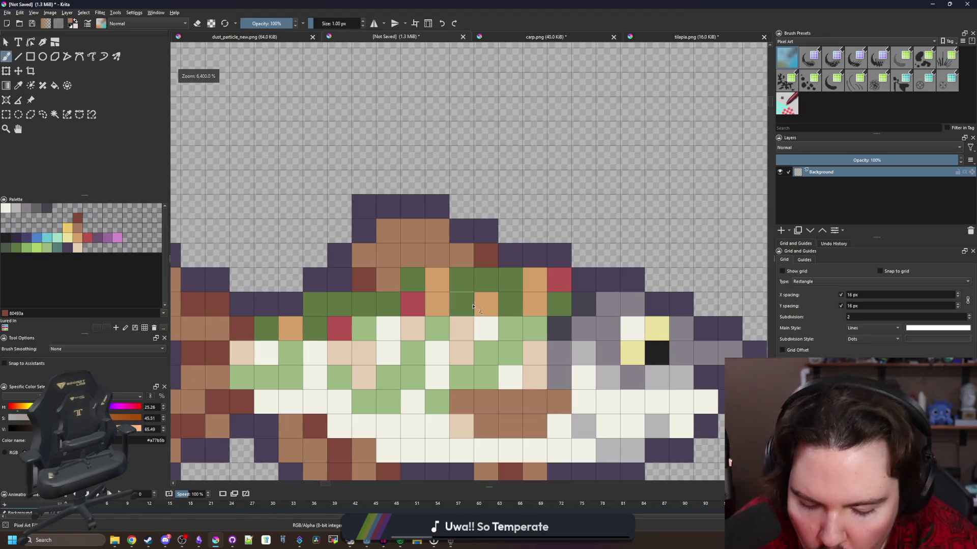
pyautogui.keyDown('ctrl'); pyautogui.click(468, 285); pyautogui.keyUp('ctrl')
pyautogui.click(443, 281)
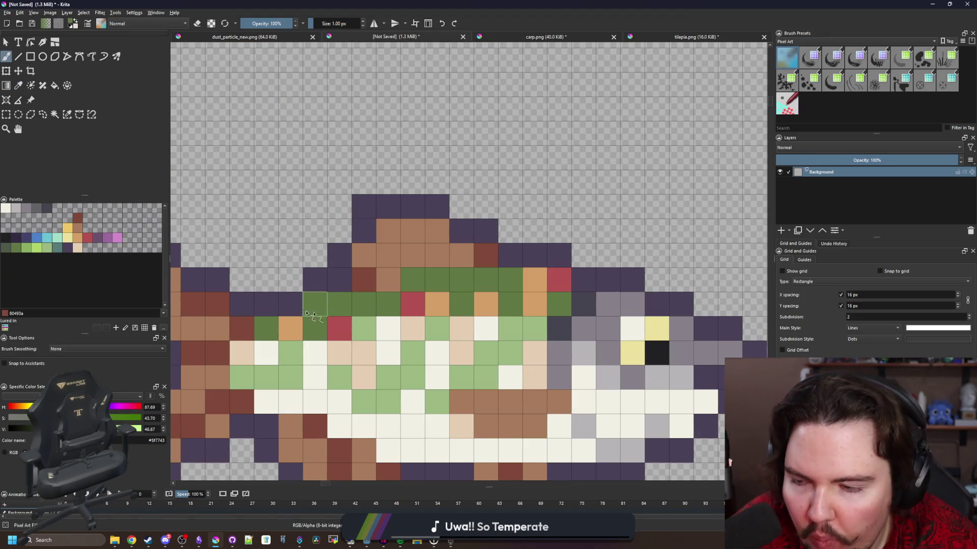
# Set the colour to brown #a77b5b and repaint the remaining red body cells.
pyautogui.scroll(-1, 323, 315)
pyautogui.click(81, 227)
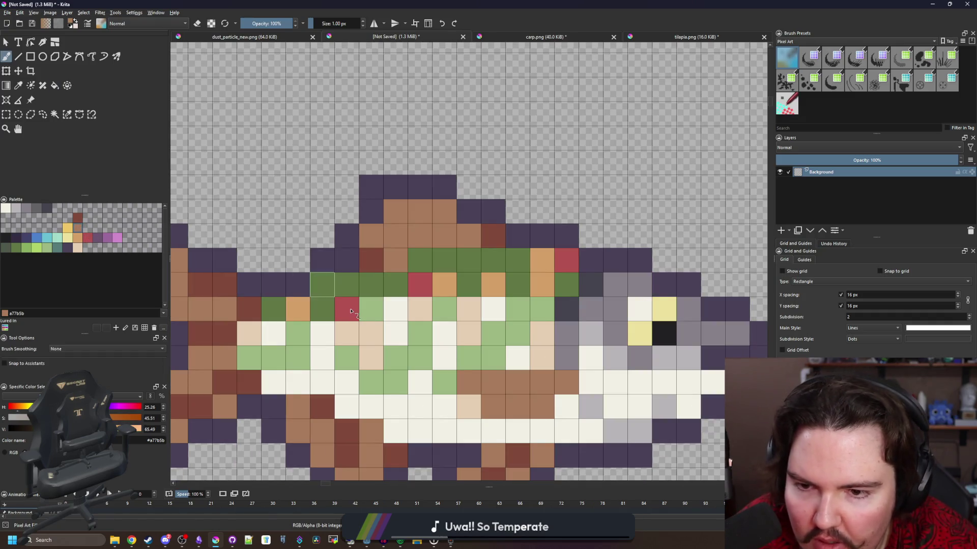
pyautogui.click(347, 309)
pyautogui.click(410, 288)
pyautogui.click(566, 260)
# Sample dark red and paint it up the dorsal fin and over the bottom fin's purple outline.
pyautogui.scroll(-2, 376, 293)
pyautogui.scroll(-3, 416, 296)
pyautogui.scroll(5, 416, 298)
pyautogui.scroll(-4, 415, 304)
pyautogui.scroll(-10, 416, 304)
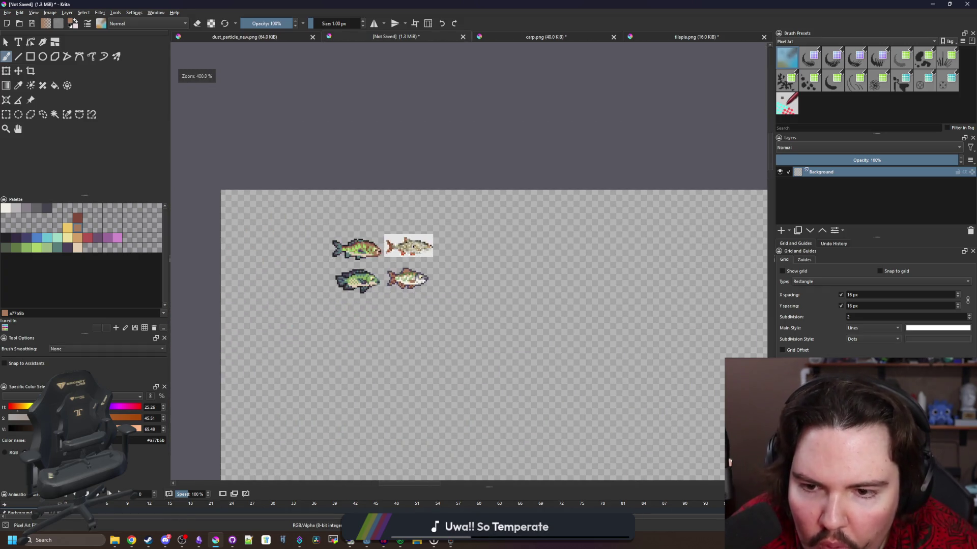
pyautogui.scroll(12, 403, 279)
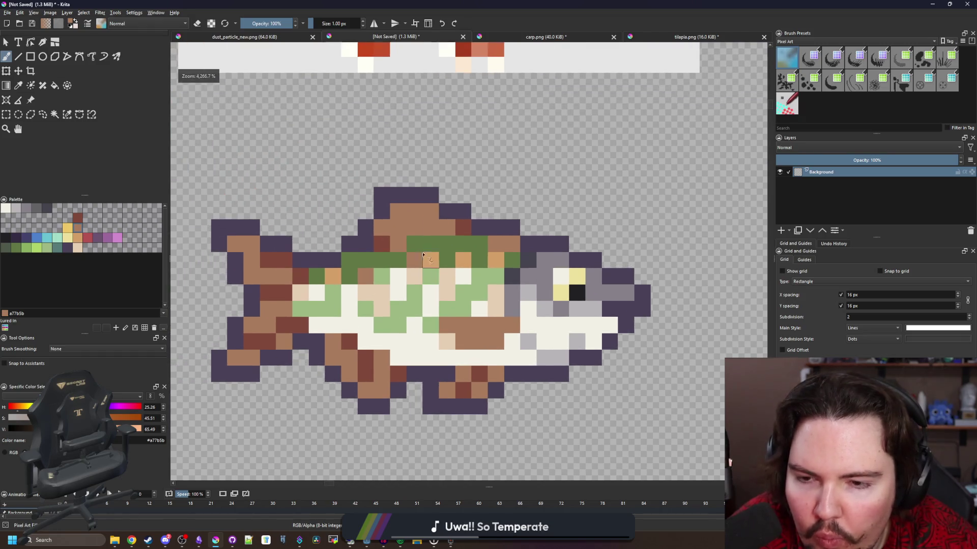
pyautogui.keyDown('ctrl'); pyautogui.click(373, 266); pyautogui.keyUp('ctrl')
pyautogui.moveTo(346, 244)
pyautogui.mouseDown()
pyautogui.moveTo(410, 200)
pyautogui.moveTo(442, 203)
pyautogui.mouseUp()
pyautogui.scroll(-3, 456, 270)
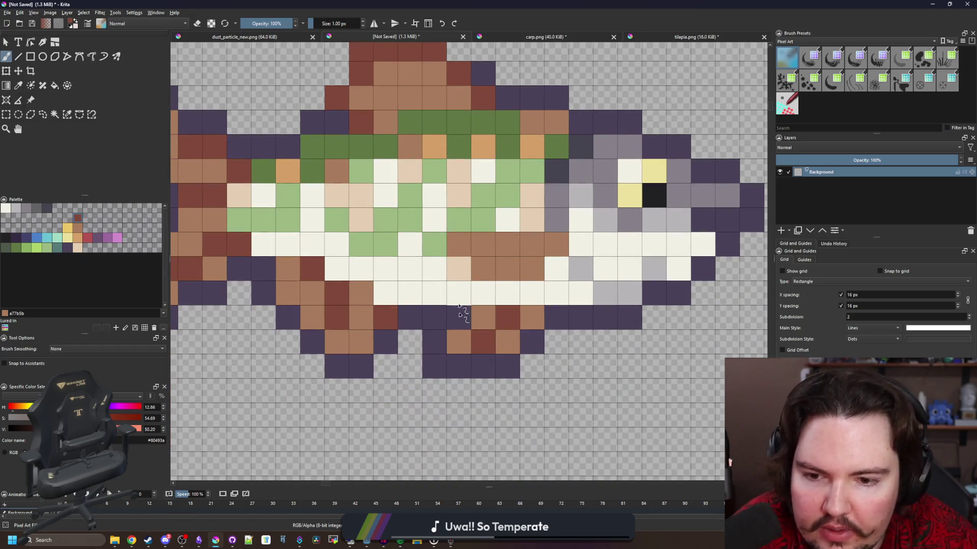
pyautogui.moveTo(461, 367)
pyautogui.mouseDown()
pyautogui.moveTo(437, 361)
pyautogui.moveTo(483, 342)
pyautogui.moveTo(529, 346)
pyautogui.moveTo(497, 350)
pyautogui.mouseUp()
pyautogui.scroll(1, 497, 350)
# Recolour the lower-left purple cells dark red and the purple cells near the green band teal.
pyautogui.moveTo(447, 376)
pyautogui.mouseDown()
pyautogui.moveTo(427, 356)
pyautogui.moveTo(377, 351)
pyautogui.moveTo(333, 305)
pyautogui.moveTo(275, 340)
pyautogui.moveTo(318, 224)
pyautogui.moveTo(291, 168)
pyautogui.moveTo(315, 127)
pyautogui.moveTo(370, 150)
pyautogui.moveTo(391, 173)
pyautogui.mouseUp()
pyautogui.hscroll(-3, 333, 305)
pyautogui.scroll(-3, 387, 173)
pyautogui.scroll(3, 397, 152)
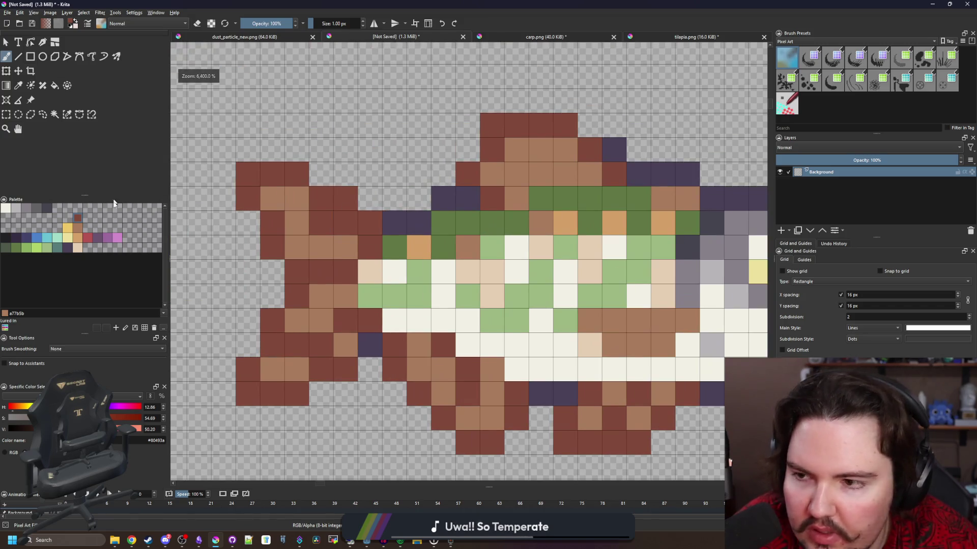
pyautogui.click(57, 248)
pyautogui.moveTo(394, 224); pyautogui.dragTo(419, 224)
pyautogui.click(439, 206)
pyautogui.moveTo(381, 274); pyautogui.dragTo(282, 301)
pyautogui.click(362, 230)
pyautogui.scroll(-3, 362, 230)
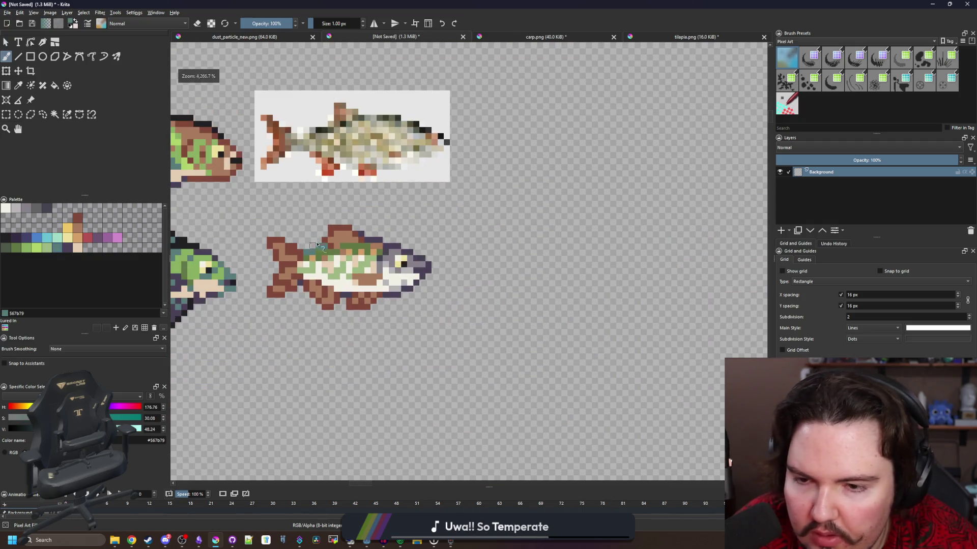
pyautogui.scroll(3, 357, 229)
# Sample dark green and repaint the teal back cells dark green.
pyautogui.click(6, 248)
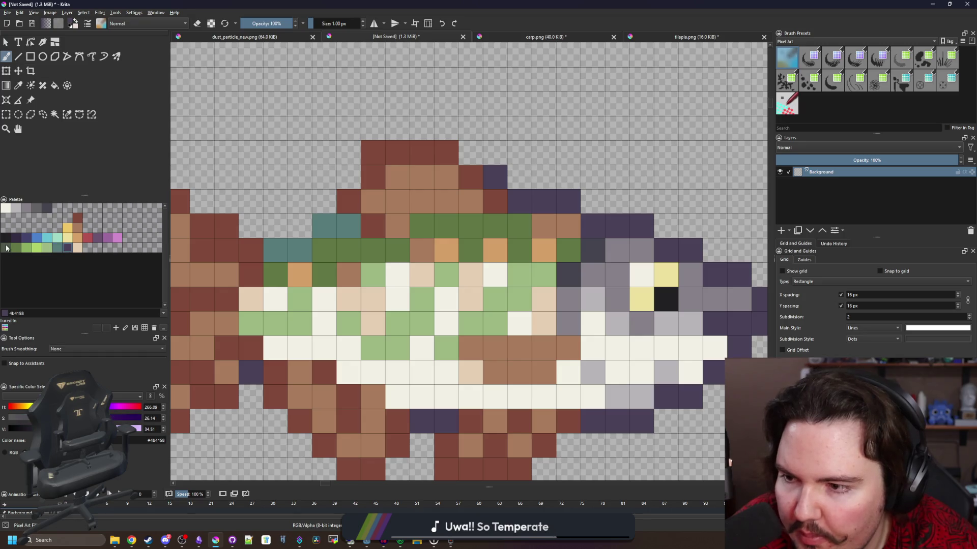
pyautogui.moveTo(275, 251)
pyautogui.mouseDown()
pyautogui.moveTo(300, 250)
pyautogui.moveTo(349, 226)
pyautogui.mouseUp()
pyautogui.scroll(-2, 345, 299)
pyautogui.scroll(2, 426, 289)
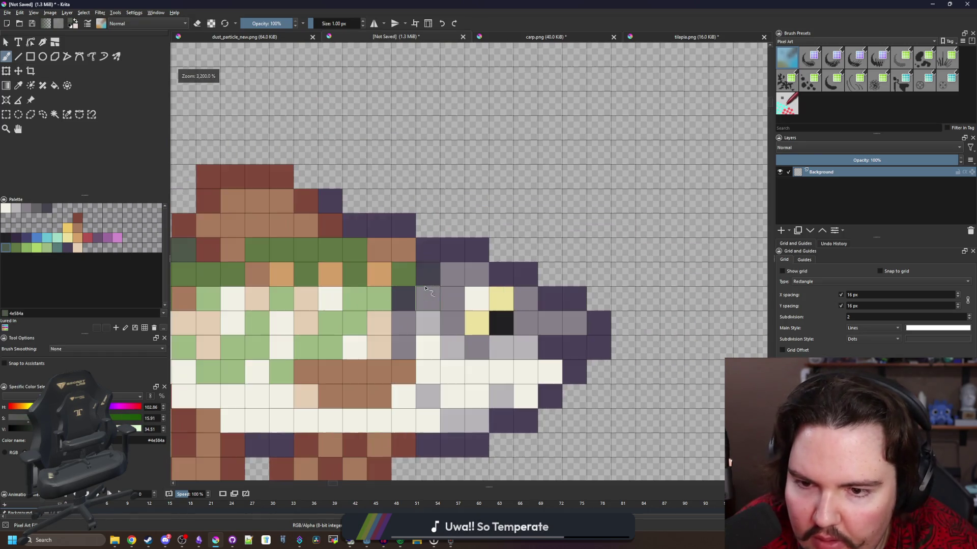
# Erase the dark cell above the fish's head.
pyautogui.press('e')
pyautogui.click(328, 213)
pyautogui.scroll(-6, 327, 213)
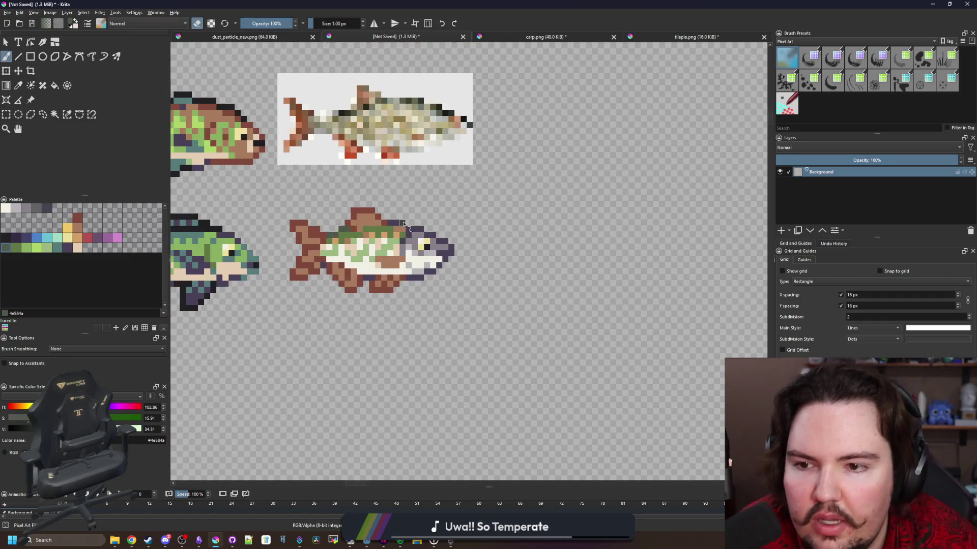
pyautogui.scroll(6, 405, 210)
pyautogui.scroll(-6, 405, 210)
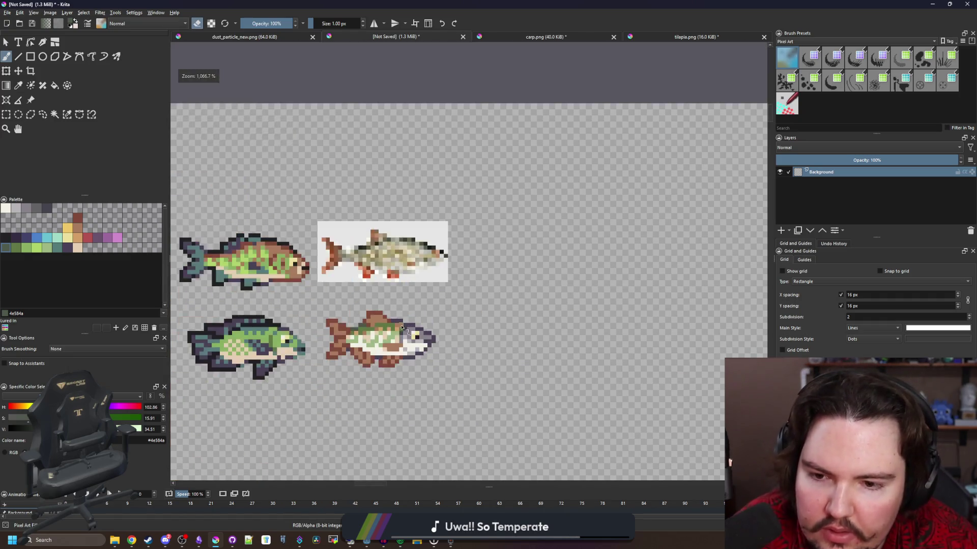
pyautogui.scroll(6, 402, 211)
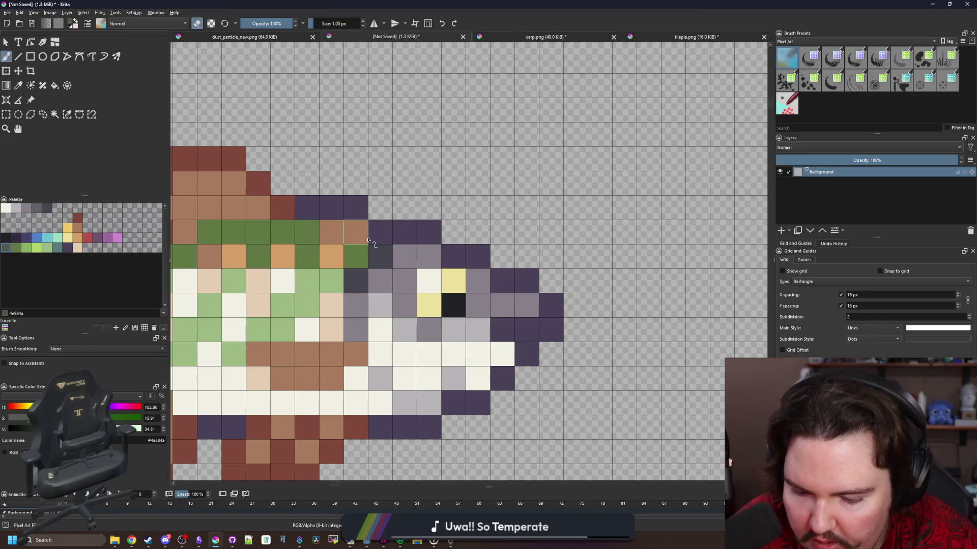
# Paint the purple row above the head #80493a and add a #45444f belly-edge pixel.
pyautogui.press('e')
pyautogui.keyDown('ctrl'); pyautogui.click(283, 204); pyautogui.keyUp('ctrl')
pyautogui.moveTo(283, 206); pyautogui.dragTo(364, 208)
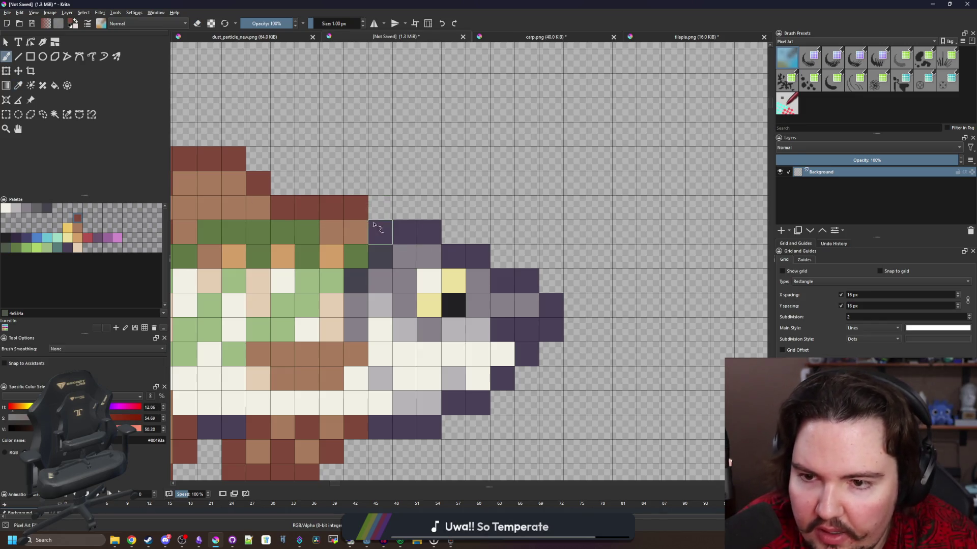
pyautogui.scroll(-8, 435, 310)
pyautogui.scroll(8, 351, 293)
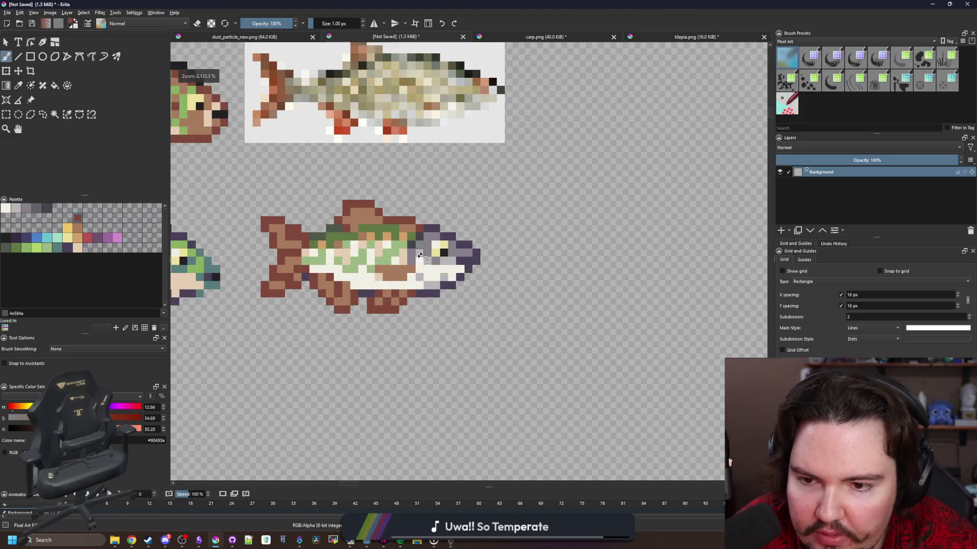
pyautogui.click(45, 209)
pyautogui.click(391, 295)
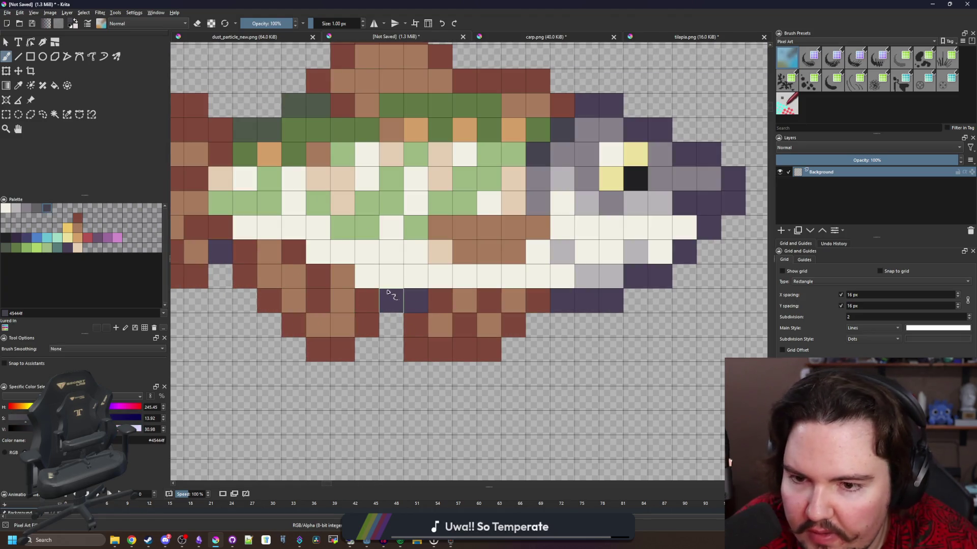
# Darken several belly-edge cells with dark purple #352b42.
pyautogui.click(392, 303)
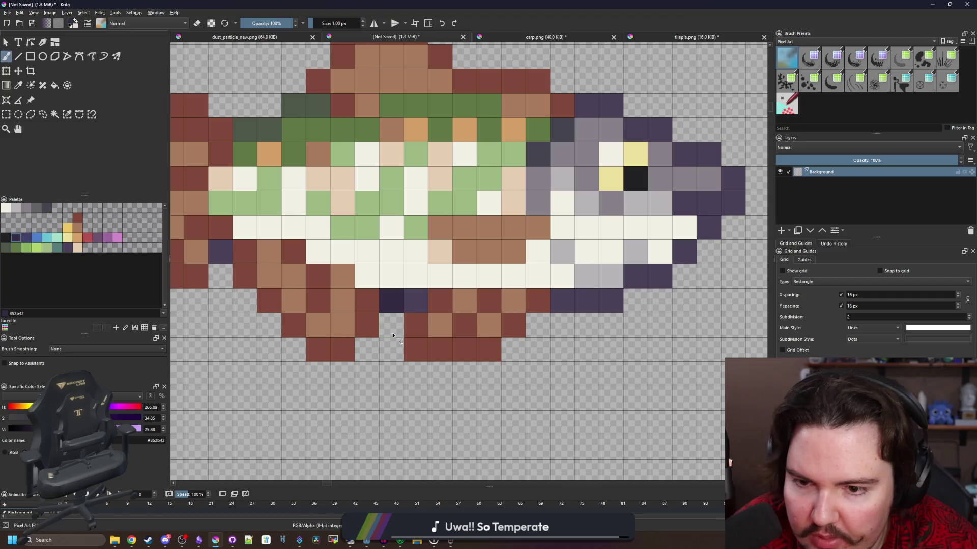
pyautogui.scroll(-2, 224, 259)
pyautogui.scroll(2, 326, 301)
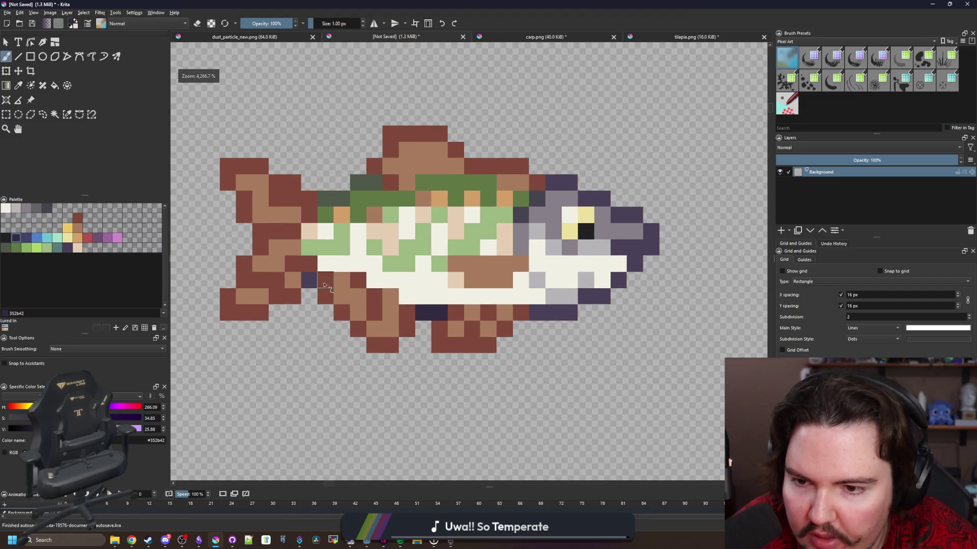
pyautogui.click(326, 280)
pyautogui.scroll(-2, 353, 336)
pyautogui.scroll(2, 354, 335)
pyautogui.click(326, 327)
# Try blue-purple #43436a on a belly cell, then darken bottom-row outline cells with #352b42.
pyautogui.click(29, 237)
pyautogui.click(326, 327)
pyautogui.scroll(-3, 313, 300)
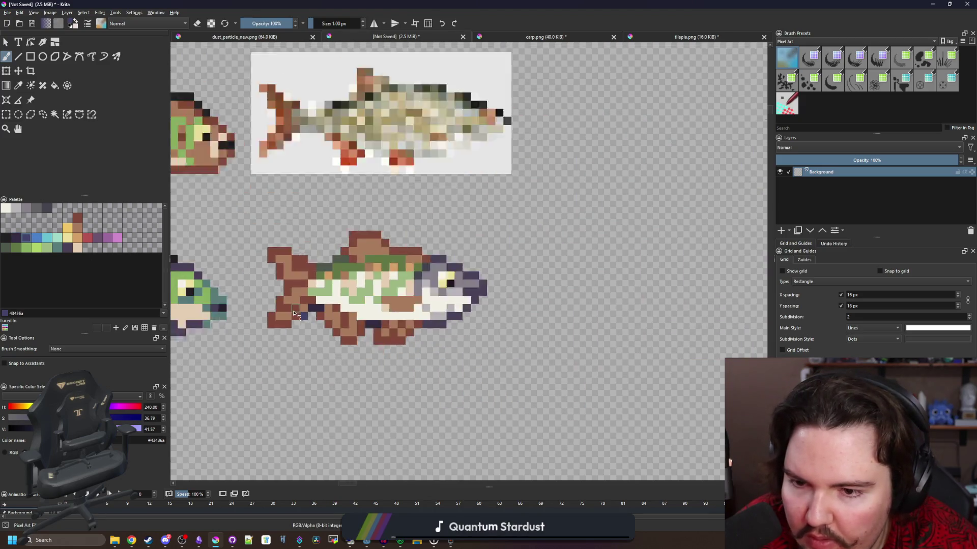
pyautogui.scroll(2, 313, 300)
pyautogui.keyDown('ctrl'); pyautogui.click(301, 303); pyautogui.keyUp('ctrl')
pyautogui.click(310, 305)
pyautogui.scroll(-4, 326, 290)
pyautogui.scroll(4, 330, 305)
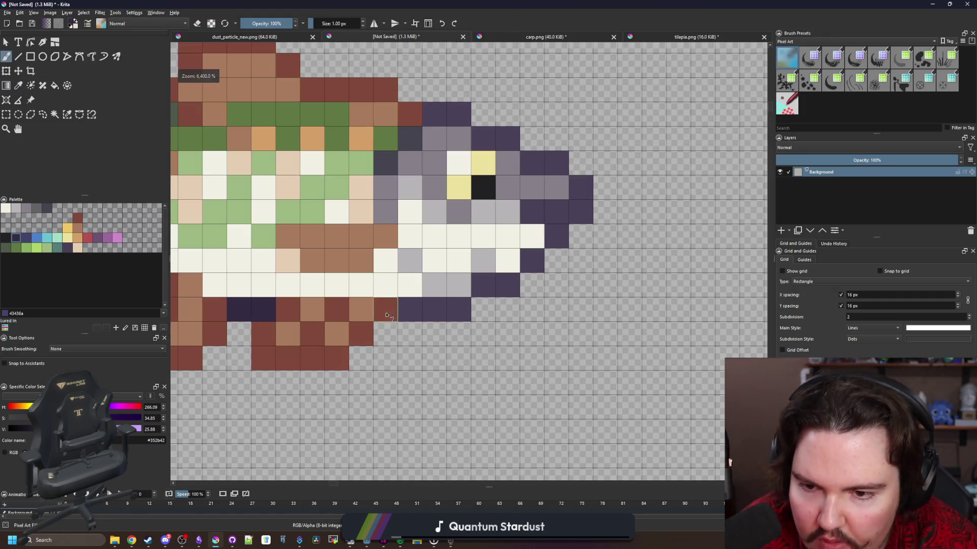
pyautogui.click(385, 309)
pyautogui.click(409, 310)
# Repaint the dark outline cells under the head and along the jaw mid grey #868188.
pyautogui.moveTo(481, 282); pyautogui.dragTo(431, 306)
pyautogui.click(26, 209)
pyautogui.click(337, 333)
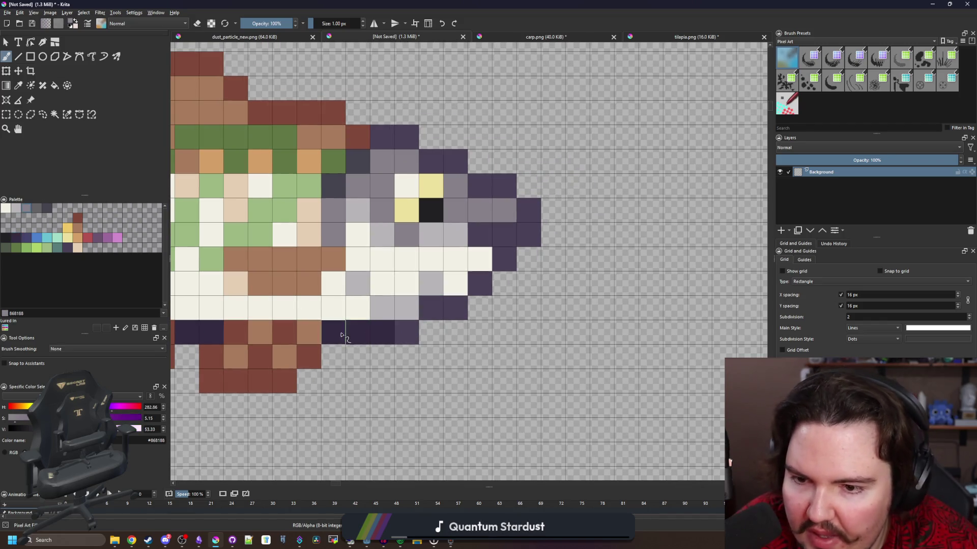
pyautogui.click(361, 333)
pyautogui.click(381, 333)
pyautogui.click(406, 332)
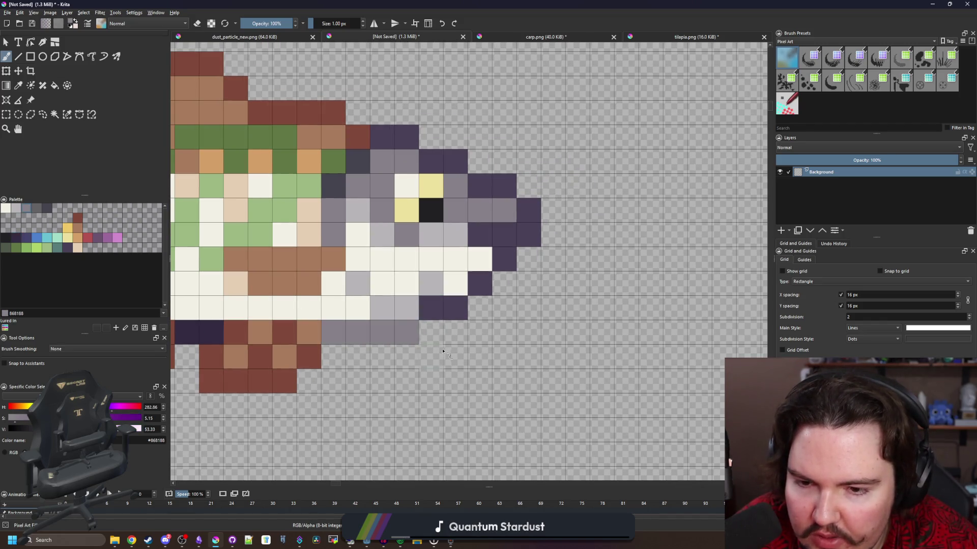
pyautogui.click(431, 309)
pyautogui.click(455, 308)
pyautogui.click(480, 283)
pyautogui.click(504, 259)
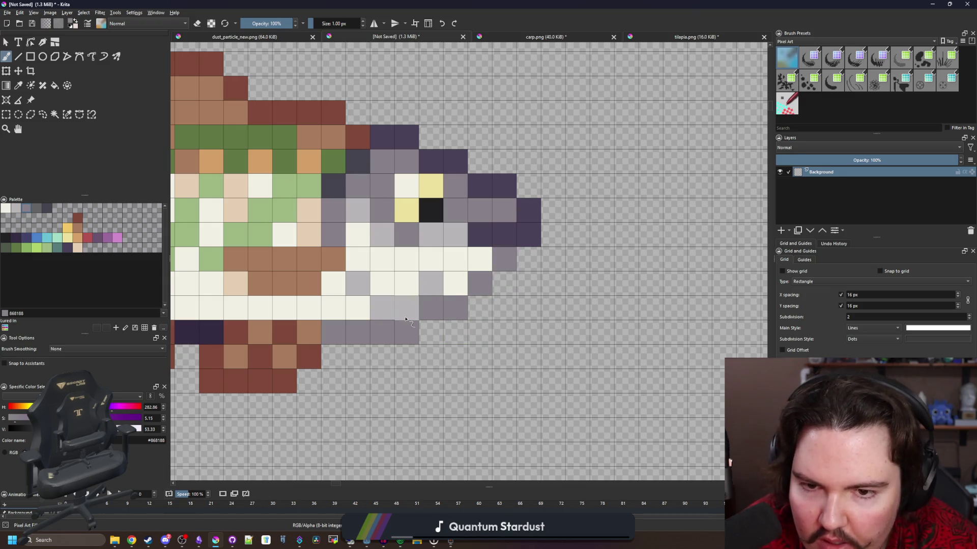
# Add a dark pixel beside the mouth, darken a jaw cell #45444f, then pick grey #646365.
pyautogui.scroll(-5, 504, 259)
pyautogui.scroll(5, 434, 302)
pyautogui.click(434, 302)
pyautogui.scroll(-5, 427, 305)
pyautogui.scroll(5, 422, 307)
pyautogui.scroll(-3, 420, 307)
pyautogui.keyDown('ctrl'); pyautogui.click(421, 304); pyautogui.keyUp('ctrl')
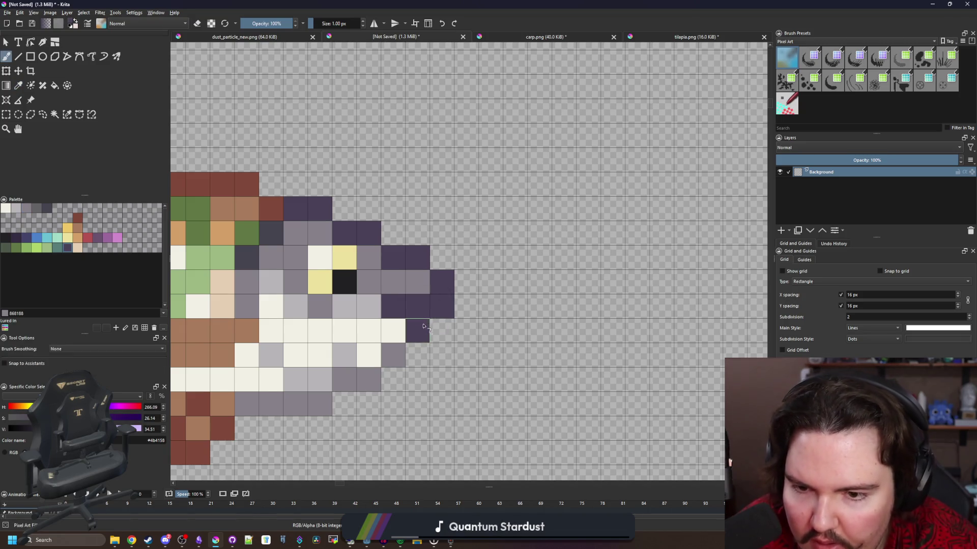
pyautogui.scroll(-4, 420, 303)
pyautogui.scroll(5, 438, 250)
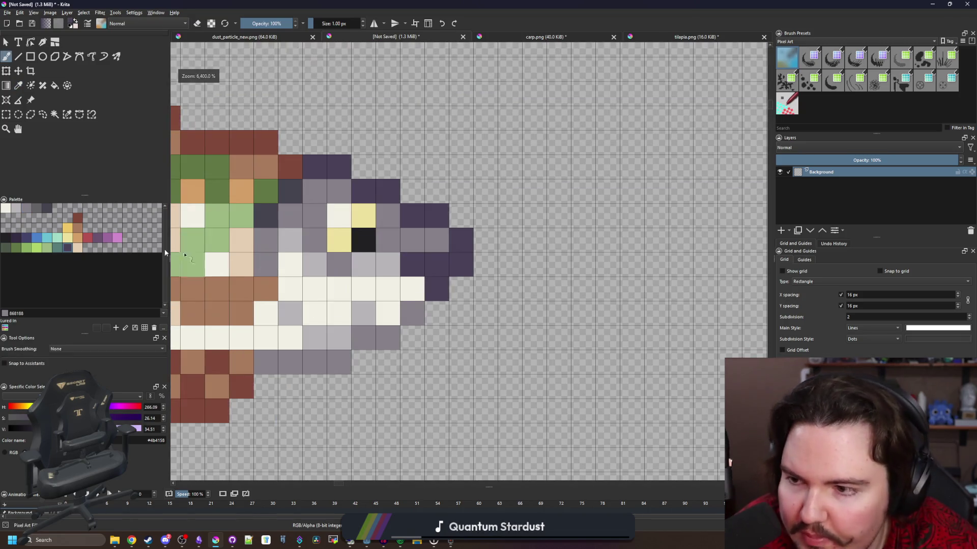
pyautogui.click(45, 208)
pyautogui.click(412, 313)
pyautogui.click(37, 208)
pyautogui.scroll(-3, 432, 359)
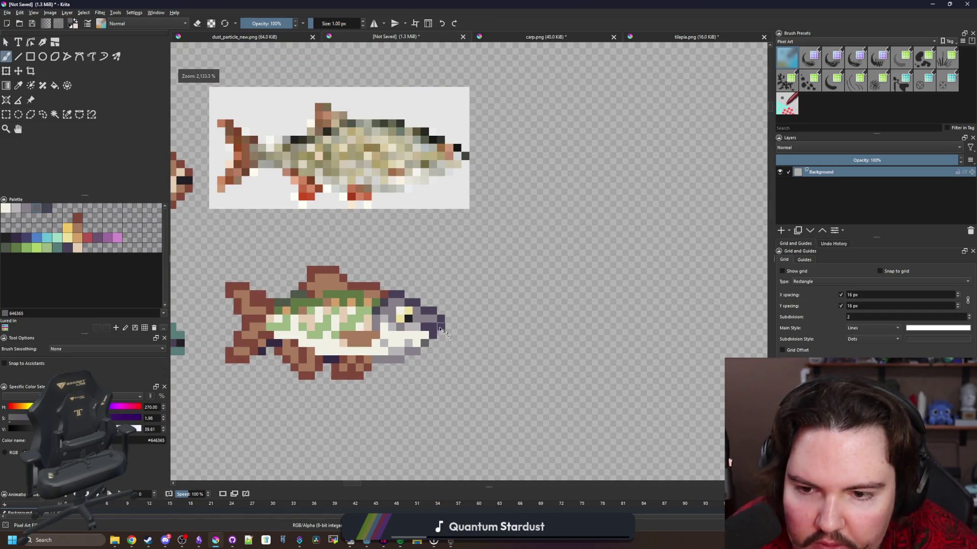
# Paint #352b42 dark purple along the rudd's lower tail lobe.
pyautogui.scroll(2, 448, 335)
pyautogui.scroll(-3, 453, 293)
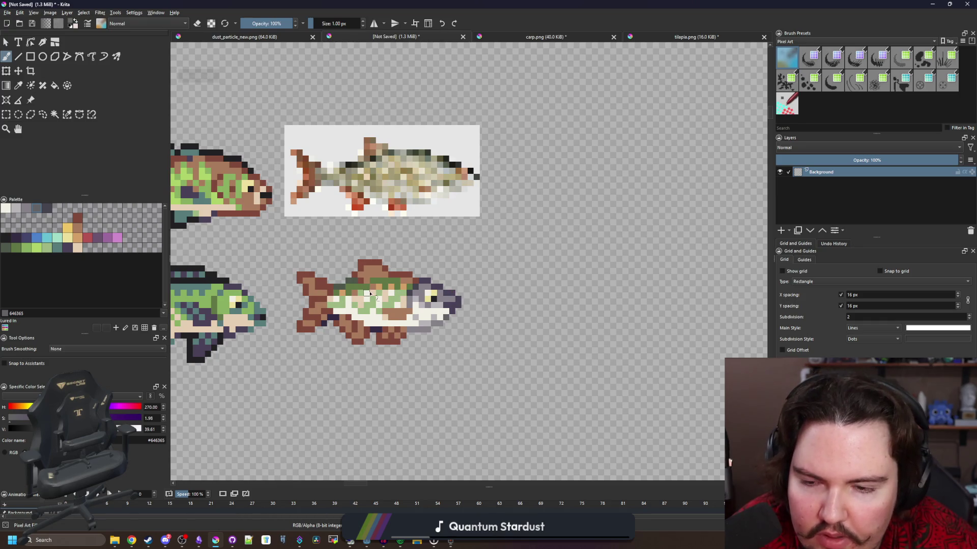
pyautogui.scroll(4, 309, 318)
pyautogui.keyDown('ctrl'); pyautogui.click(349, 351); pyautogui.keyUp('ctrl')
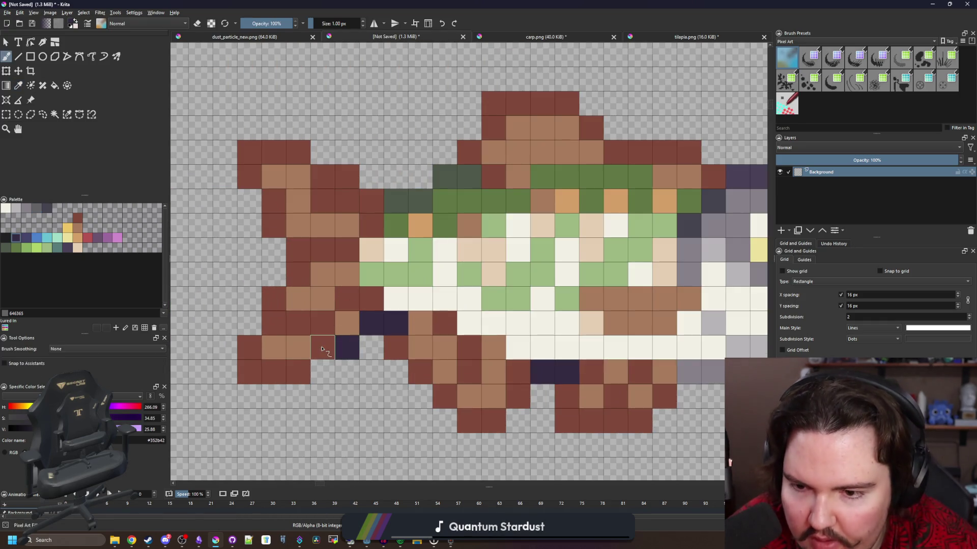
pyautogui.moveTo(326, 346); pyautogui.dragTo(259, 379)
# Erase the two stray pixels at the tail's top-left and bottom-left.
pyautogui.scroll(-8, 266, 337)
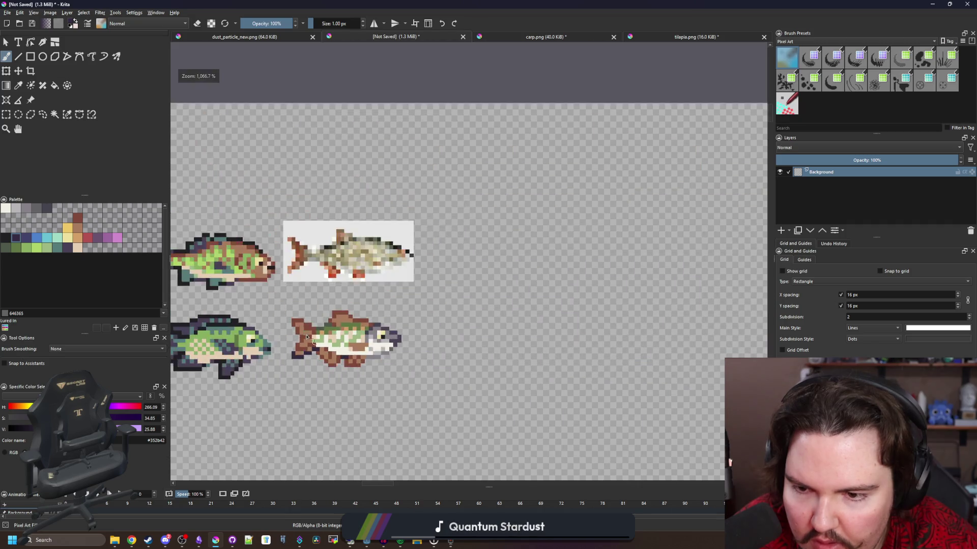
pyautogui.scroll(7, 304, 338)
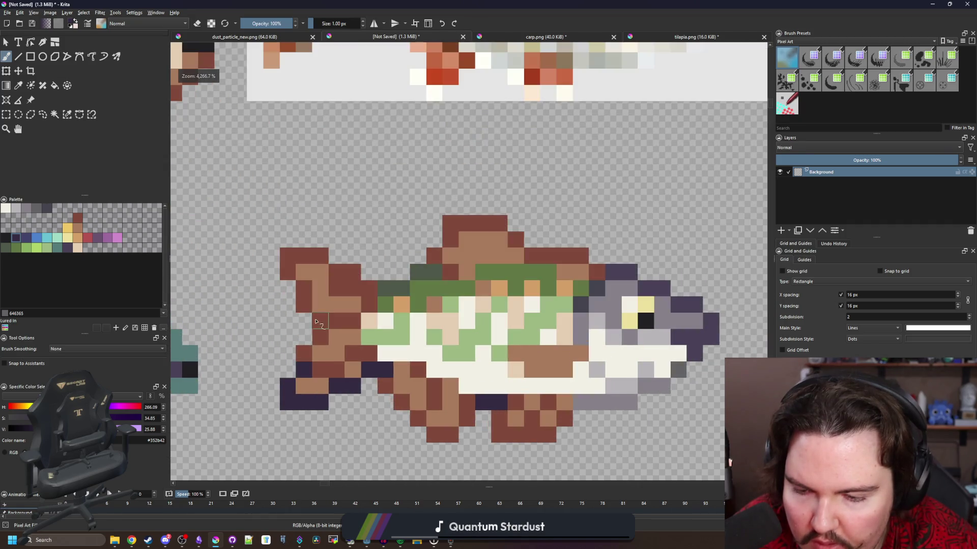
pyautogui.scroll(-4, 326, 323)
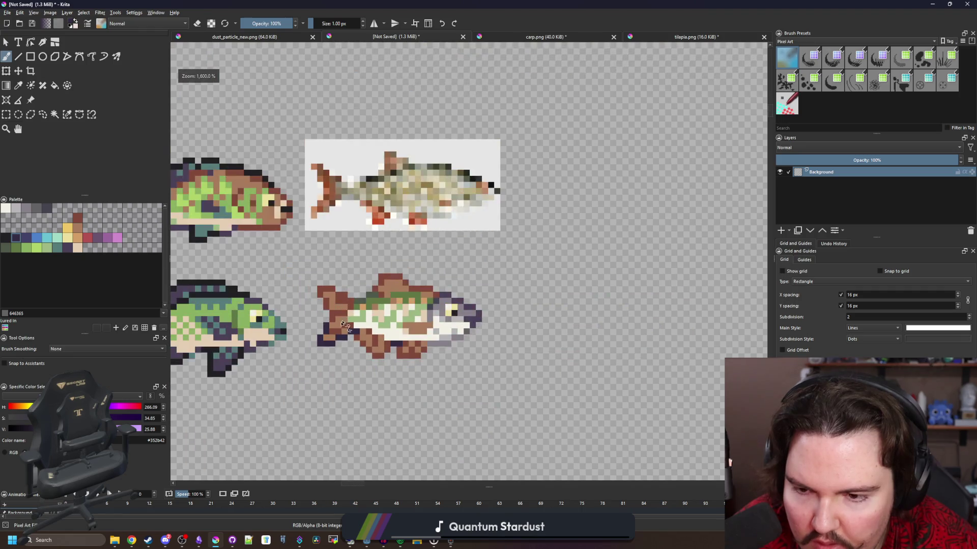
pyautogui.scroll(5, 330, 340)
pyautogui.press('p')
pyautogui.press('e')
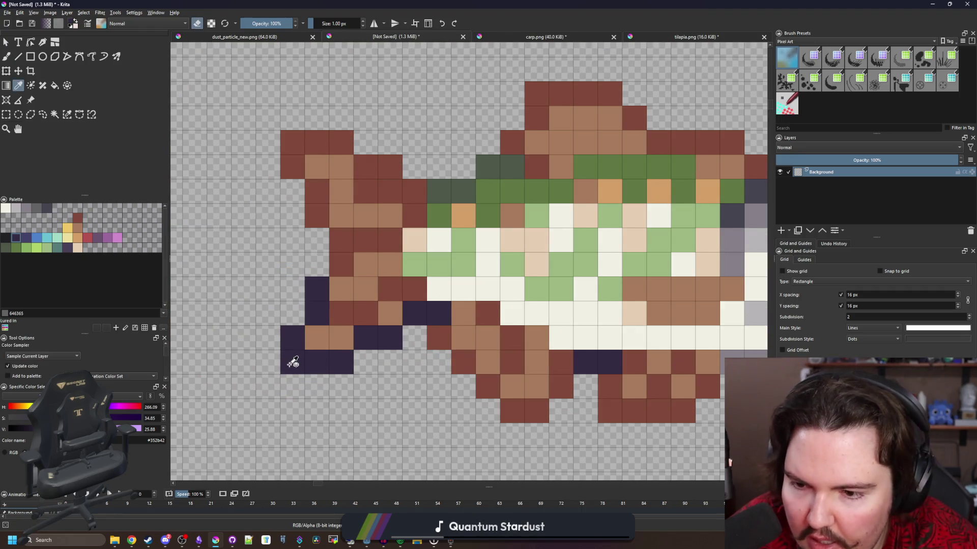
pyautogui.press('b')
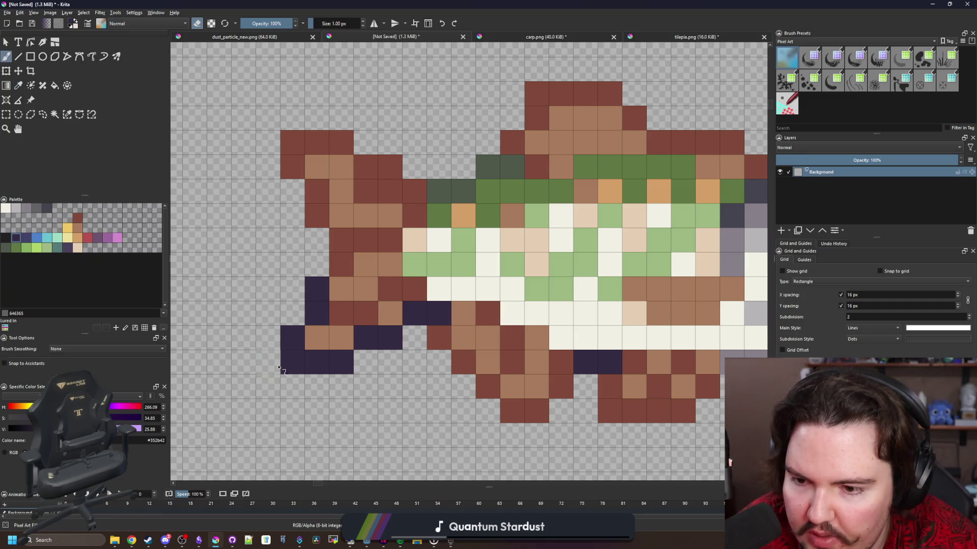
pyautogui.click(295, 143)
pyautogui.click(298, 361)
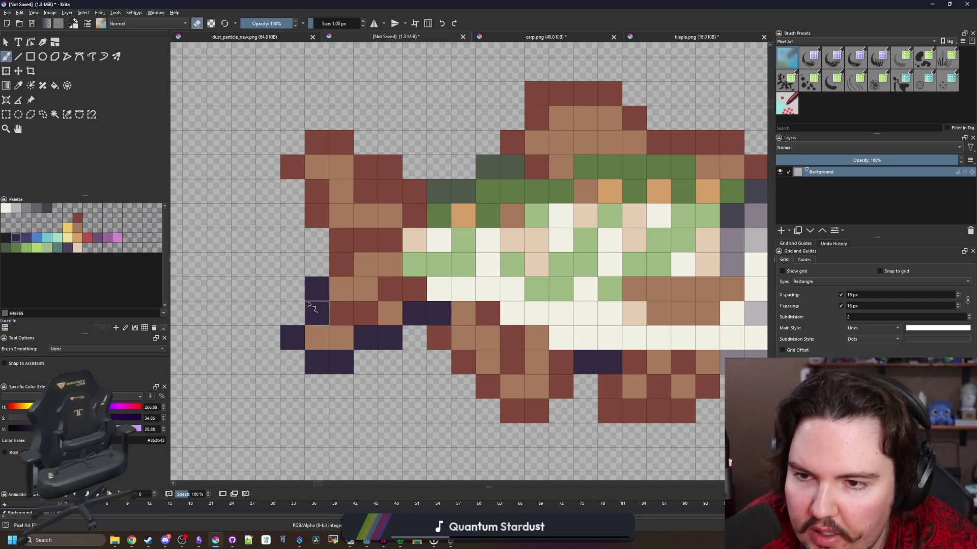
# Set brush opacity to 50% and paint a half-transparent dark purple pixel at the tail tip.
pyautogui.press('p')
pyautogui.press('e')
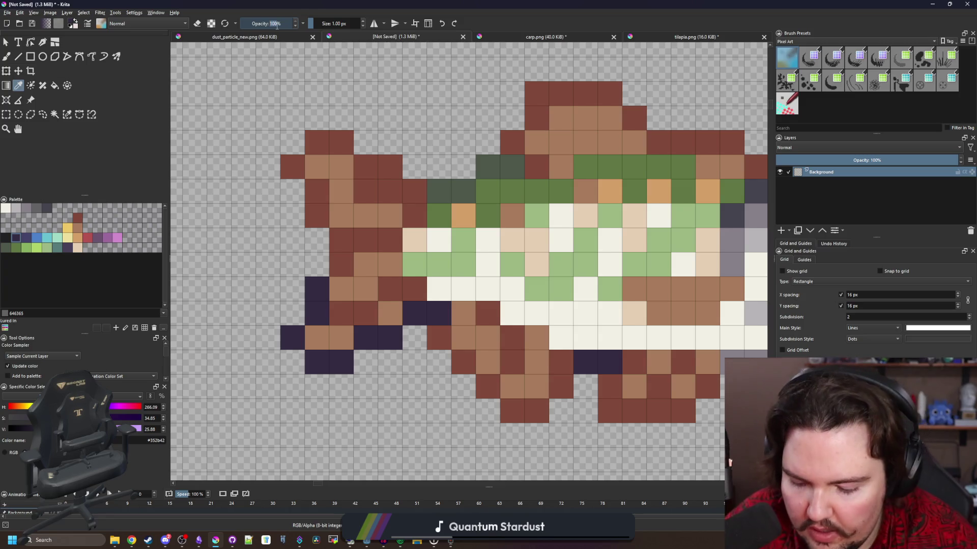
pyautogui.press('b')
pyautogui.click(294, 364)
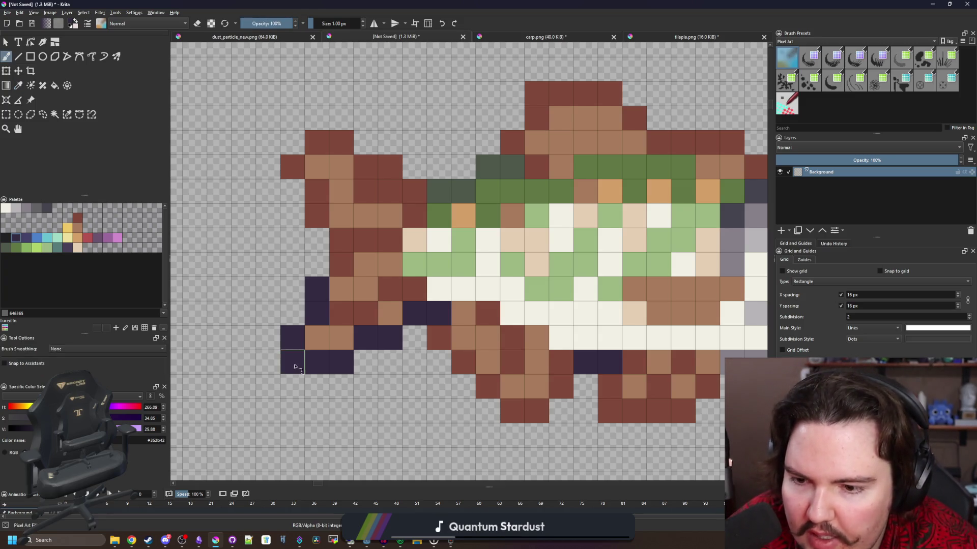
pyautogui.hotkey('ctrl', 'z')
pyautogui.doubleClick(280, 23)
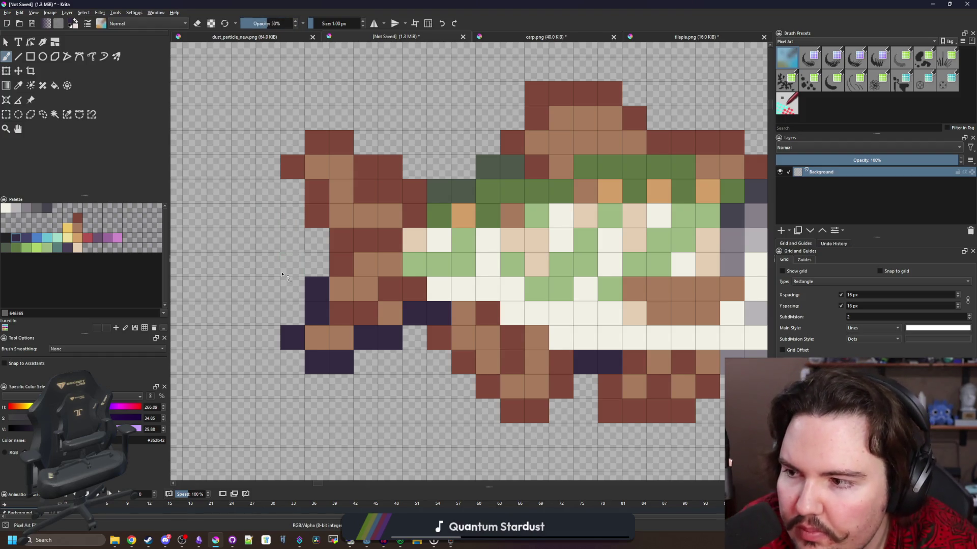
pyautogui.click(291, 360)
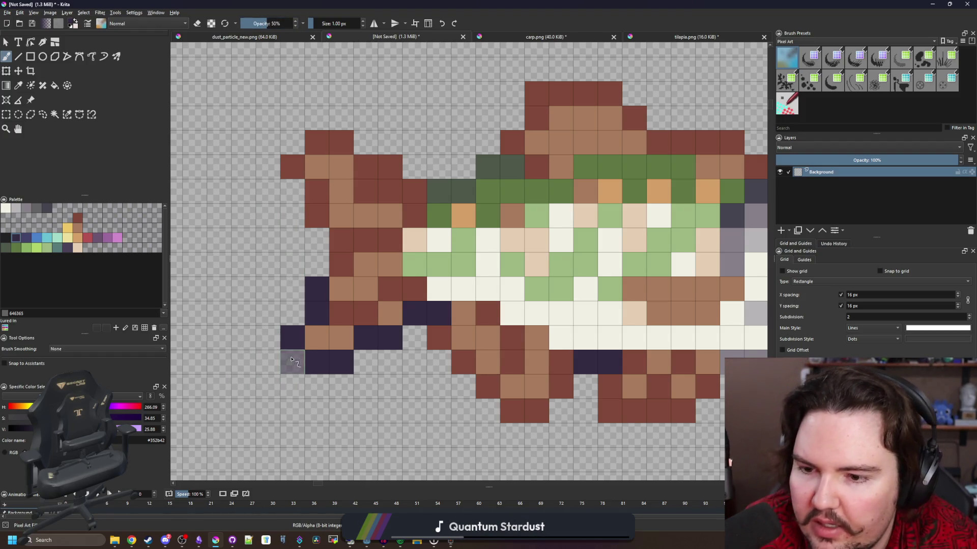
# Sample the dark red from the fin to use for brushing.
pyautogui.press('p')
pyautogui.click(298, 166)
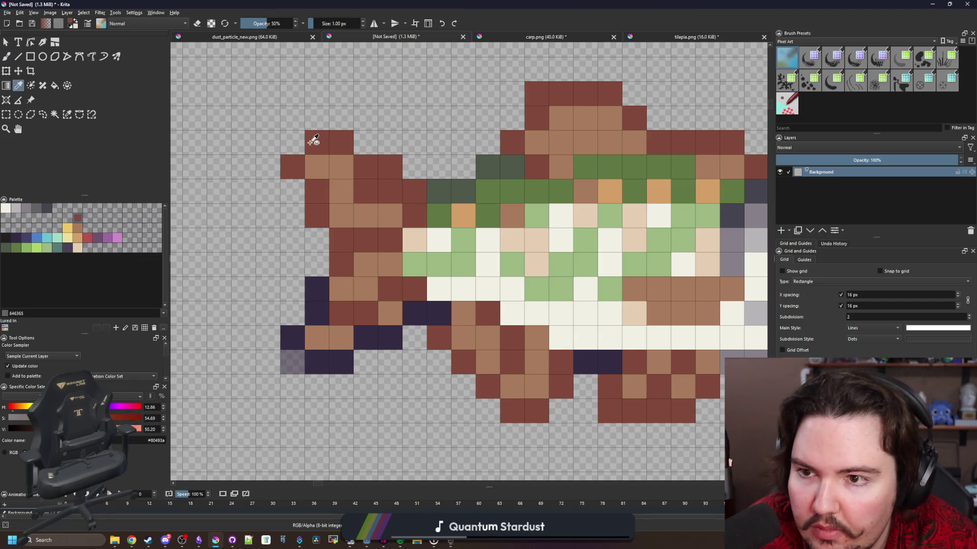
pyautogui.press('b')
pyautogui.scroll(-5, 356, 204)
pyautogui.scroll(4, 409, 214)
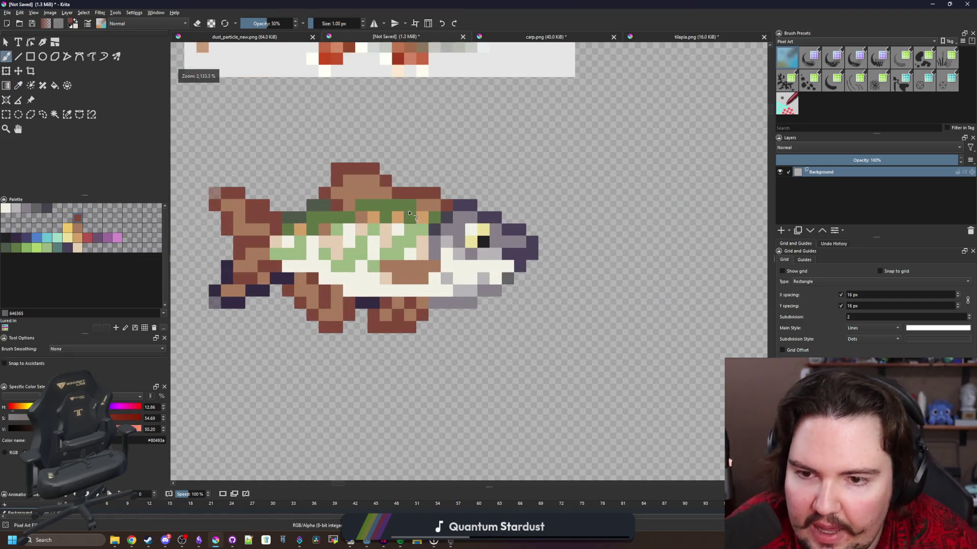
pyautogui.scroll(3, 407, 219)
# Zoom and pan the view onto the rudd's head.
pyautogui.press('e')
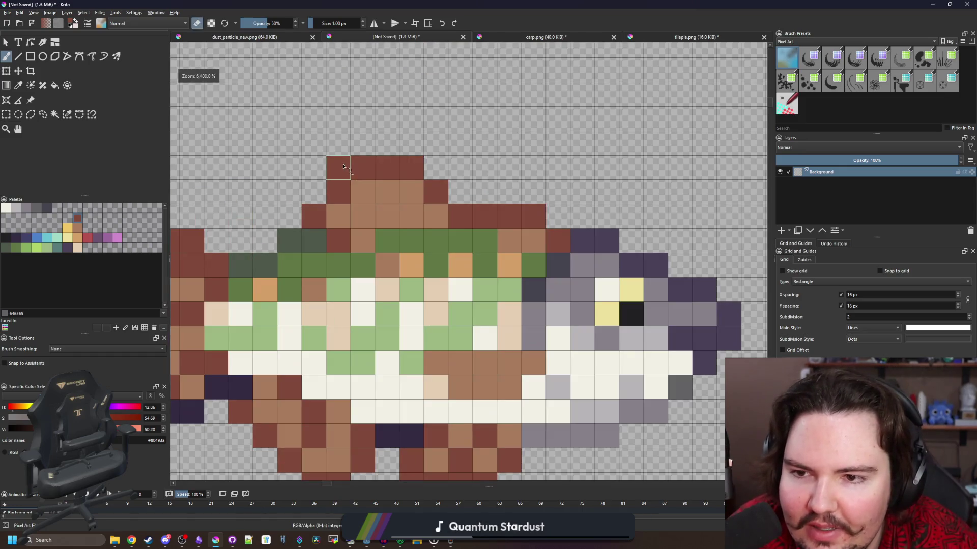
pyautogui.scroll(-1, 390, 253)
pyautogui.scroll(-5, 390, 253)
pyautogui.scroll(5, 392, 234)
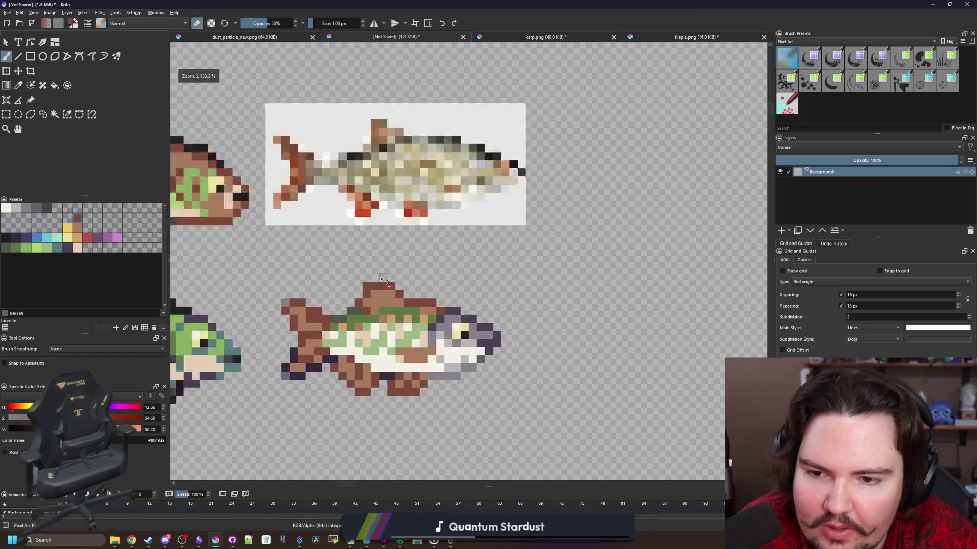
pyautogui.scroll(-5, 454, 256)
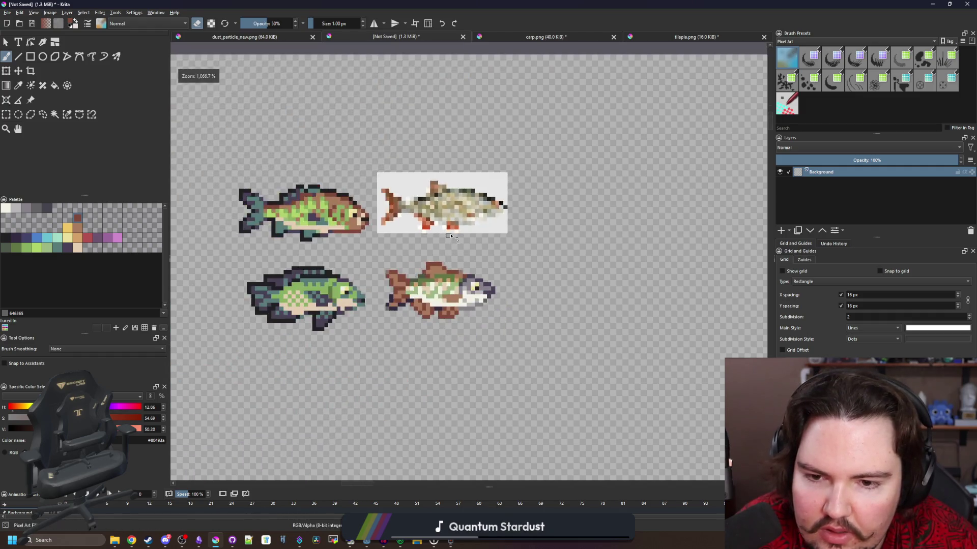
pyautogui.scroll(2, 450, 257)
pyautogui.scroll(3, 472, 292)
pyautogui.scroll(-2, 472, 292)
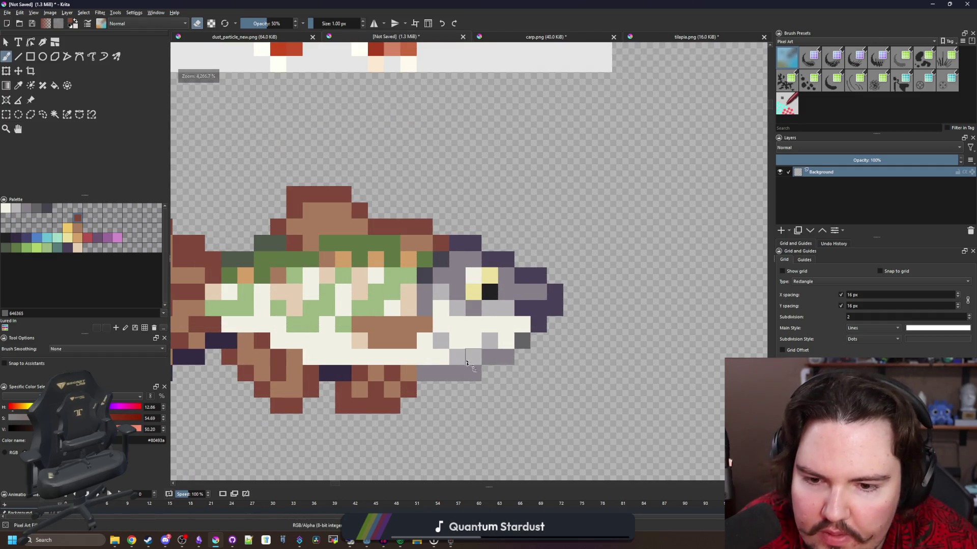
pyautogui.scroll(-2, 379, 321)
pyautogui.scroll(-2, 379, 320)
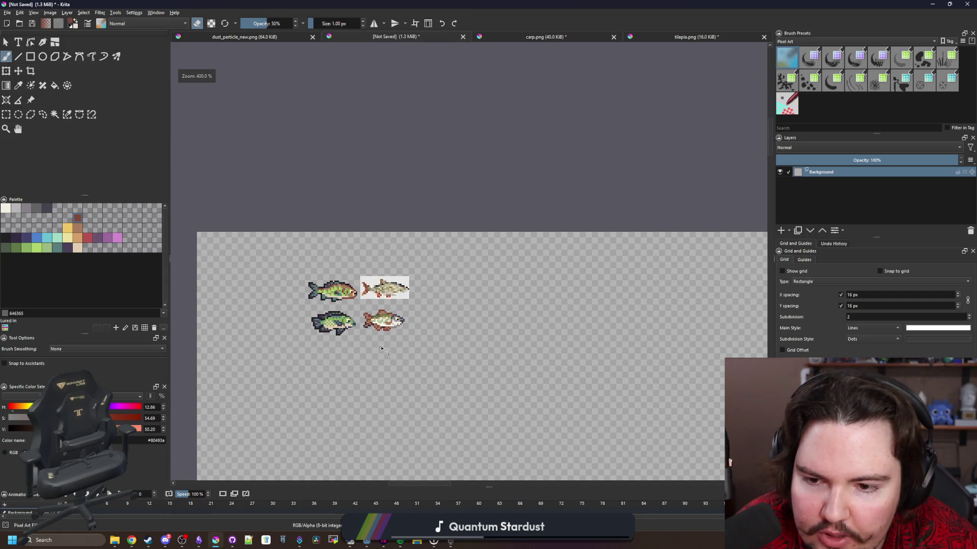
pyautogui.scroll(1, 377, 322)
pyautogui.scroll(3, 378, 305)
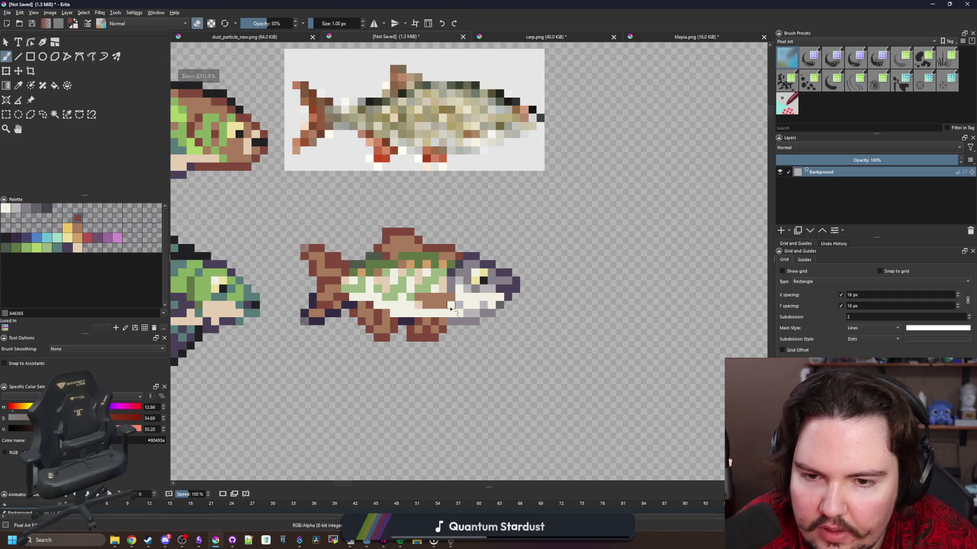
pyautogui.scroll(-5, 377, 305)
pyautogui.scroll(-1, 439, 320)
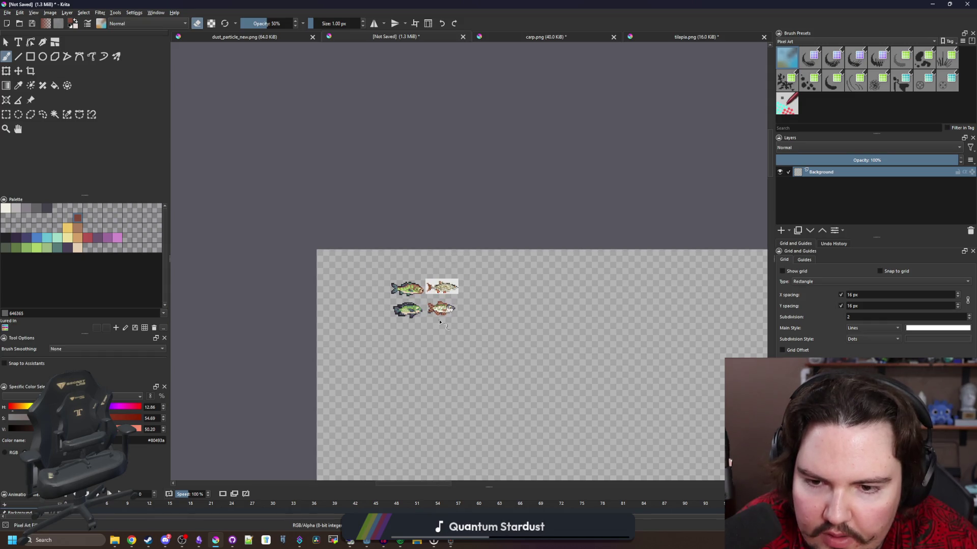
pyautogui.scroll(6, 439, 319)
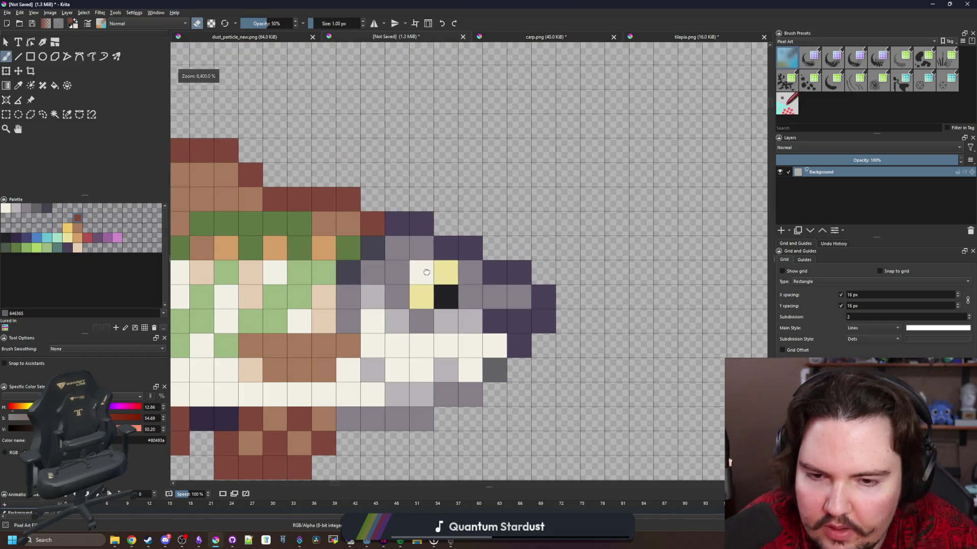
pyautogui.moveTo(429, 274); pyautogui.dragTo(350, 268)
# Sample the cream colour, raise brush opacity to 100%, and paint the top-right eye pixel cream.
pyautogui.keyDown('ctrl'); pyautogui.click(342, 265); pyautogui.keyUp('ctrl')
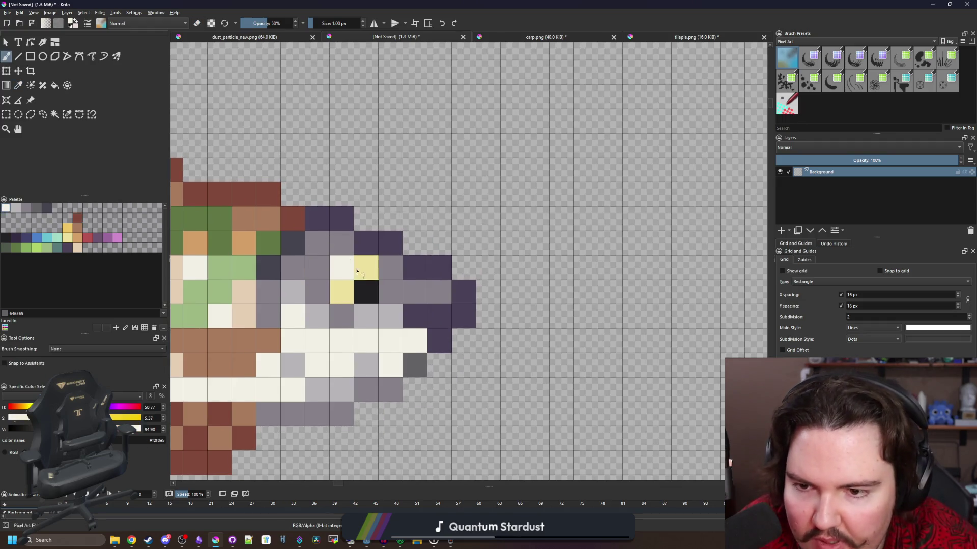
pyautogui.moveTo(272, 18); pyautogui.dragTo(332, 25)
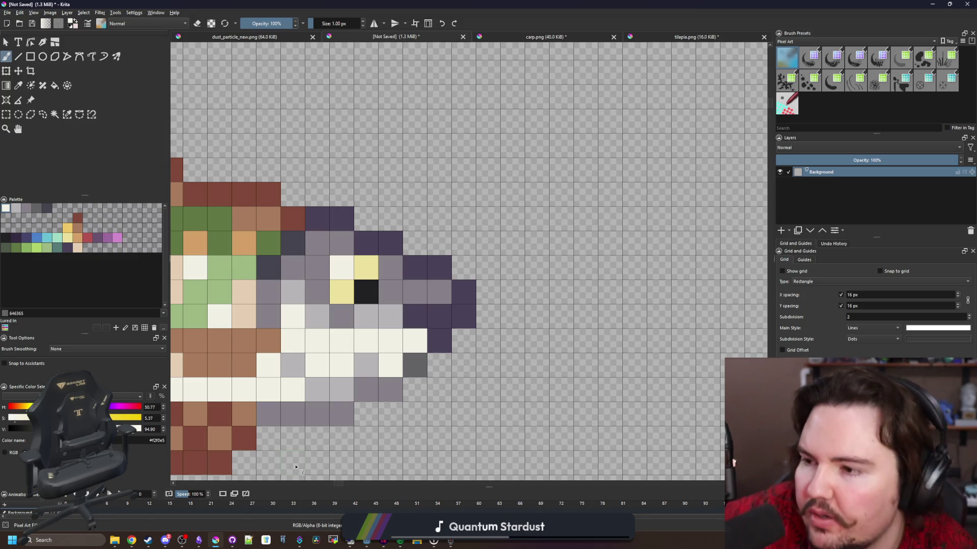
pyautogui.click(366, 267)
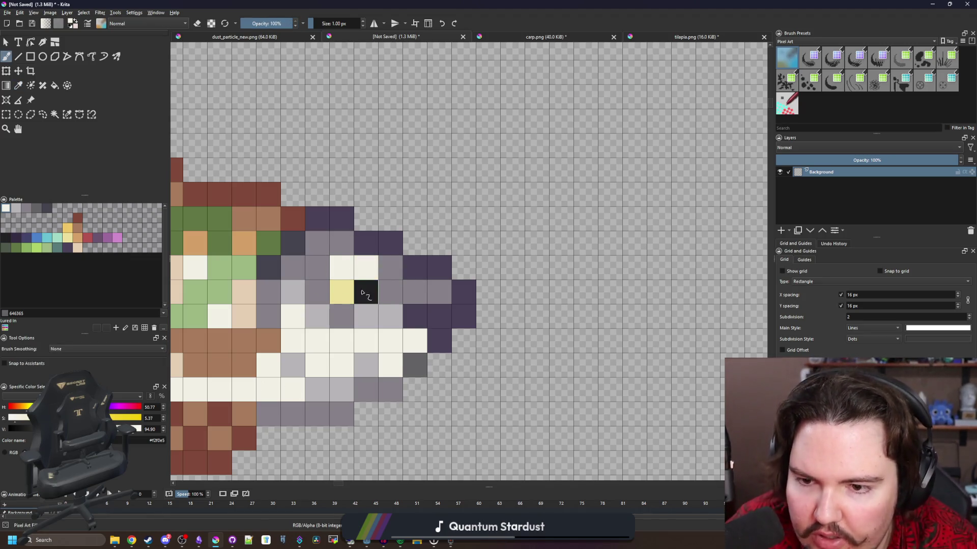
# Sample the eye's pale yellow and paint the pixel above the eye with it.
pyautogui.moveTo(346, 282); pyautogui.dragTo(405, 285)
pyautogui.keyDown('ctrl'); pyautogui.click(404, 283); pyautogui.keyUp('ctrl')
pyautogui.click(402, 270)
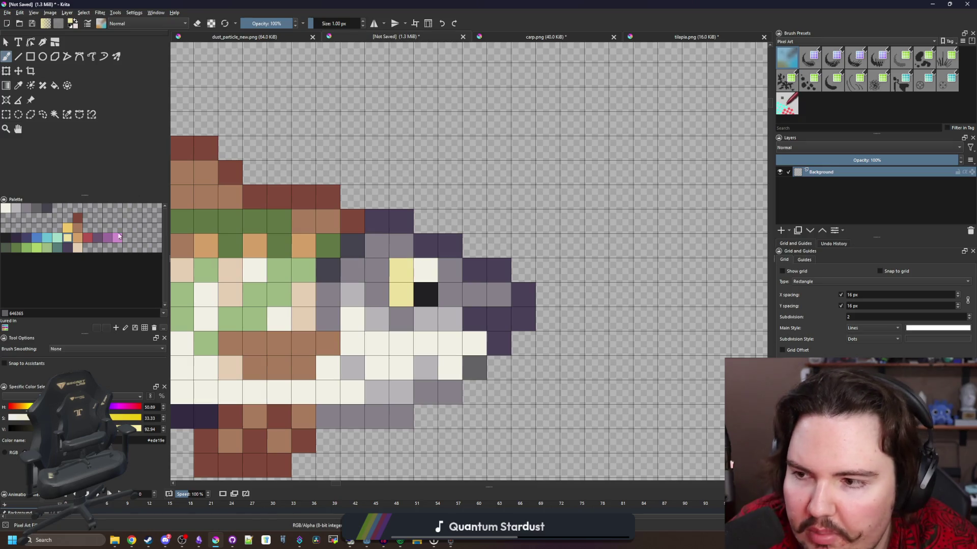
pyautogui.click(80, 239)
pyautogui.scroll(-6, 422, 197)
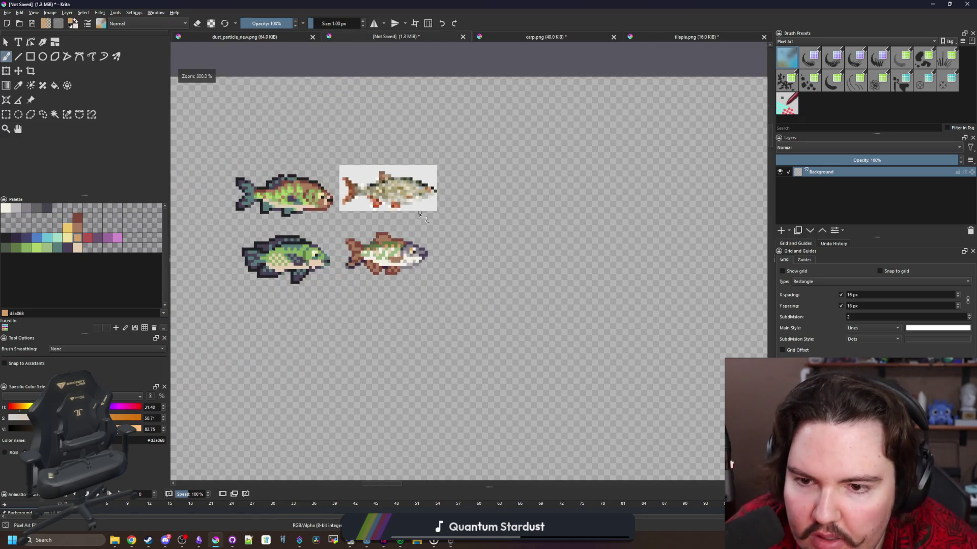
pyautogui.scroll(10, 422, 198)
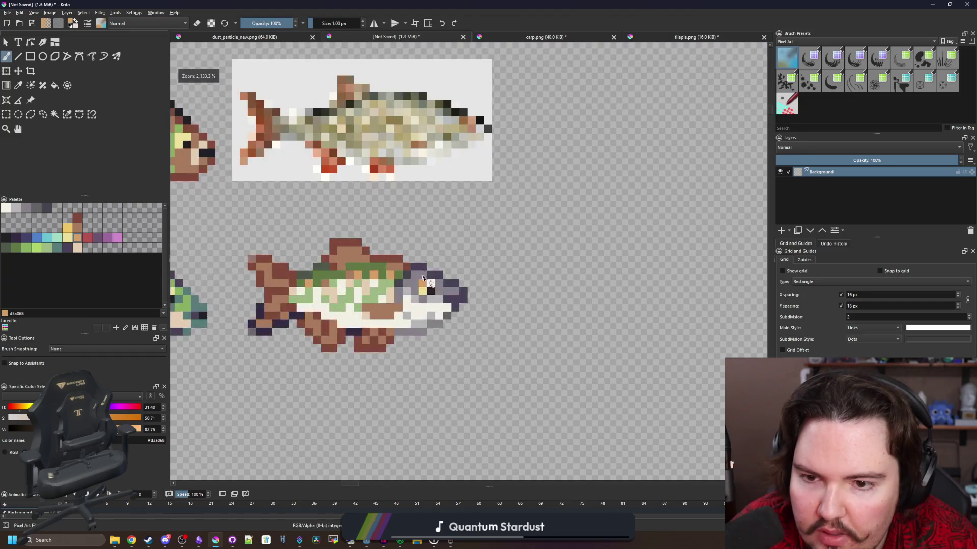
# Paint the upper eye pixel yellow and the lower eye pixel tan.
pyautogui.press('p')
pyautogui.click(402, 287)
pyautogui.press('b')
pyautogui.click(401, 263)
pyautogui.click(77, 237)
pyautogui.click(402, 288)
pyautogui.scroll(-5, 432, 283)
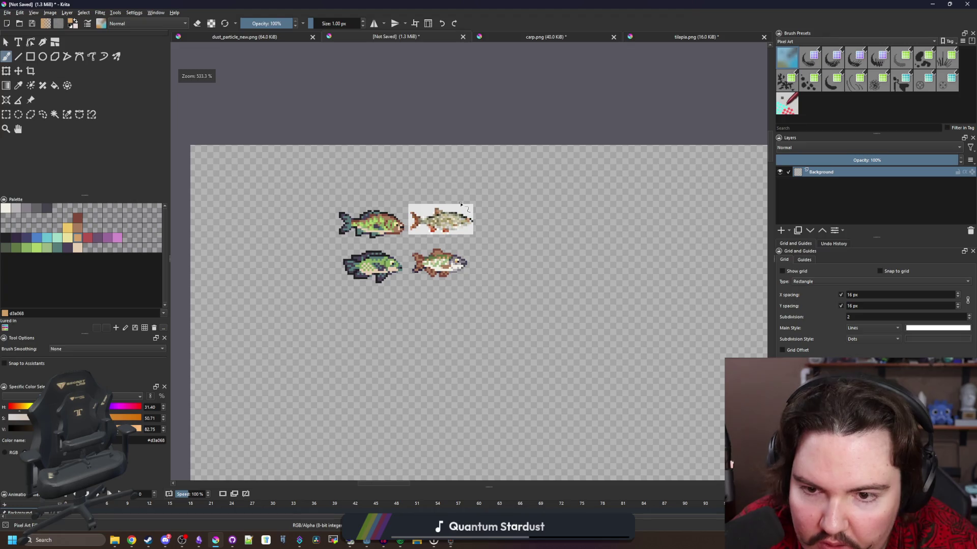
pyautogui.scroll(-1, 461, 204)
pyautogui.scroll(2, 459, 233)
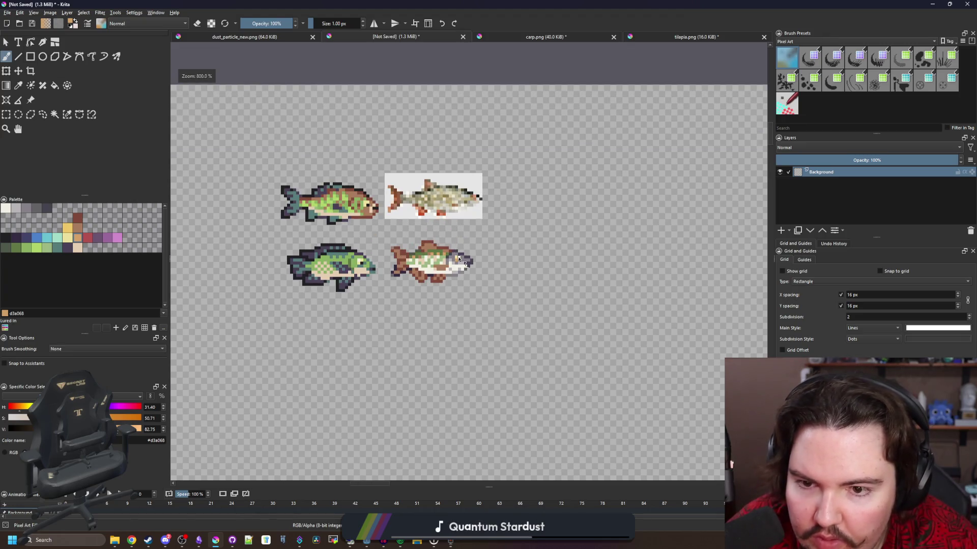
pyautogui.scroll(6, 459, 259)
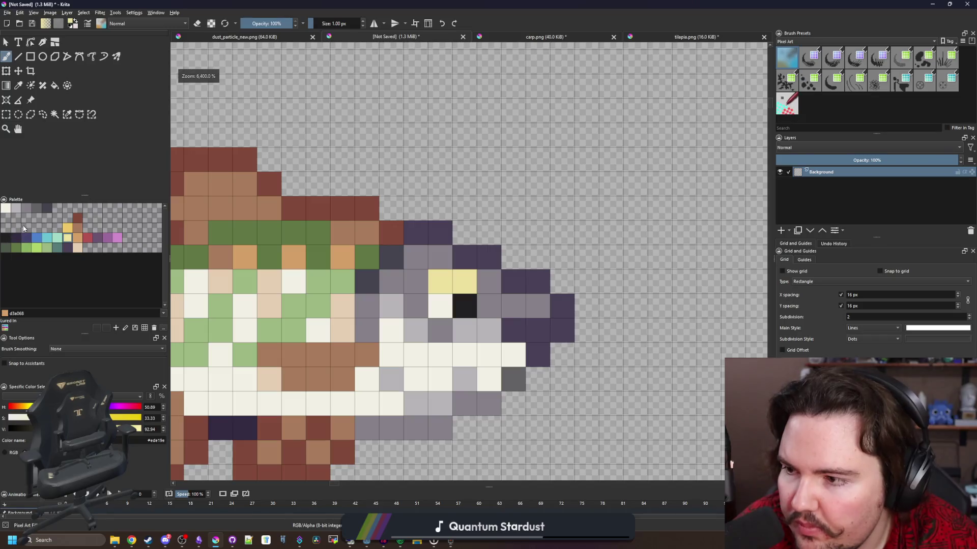
# Repaint the remaining yellow eye pixel with the palette's tan.
pyautogui.click(76, 239)
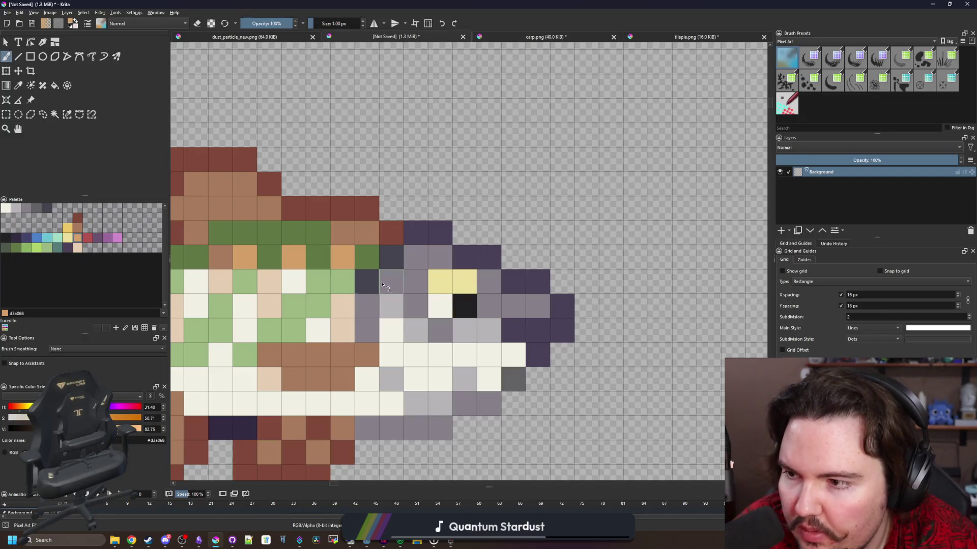
pyautogui.click(464, 281)
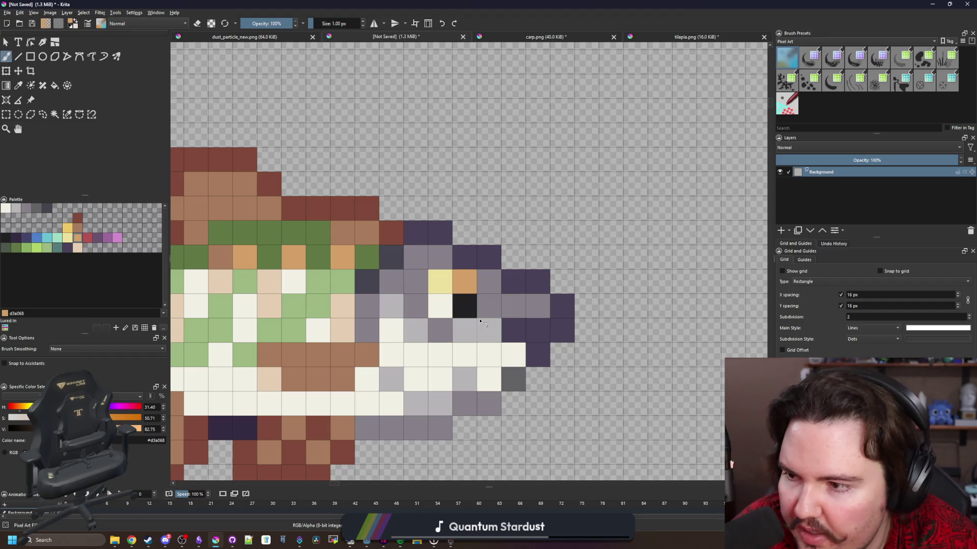
pyautogui.scroll(-6, 490, 331)
pyautogui.scroll(-2, 490, 331)
pyautogui.scroll(5, 478, 305)
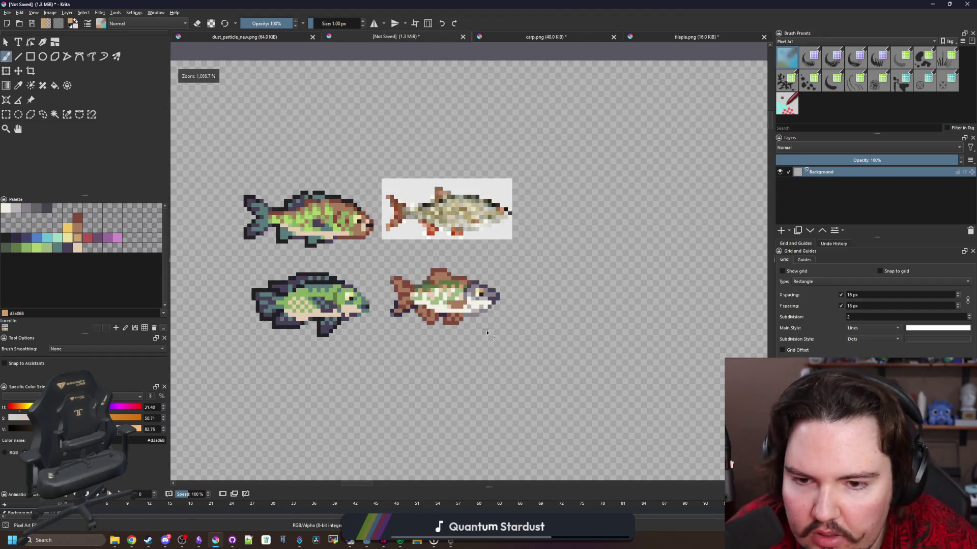
pyautogui.scroll(-5, 469, 229)
pyautogui.scroll(8, 468, 228)
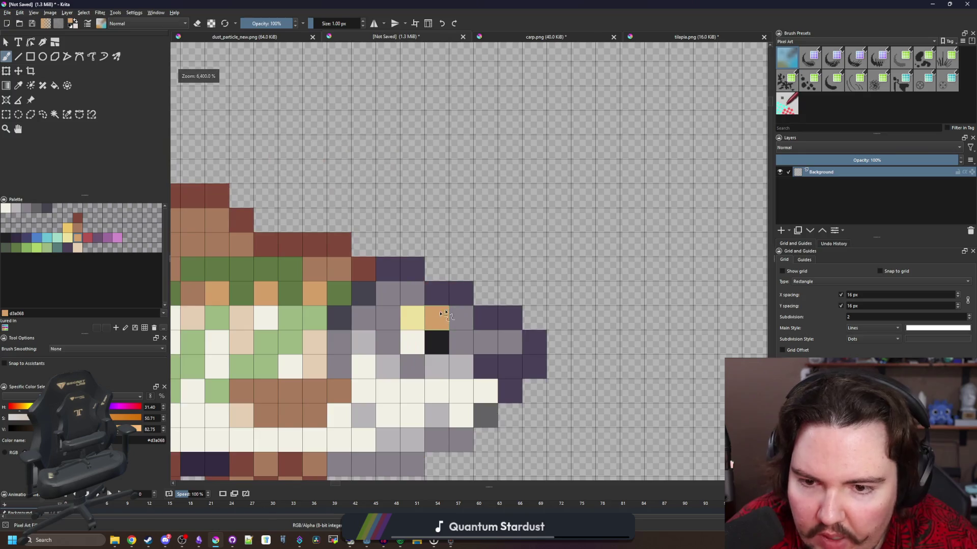
# Repaint the tan eye pixels in pale yellow from the palette.
pyautogui.click(69, 236)
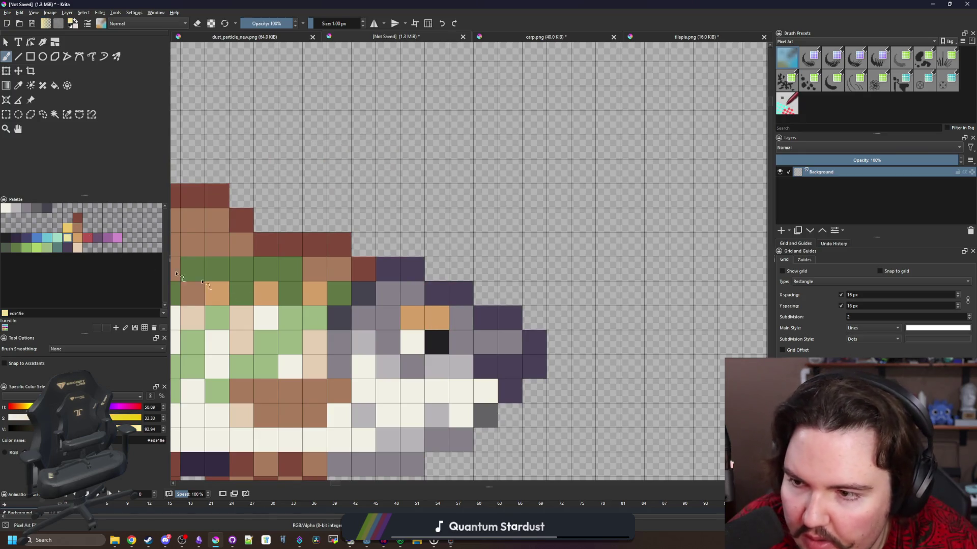
pyautogui.moveTo(412, 318); pyautogui.dragTo(437, 318)
pyautogui.scroll(-7, 437, 305)
pyautogui.scroll(-1, 440, 258)
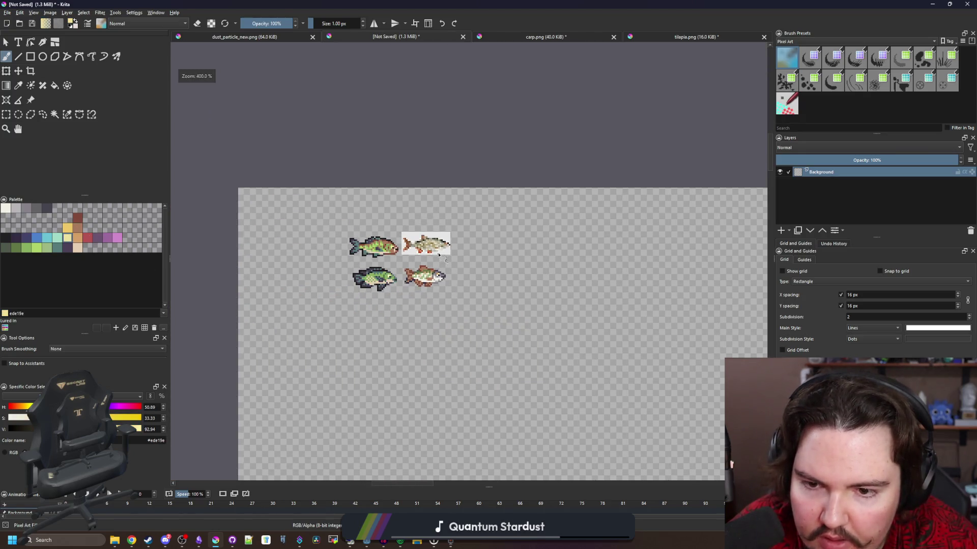
# Sample the grey from the fish's head and inspect the sprite toward the tail.
pyautogui.scroll(5, 433, 282)
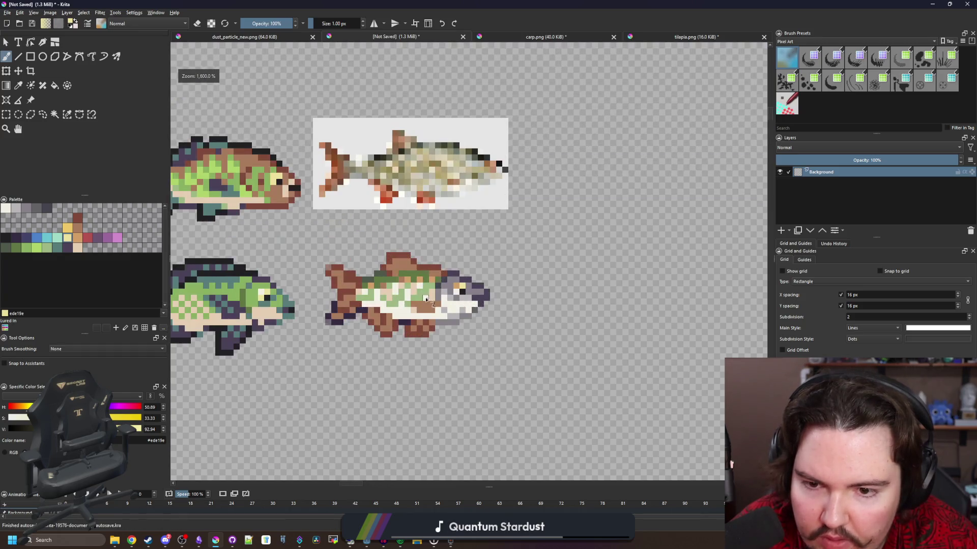
pyautogui.scroll(2, 527, 304)
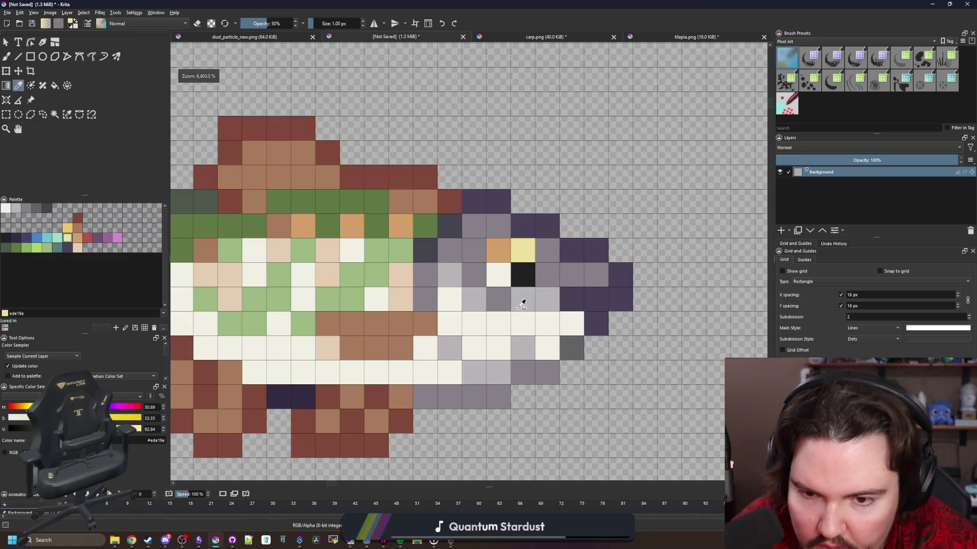
pyautogui.keyDown('ctrl'); pyautogui.click(524, 303); pyautogui.keyUp('ctrl')
pyautogui.scroll(-5, 463, 291)
pyautogui.scroll(-1, 462, 291)
pyautogui.scroll(2, 486, 305)
pyautogui.scroll(1, 490, 307)
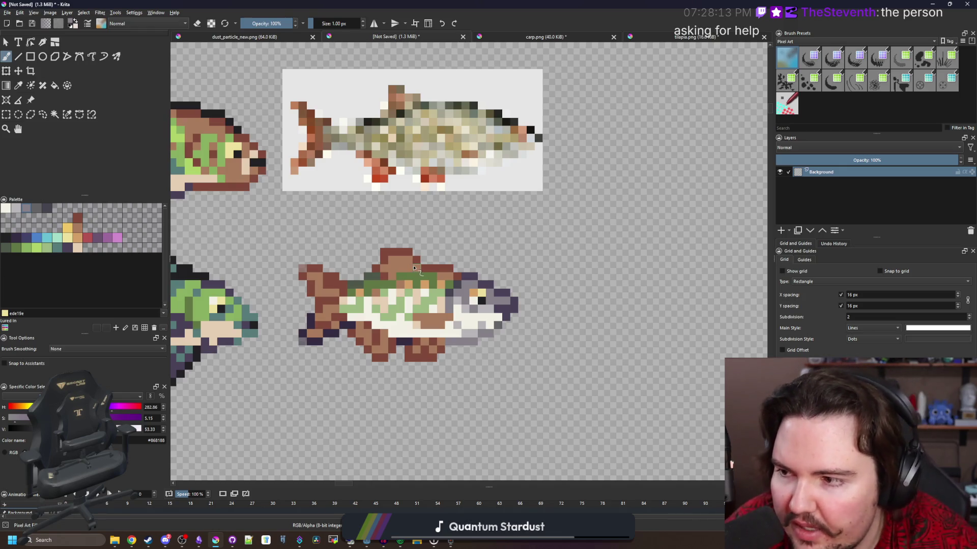
pyautogui.moveTo(482, 315); pyautogui.dragTo(492, 311)
pyautogui.scroll(1, 493, 311)
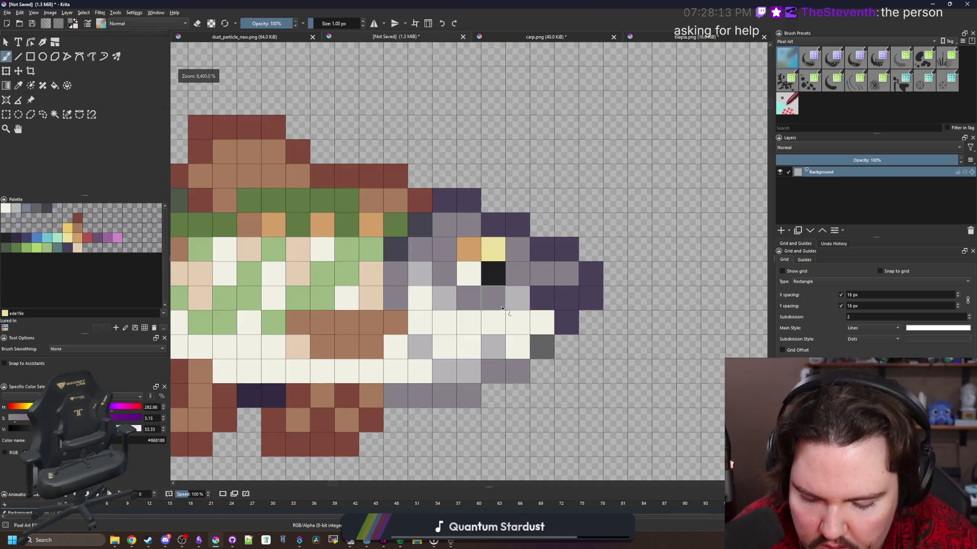
pyautogui.scroll(-5, 473, 308)
pyautogui.scroll(6, 454, 321)
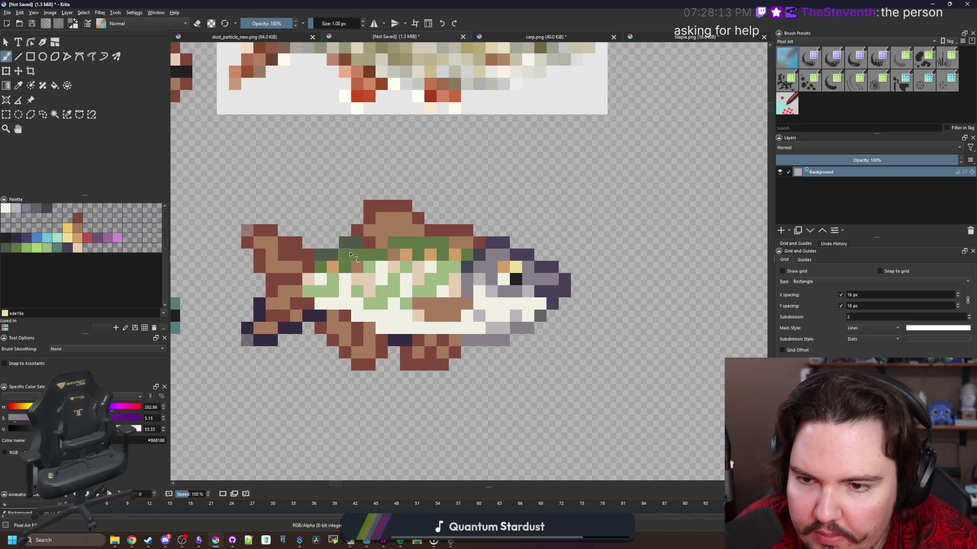
pyautogui.scroll(1, 357, 237)
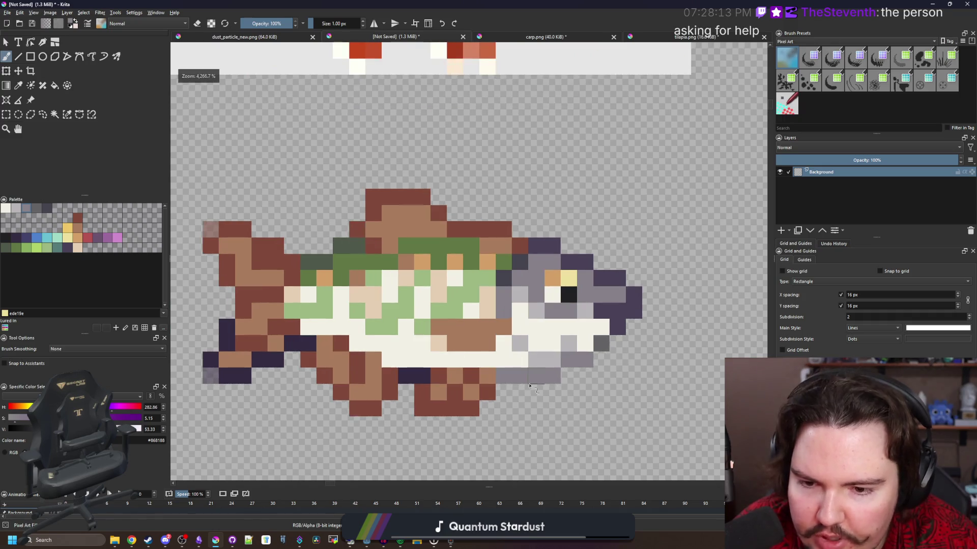
pyautogui.scroll(1, 418, 375)
pyautogui.scroll(-2, 418, 375)
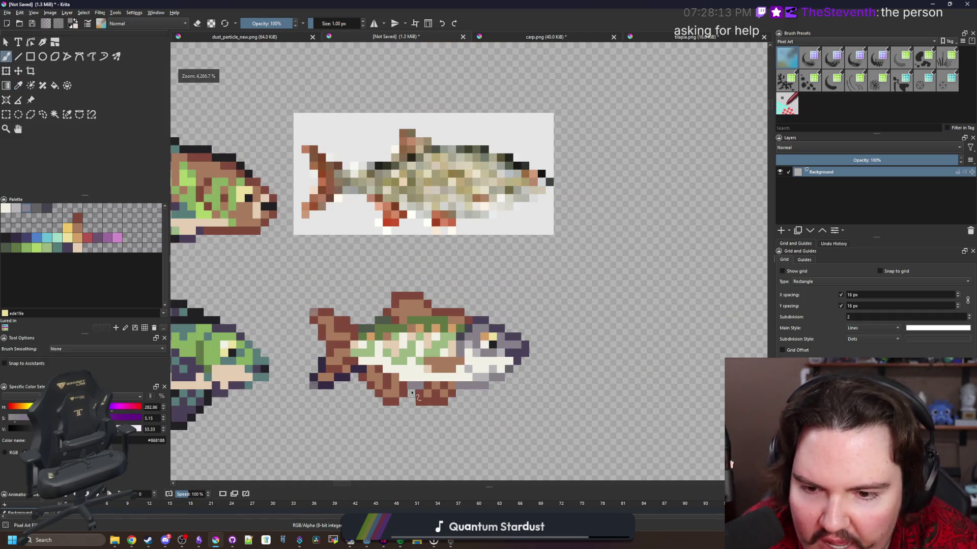
pyautogui.scroll(-1, 432, 395)
pyautogui.scroll(1, 431, 394)
pyautogui.scroll(-1, 432, 395)
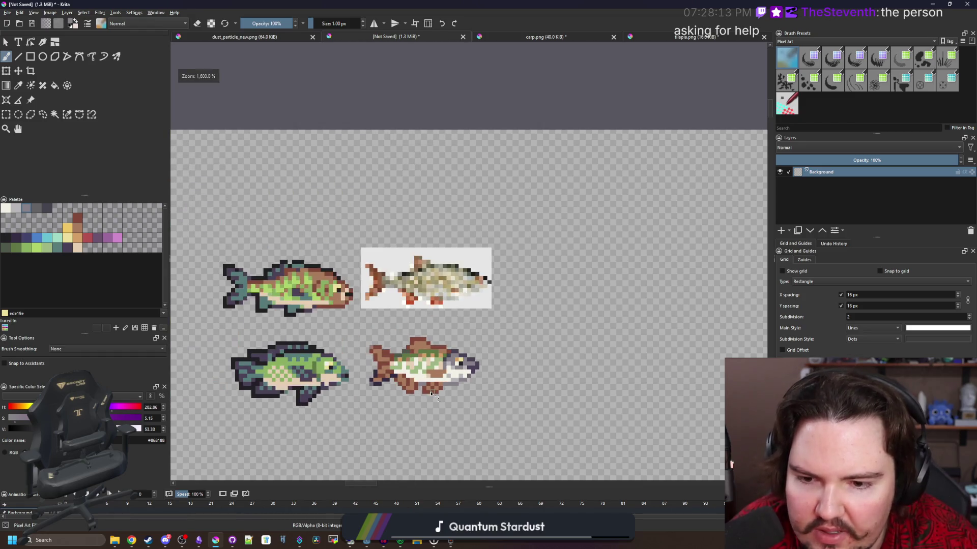
pyautogui.scroll(1, 432, 394)
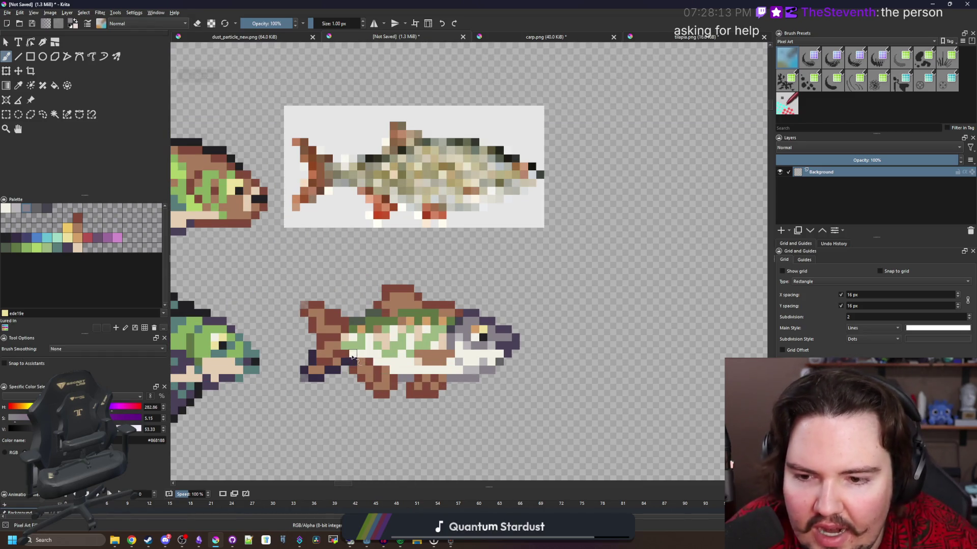
pyautogui.scroll(2, 365, 378)
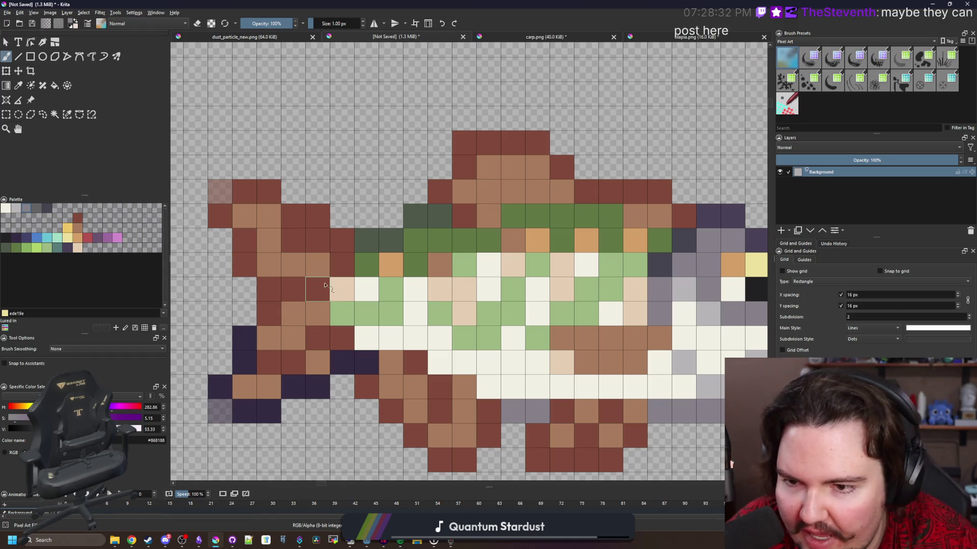
# Retouch the belly pixel near the tail join, first blue-grey, then dark purple.
pyautogui.click(27, 238)
pyautogui.click(366, 363)
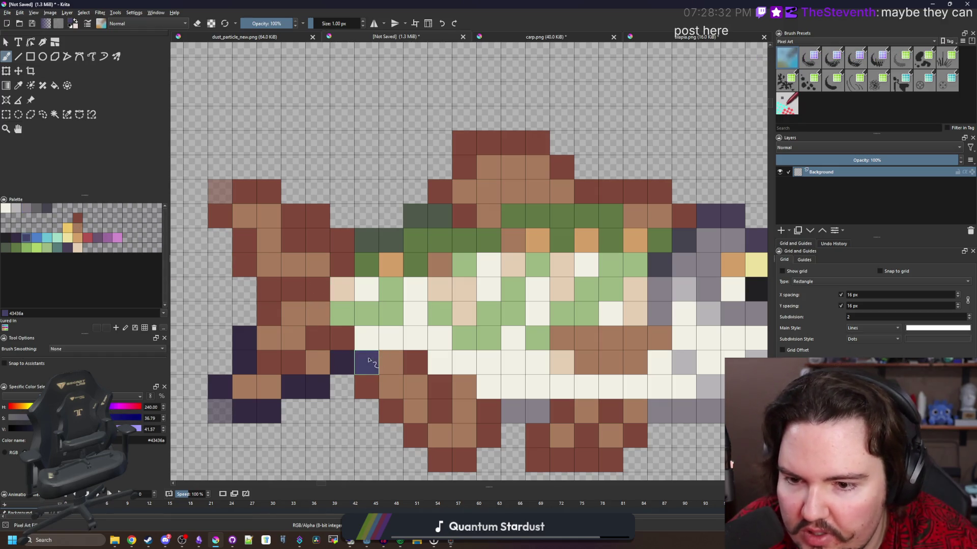
pyautogui.click(16, 238)
pyautogui.click(366, 362)
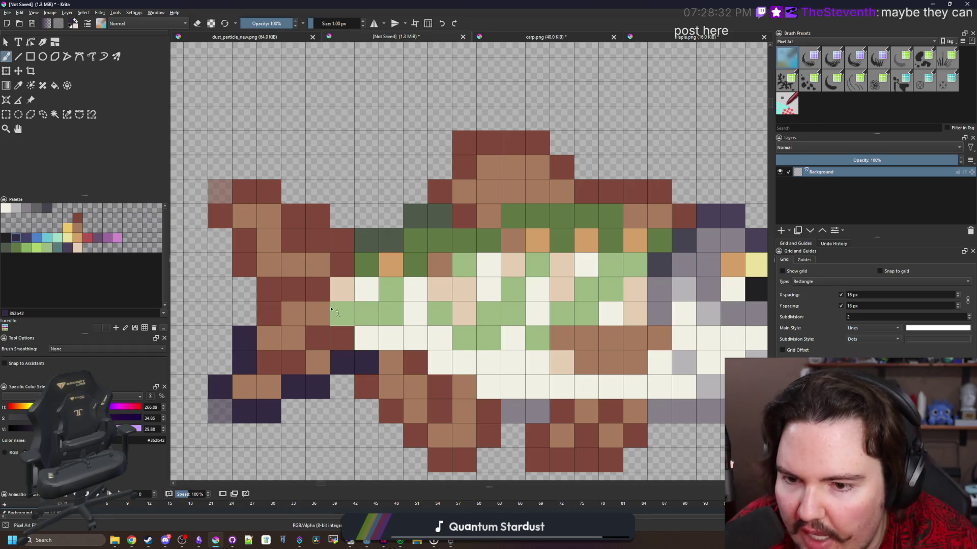
pyautogui.scroll(-1, 284, 287)
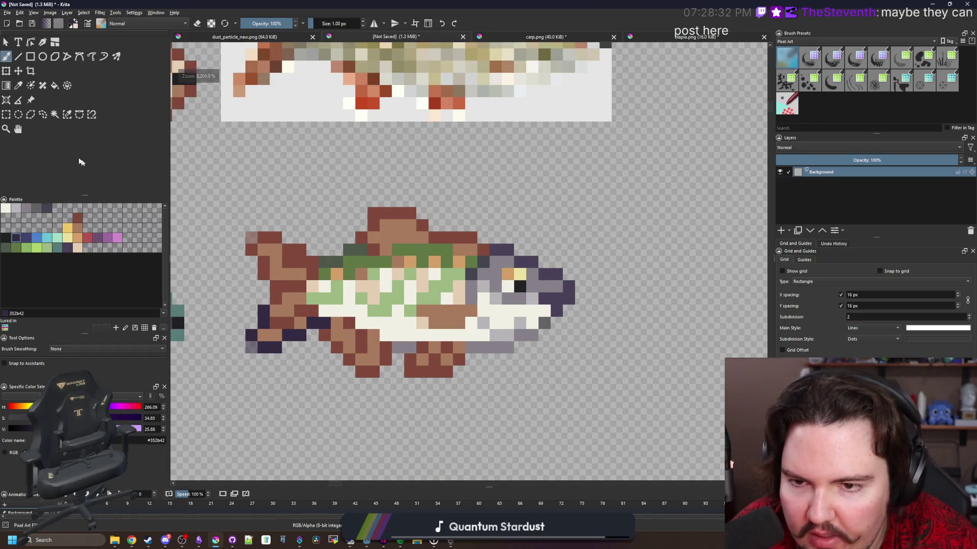
pyautogui.click(6, 115)
# Select a 27x14 box around the fish and create a new document from the clipboard.
pyautogui.moveTo(249, 207)
pyautogui.mouseDown()
pyautogui.moveTo(551, 376)
pyautogui.moveTo(575, 378)
pyautogui.mouseUp()
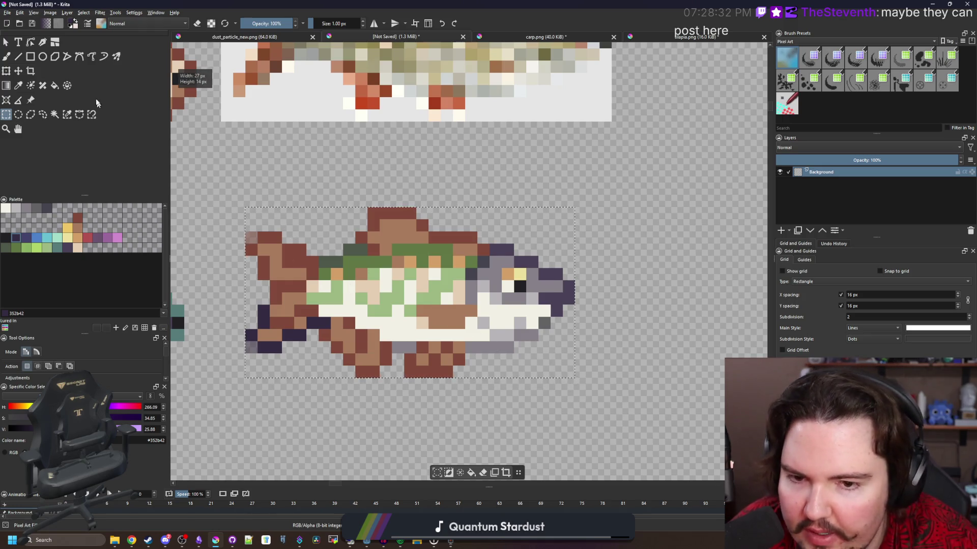
pyautogui.click(7, 12)
pyautogui.click(18, 23)
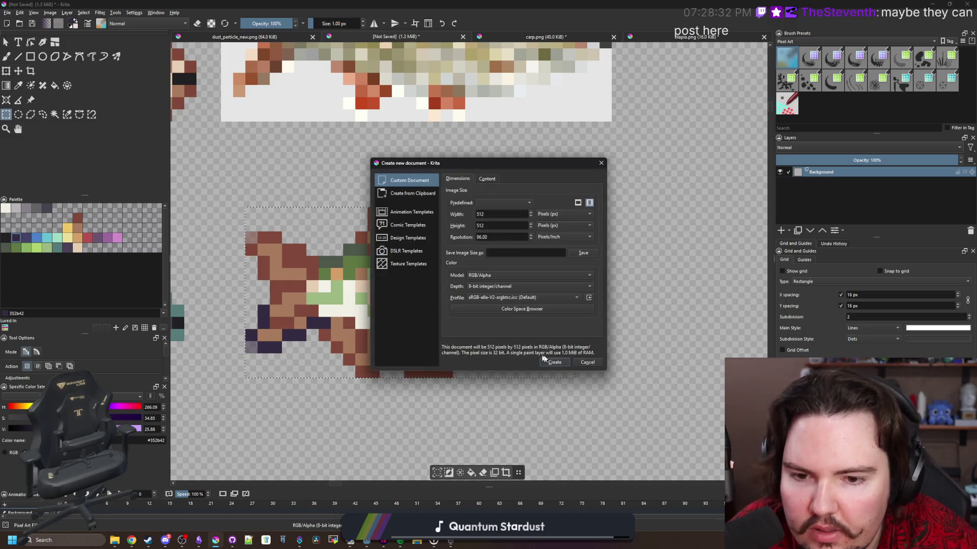
pyautogui.click(399, 194)
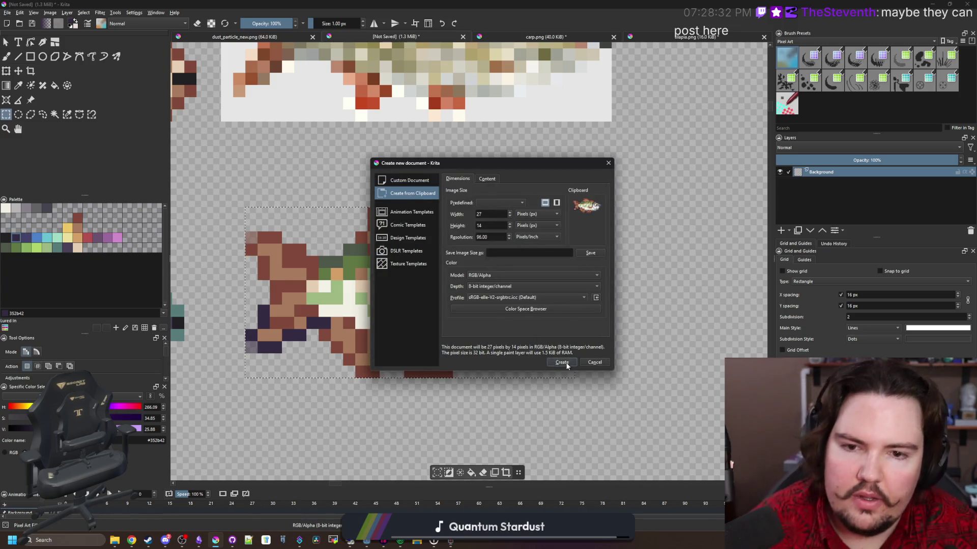
pyautogui.click(562, 363)
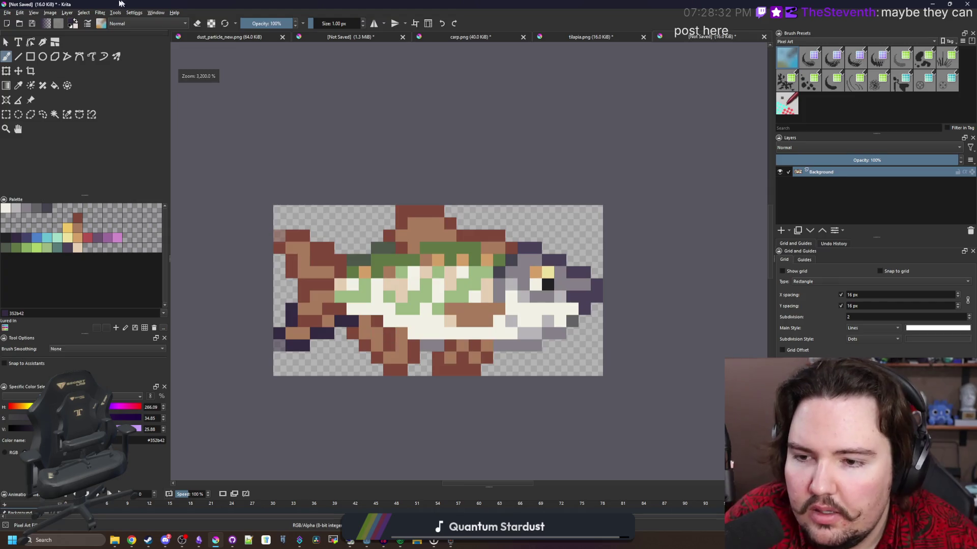
# Resize the new sprite's canvas to 29x16.
pyautogui.click(50, 13)
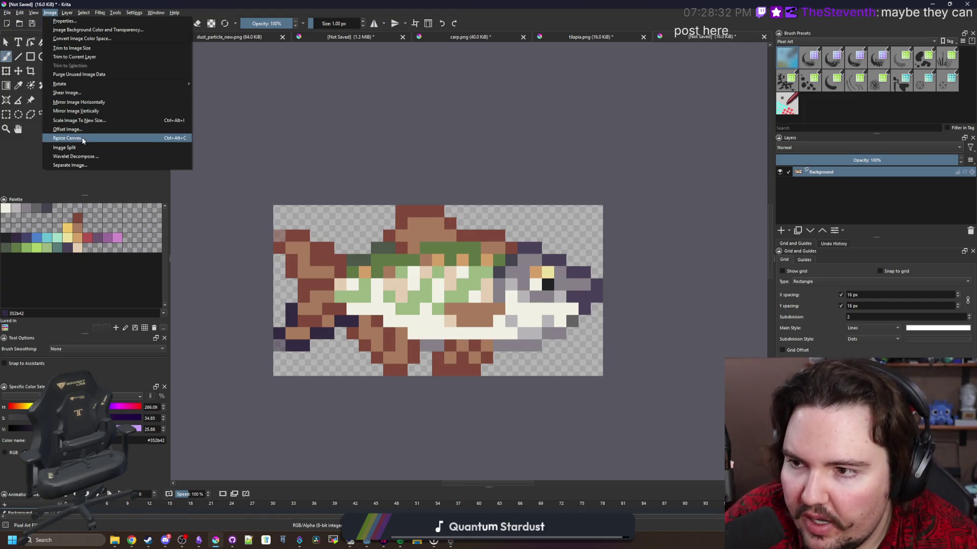
pyautogui.click(83, 140)
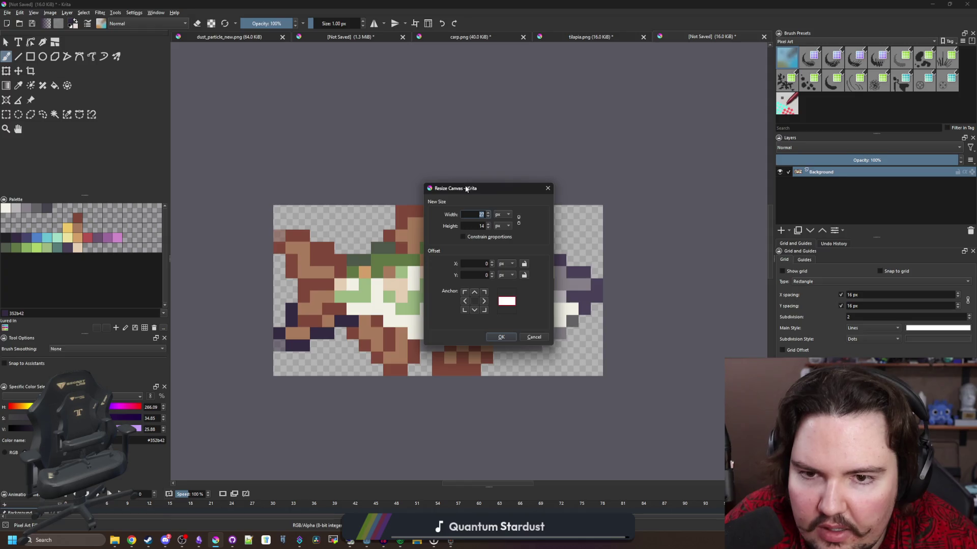
pyautogui.moveTo(466, 189); pyautogui.dragTo(669, 225)
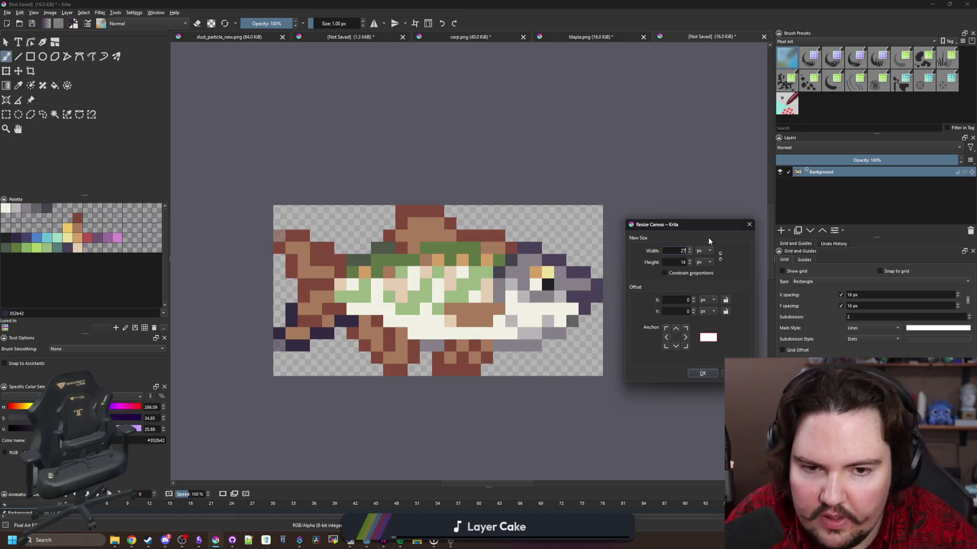
pyautogui.press('BackSpace')
pyautogui.write('9')
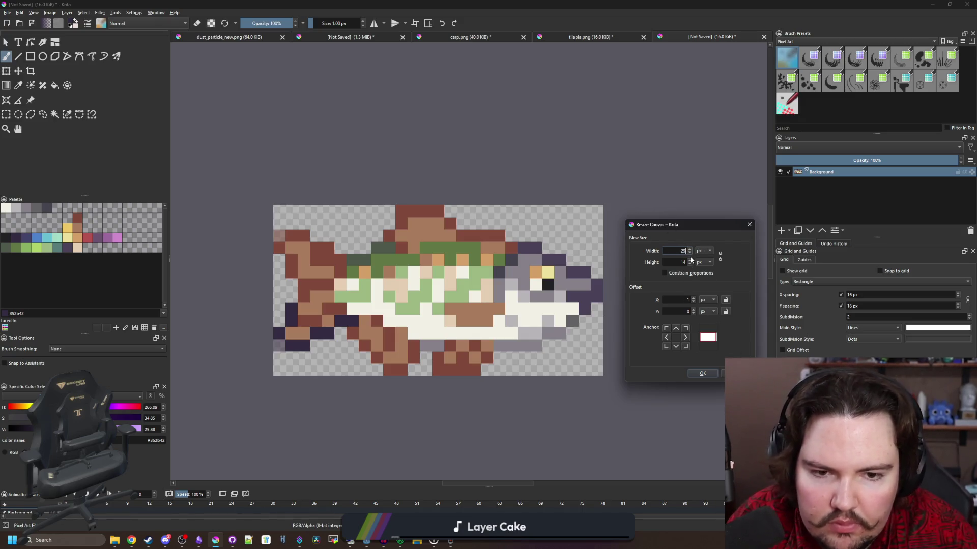
pyautogui.write('6')
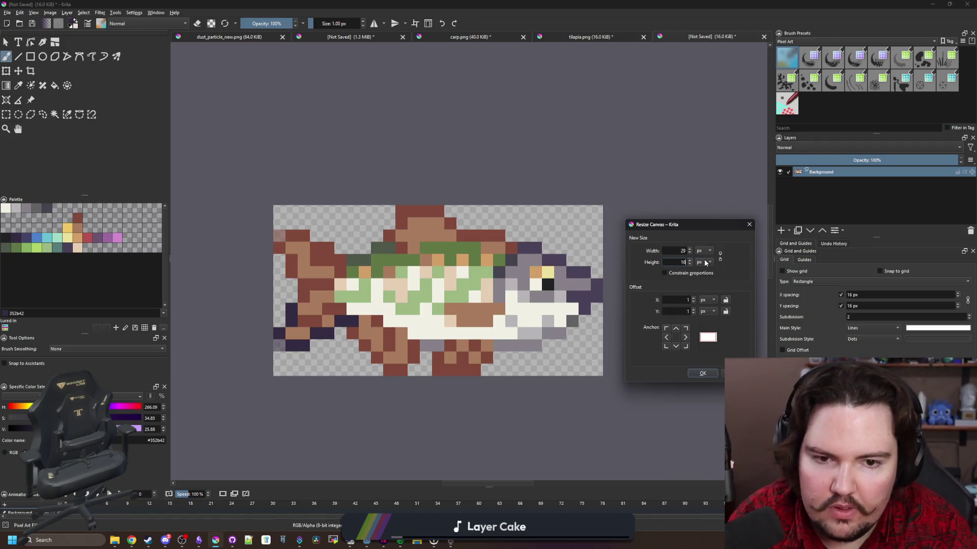
pyautogui.click(707, 375)
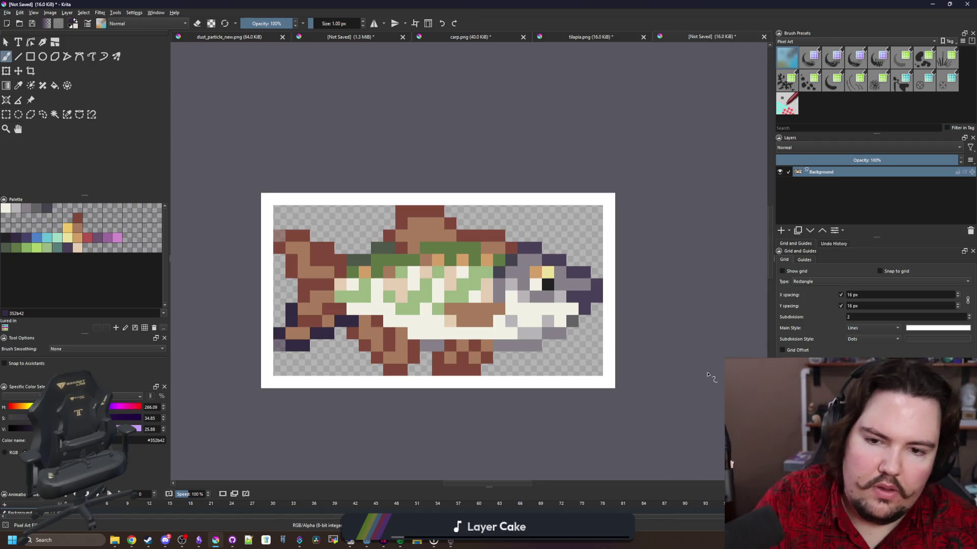
# Clear the white border around the fish to transparency and deselect.
pyautogui.click(55, 115)
pyautogui.click(315, 199)
pyautogui.press('Delete')
pyautogui.hotkey('ctrl', 'shift', 'a')
pyautogui.scroll(-4, 322, 197)
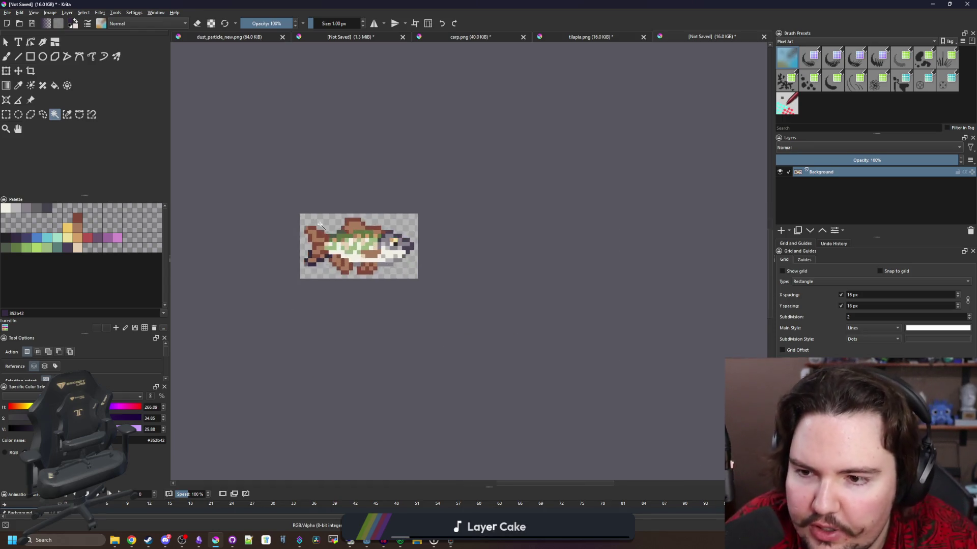
pyautogui.scroll(5, 297, 248)
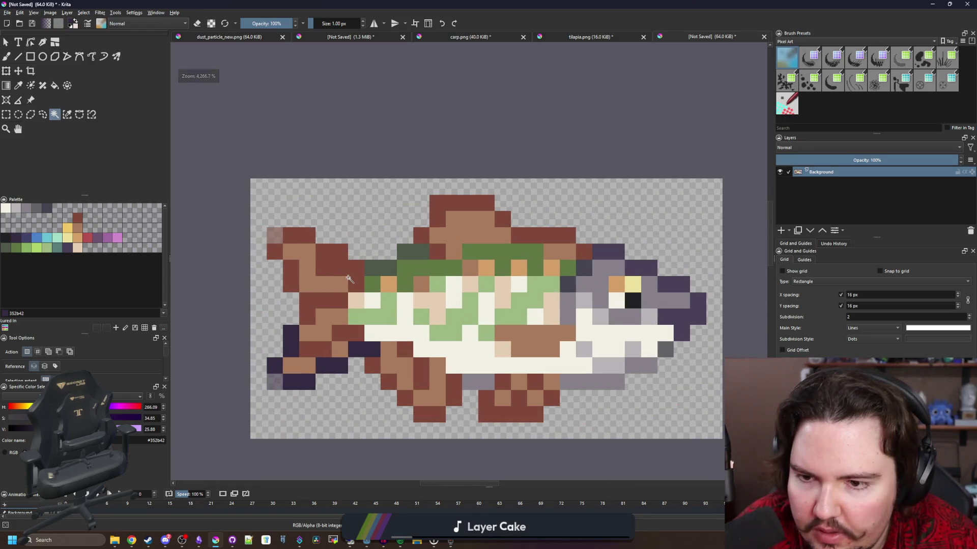
pyautogui.scroll(1, 300, 251)
pyautogui.press('b')
pyautogui.keyDown('ctrl'); pyautogui.click(322, 277); pyautogui.keyUp('ctrl')
pyautogui.scroll(-7, 345, 280)
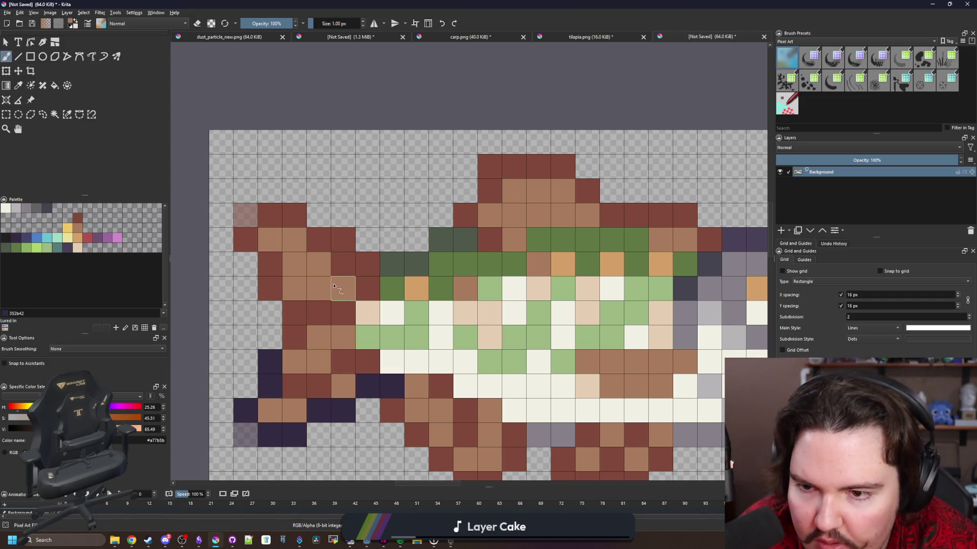
pyautogui.scroll(3, 362, 283)
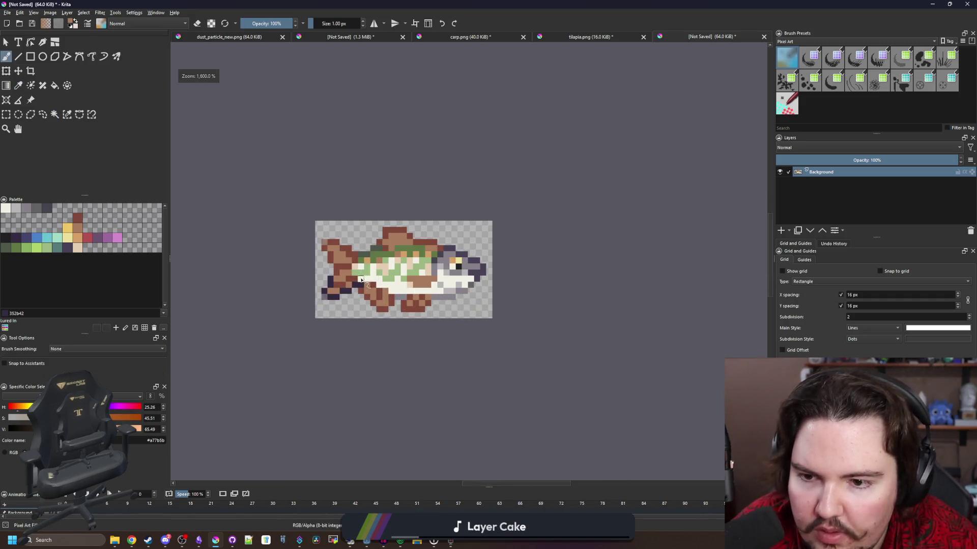
# Save the sprite as rudd.png in the Sprites/Fish folder with default PNG settings.
pyautogui.click(7, 12)
pyautogui.click(21, 56)
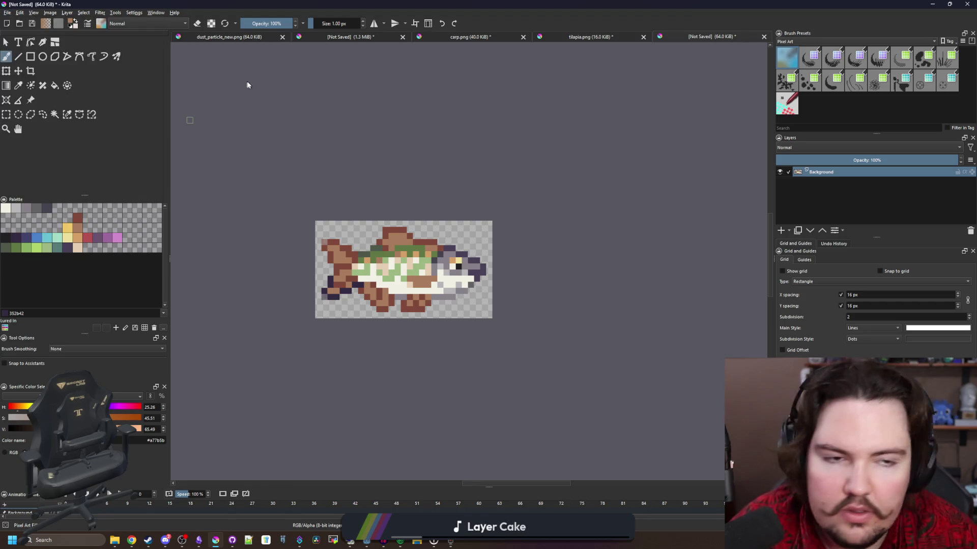
pyautogui.write('rud')
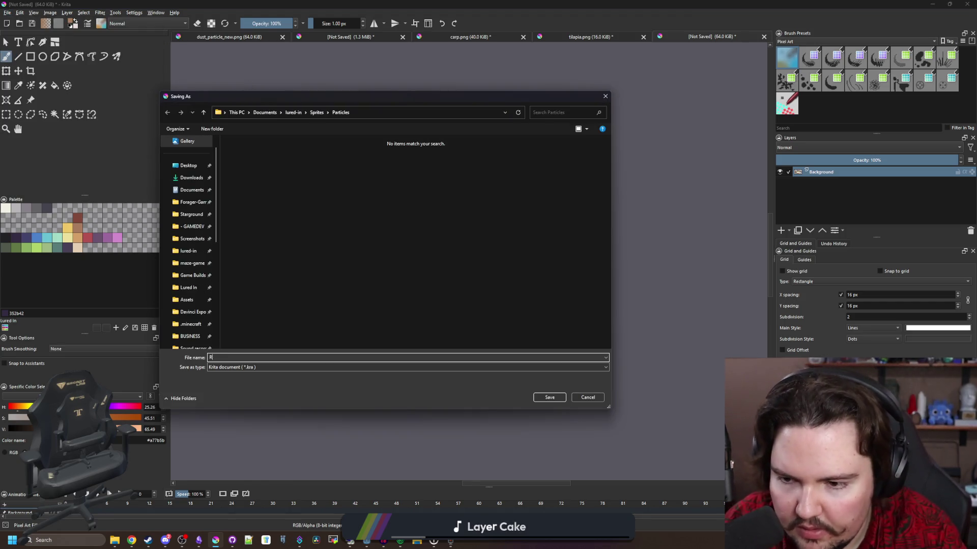
pyautogui.write('d')
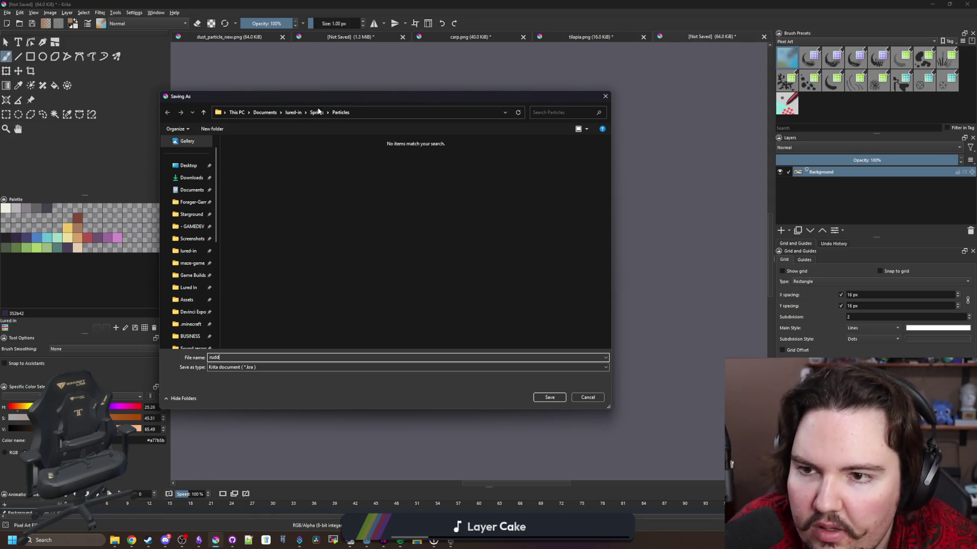
pyautogui.click(316, 113)
pyautogui.doubleClick(502, 158)
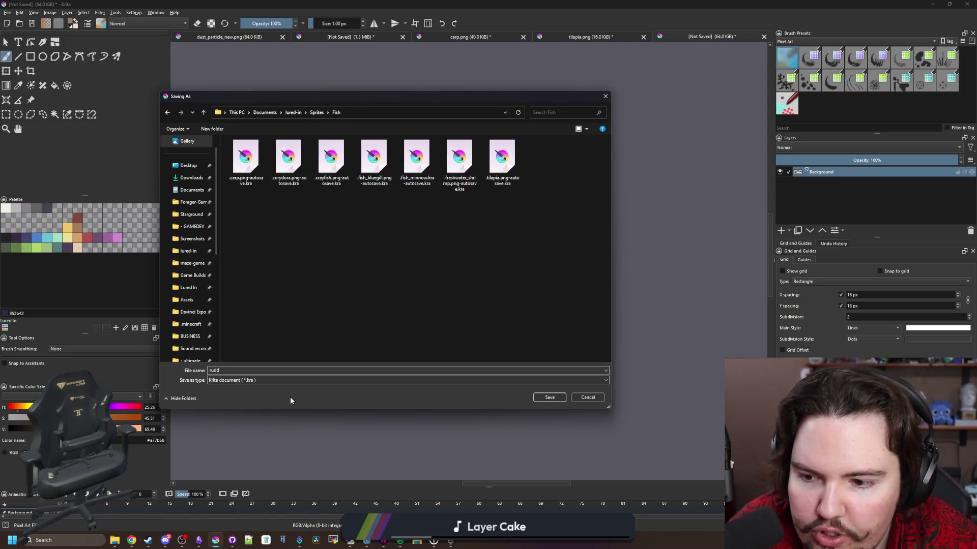
pyautogui.click(262, 381)
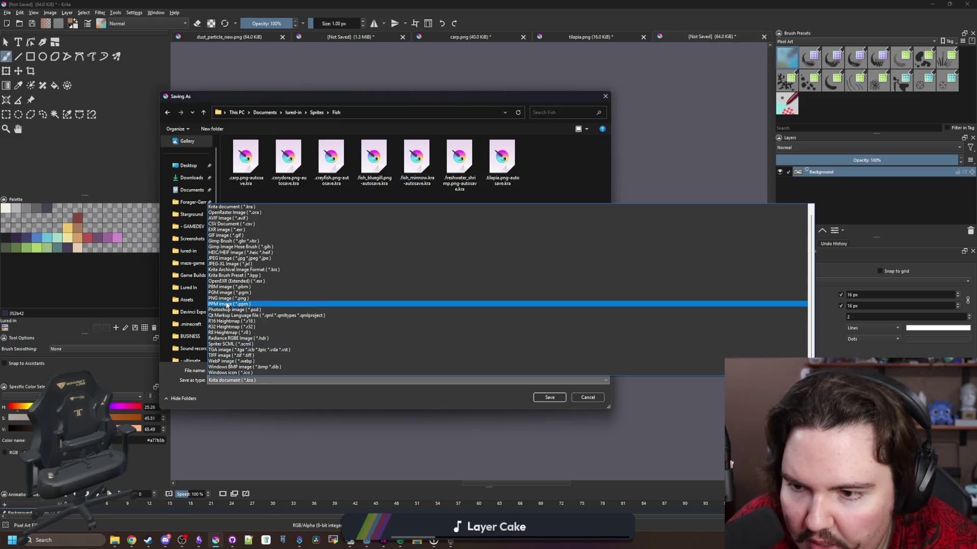
pyautogui.click(229, 299)
pyautogui.click(550, 397)
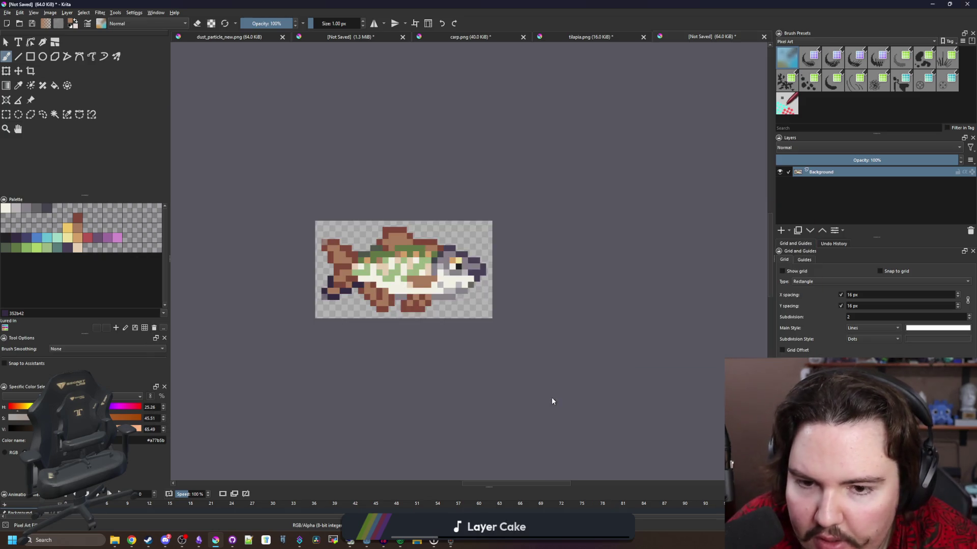
pyautogui.click(532, 341)
pyautogui.hotkey('alt', 'Tab')
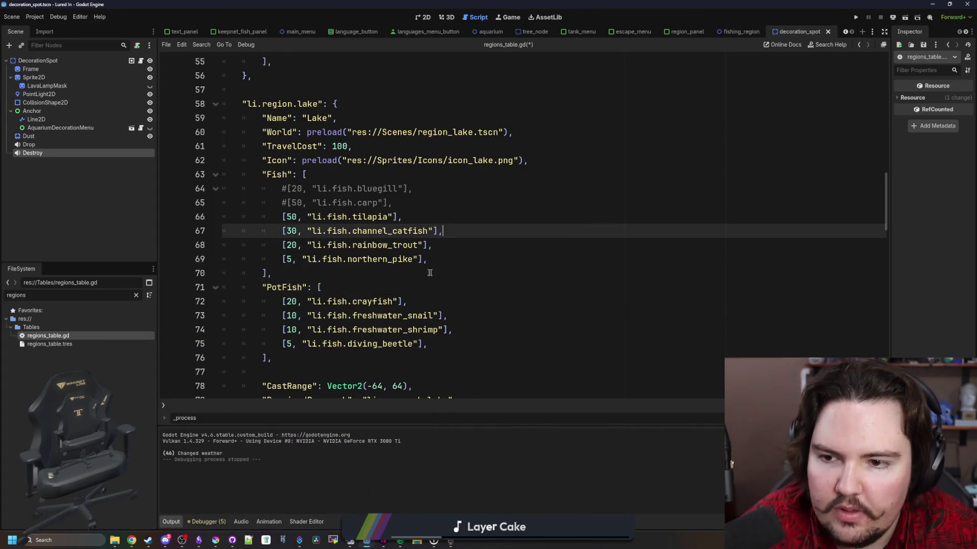
# Uncomment the carp line in regions_table.gd, rename it to rudd, and save.
pyautogui.click(333, 202)
pyautogui.hotkey('ctrl', 'k')
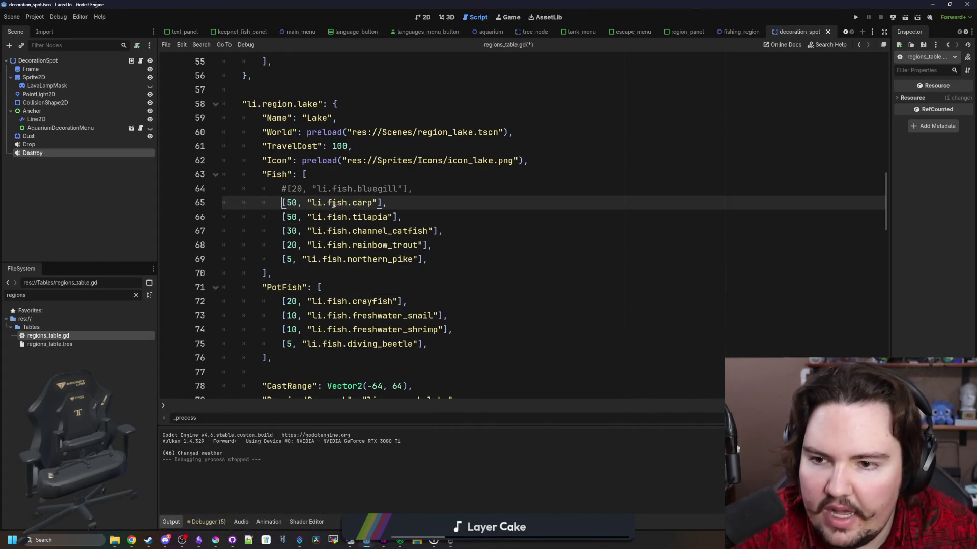
pyautogui.doubleClick(362, 202)
pyautogui.write('rudd')
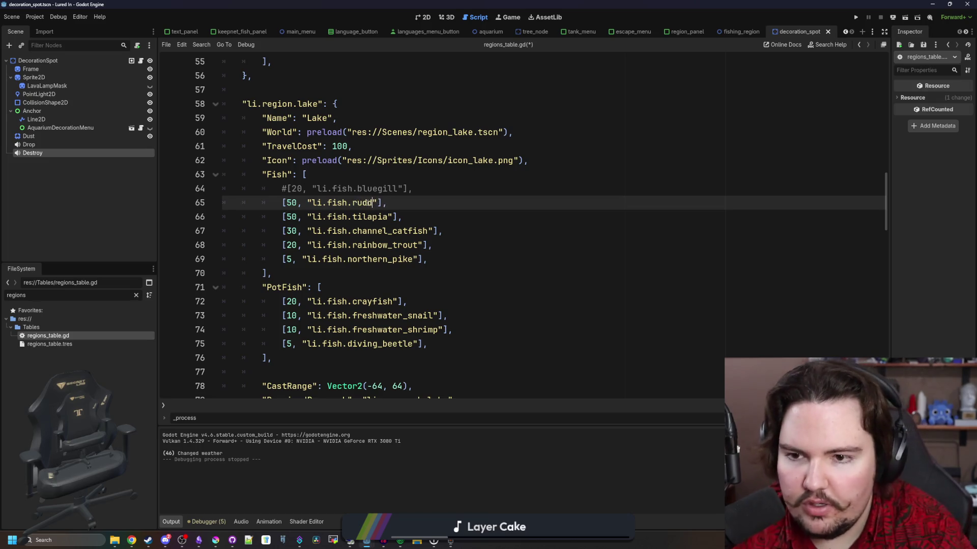
pyautogui.hotkey('ctrl', 's')
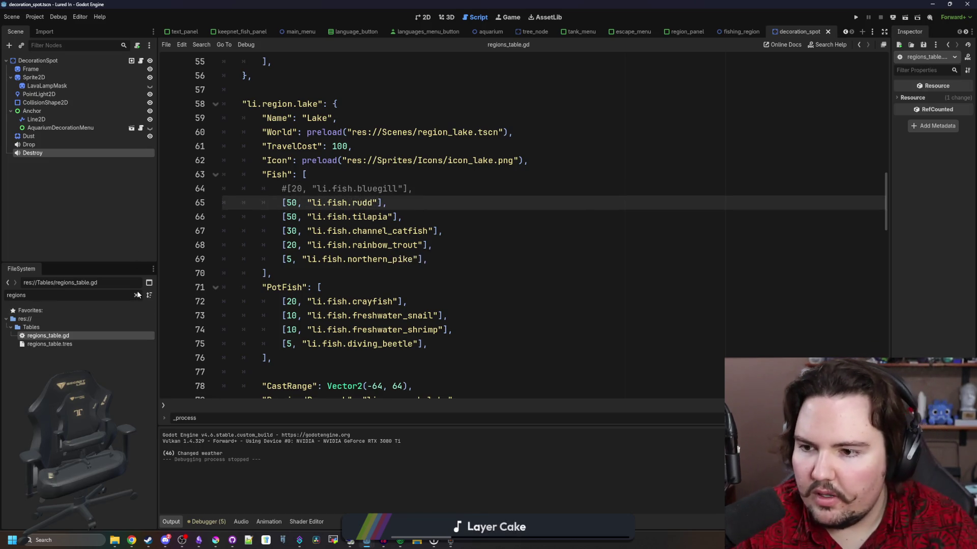
# Open items_table.gd by filtering the file list for 'items'.
pyautogui.click(136, 295)
pyautogui.write('items')
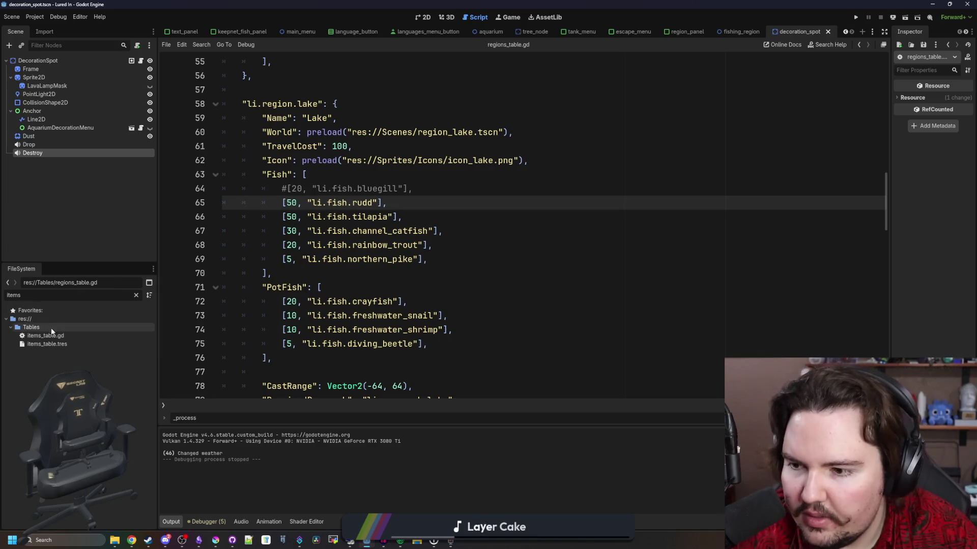
pyautogui.click(45, 336)
pyautogui.doubleClick(44, 336)
# Find the tilapia entry in items_table.gd and paste a duplicate of it below.
pyautogui.click(545, 288)
pyautogui.hotkey('ctrl', 'f')
pyautogui.write('tilapia')
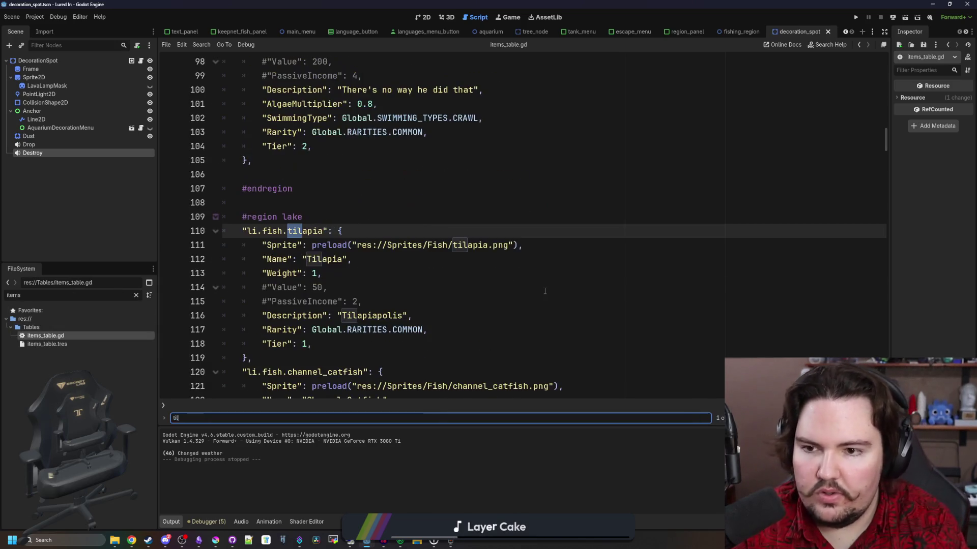
pyautogui.scroll(-2, 545, 291)
pyautogui.moveTo(253, 273)
pyautogui.mouseDown()
pyautogui.moveTo(214, 161)
pyautogui.moveTo(197, 145)
pyautogui.mouseUp()
pyautogui.hotkey('ctrl', 'c')
pyautogui.click(286, 273)
pyautogui.press('Return')
pyautogui.press('Return')
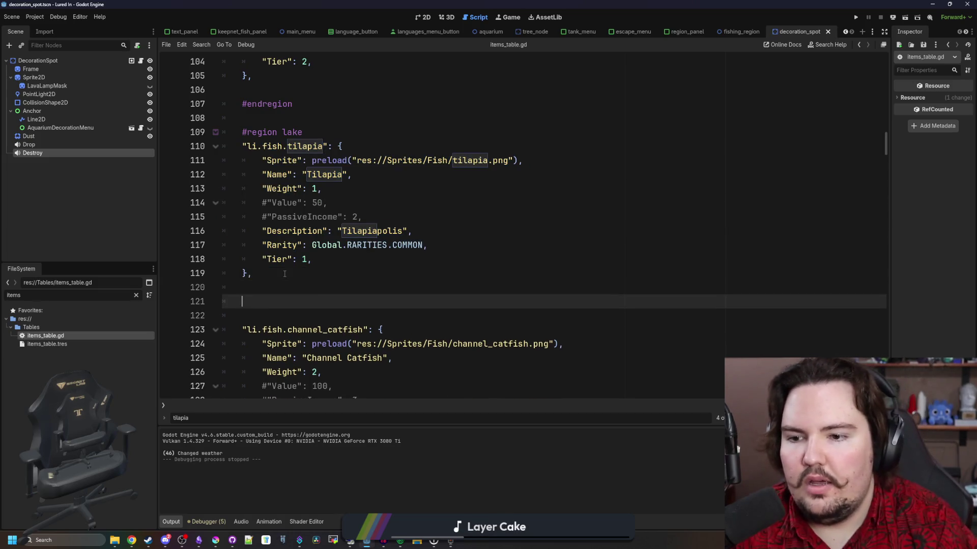
pyautogui.hotkey('ctrl', 'v')
# Change the duplicate's key to li.fish.rudd and its sprite path to rudd.png.
pyautogui.click(260, 265)
pyautogui.doubleClick(309, 264)
pyautogui.write('rudd')
pyautogui.scroll(-1, 386, 250)
pyautogui.doubleClick(470, 234)
pyautogui.write('rudd')
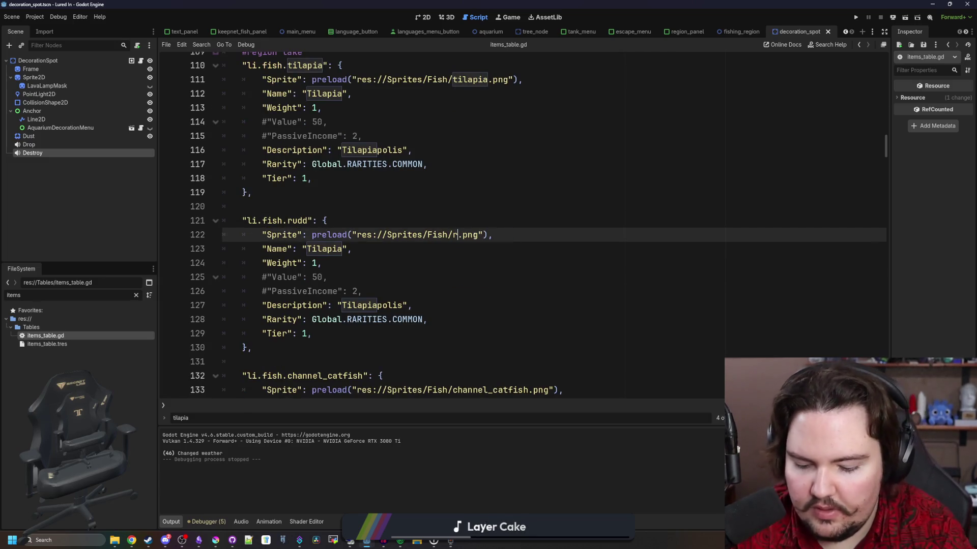
pyautogui.press('Escape')
pyautogui.press('Up')
pyautogui.press('Up')
# Rename the new entry to Rudd and delete its commented Value and PassiveIncome lines.
pyautogui.scroll(-1, 378, 255)
pyautogui.doubleClick(324, 207)
pyautogui.write('Rudd')
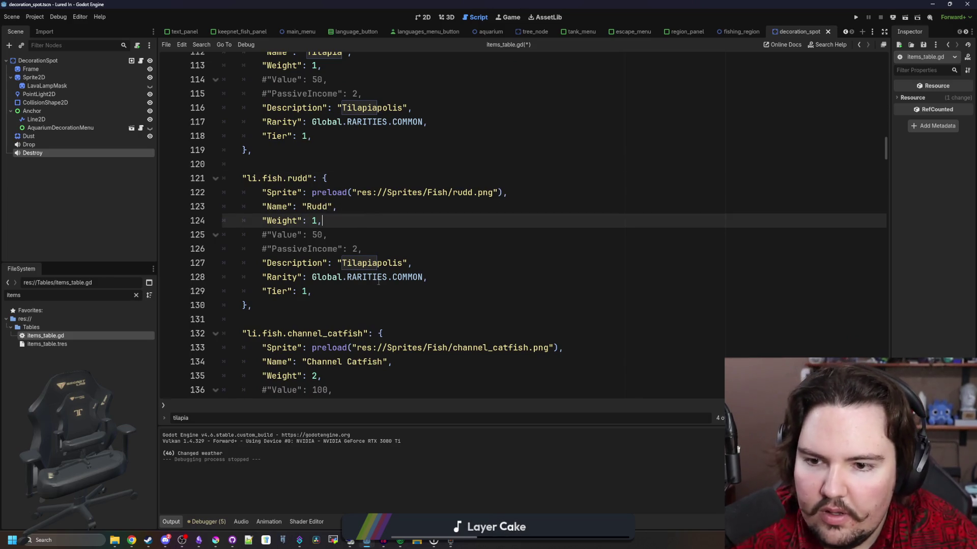
pyautogui.doubleClick(374, 263)
pyautogui.click(356, 235)
pyautogui.moveTo(360, 248)
pyautogui.mouseDown()
pyautogui.moveTo(285, 249)
pyautogui.moveTo(326, 220)
pyautogui.mouseUp()
pyautogui.press('BackSpace')
pyautogui.click(366, 263)
pyautogui.press('Up')
pyautogui.press('Up')
pyautogui.press('Up')
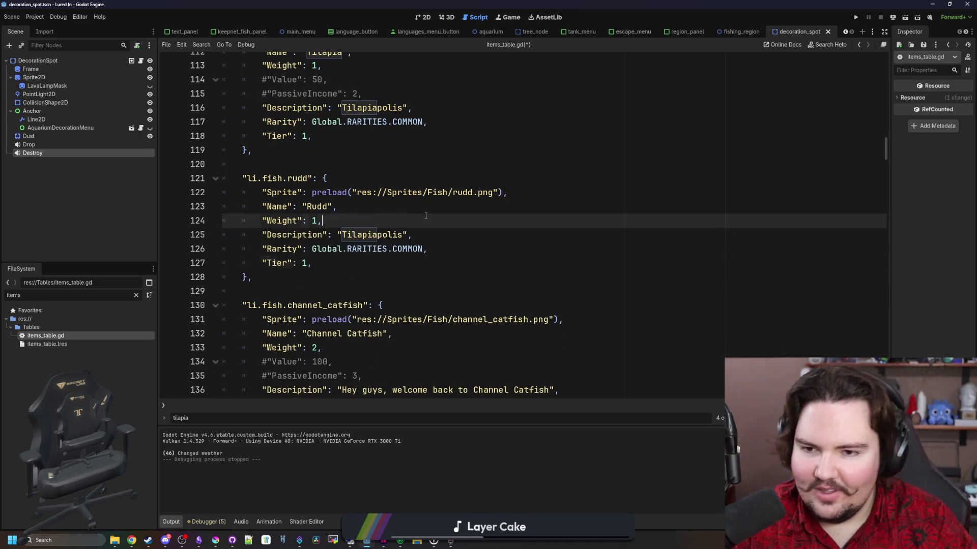
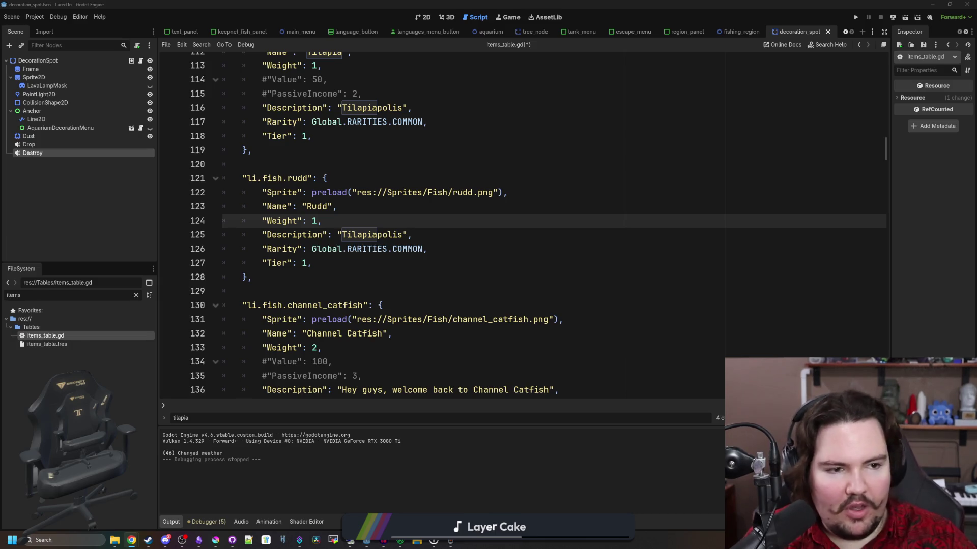
# Replace Rudd's description 'Tilapiapolis' with 'I loved this guy in Ant-Man'.
pyautogui.click(525, 239)
pyautogui.hotkey('ctrl', 'z')
pyautogui.hotkey('ctrl', 'shift', 'z')
pyautogui.click(367, 232)
pyautogui.doubleClick(368, 232)
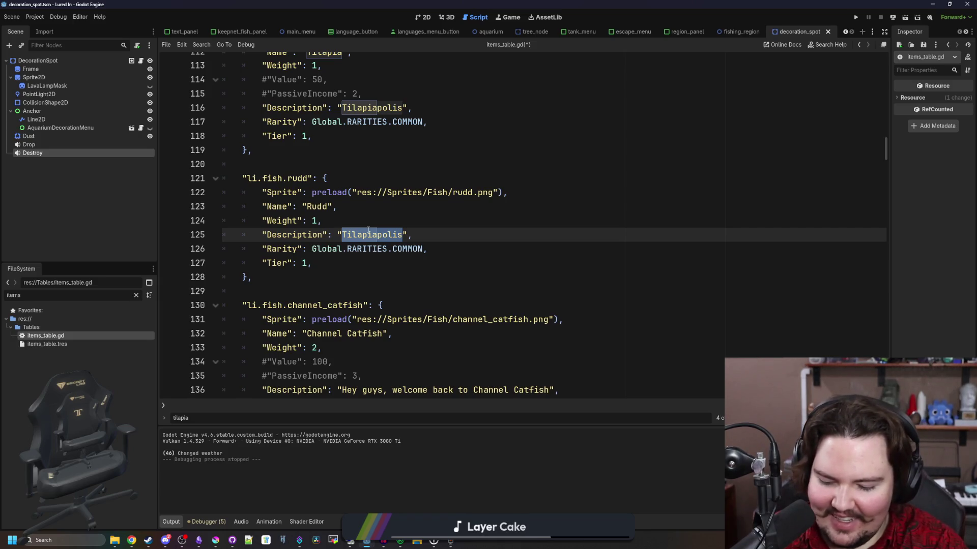
pyautogui.write('I loved this guy')
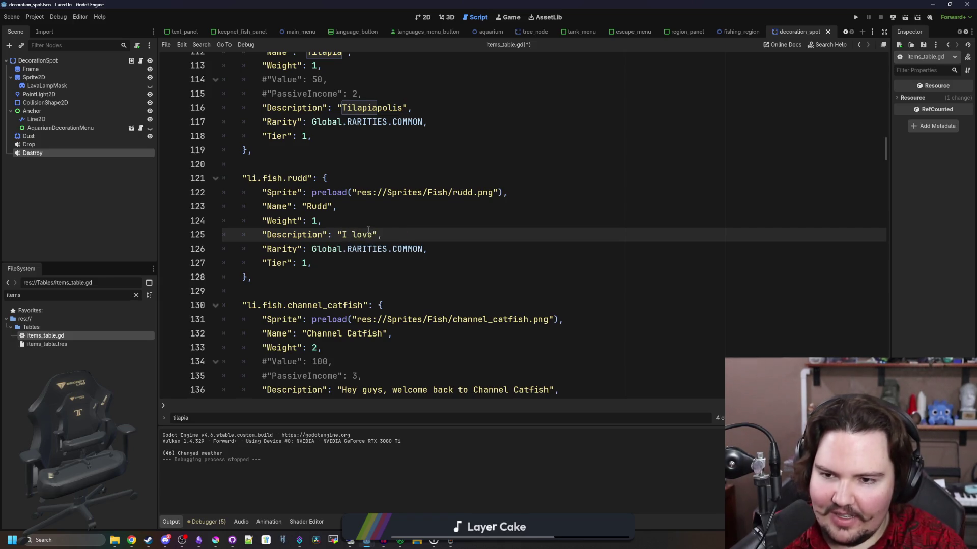
pyautogui.write("'s role in A")
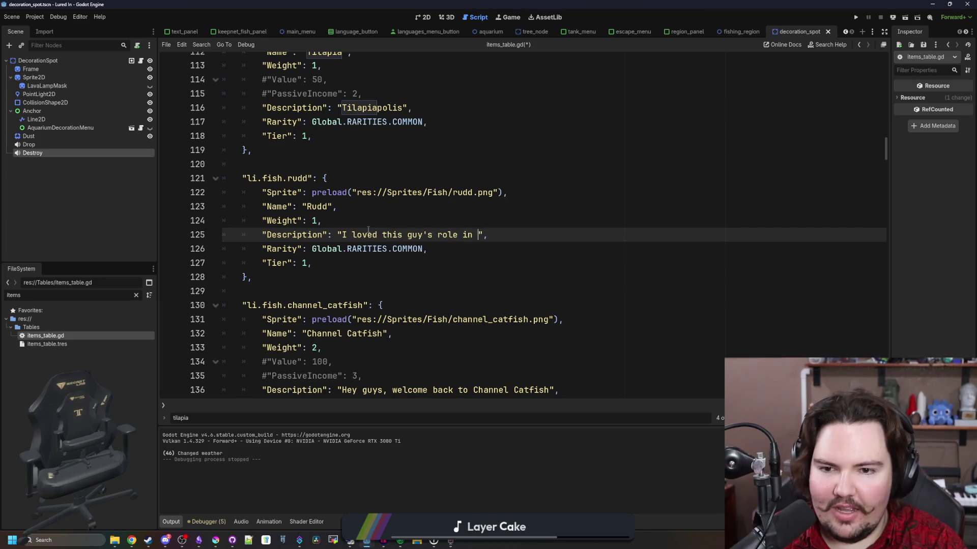
pyautogui.write('nt-Man')
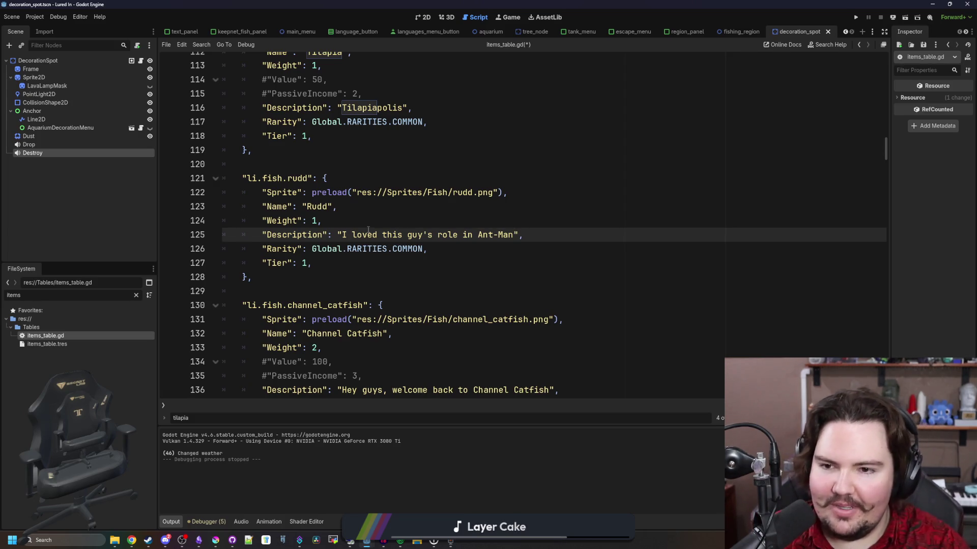
pyautogui.press('Up')
pyautogui.press('Up')
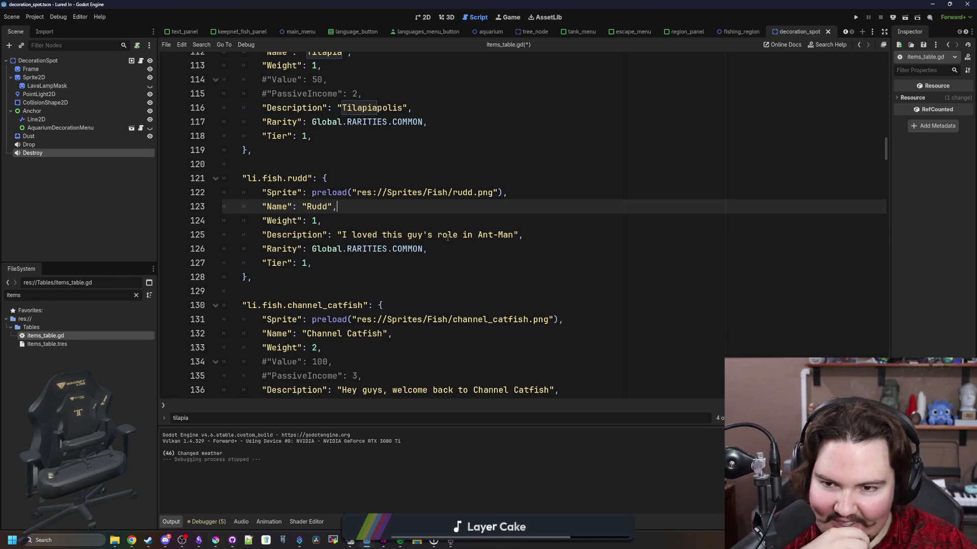
pyautogui.moveTo(458, 235); pyautogui.dragTo(422, 234)
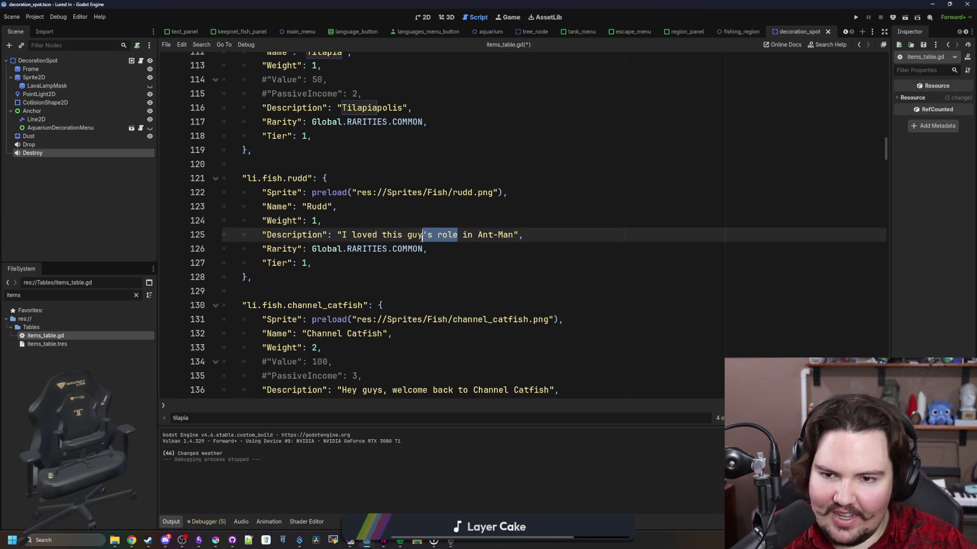
pyautogui.press('BackSpace')
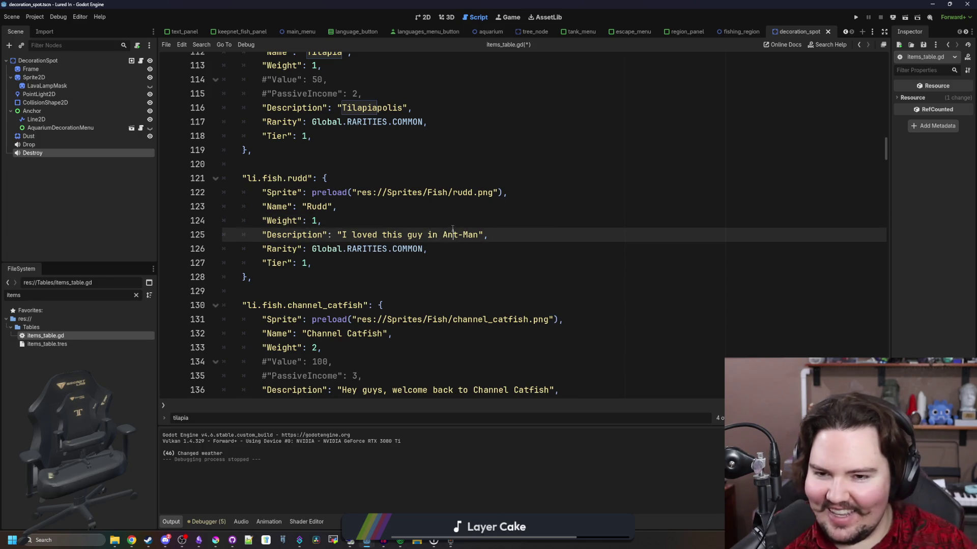
# Save items_table.gd with the new Rudd description.
pyautogui.click(454, 215)
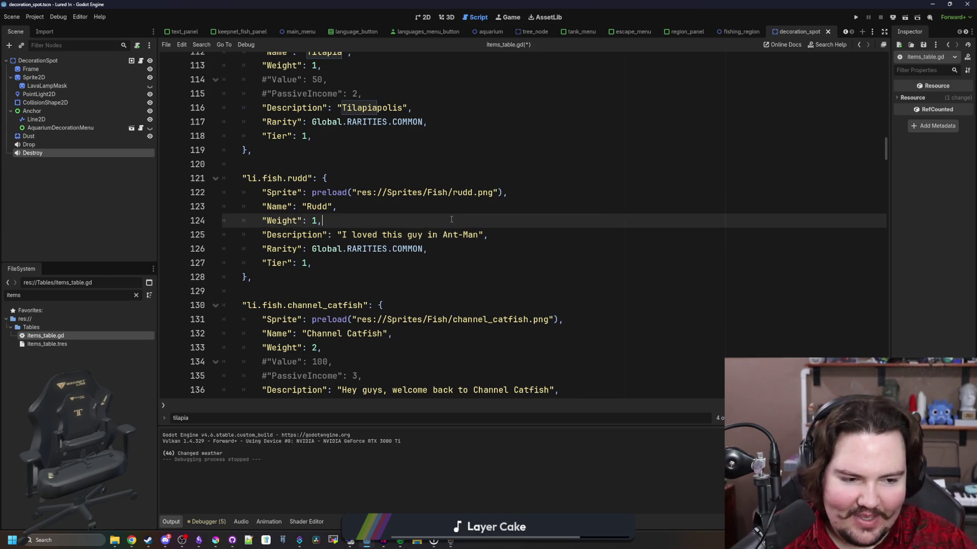
pyautogui.hotkey('alt', 'Tab')
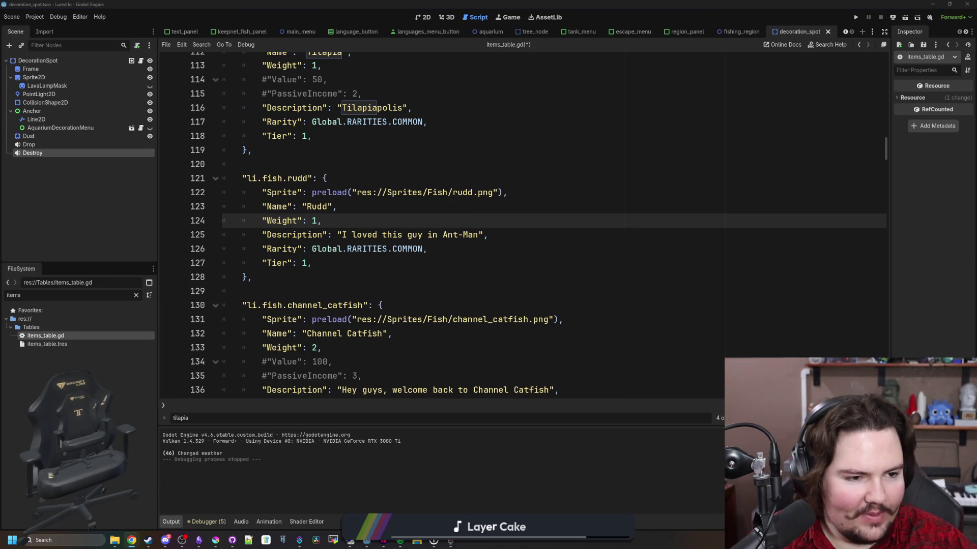
pyautogui.click(421, 202)
pyautogui.click(374, 215)
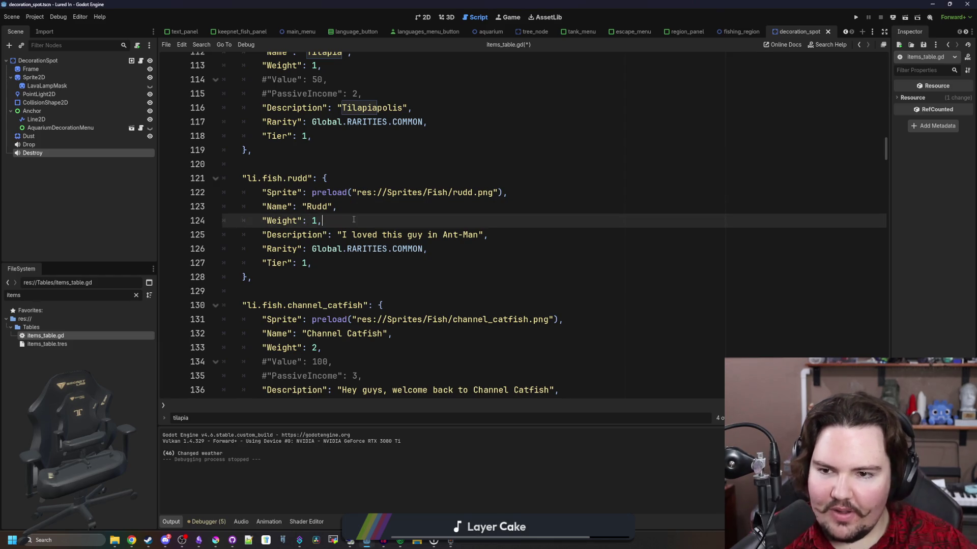
pyautogui.hotkey('ctrl', 's')
pyautogui.click(326, 280)
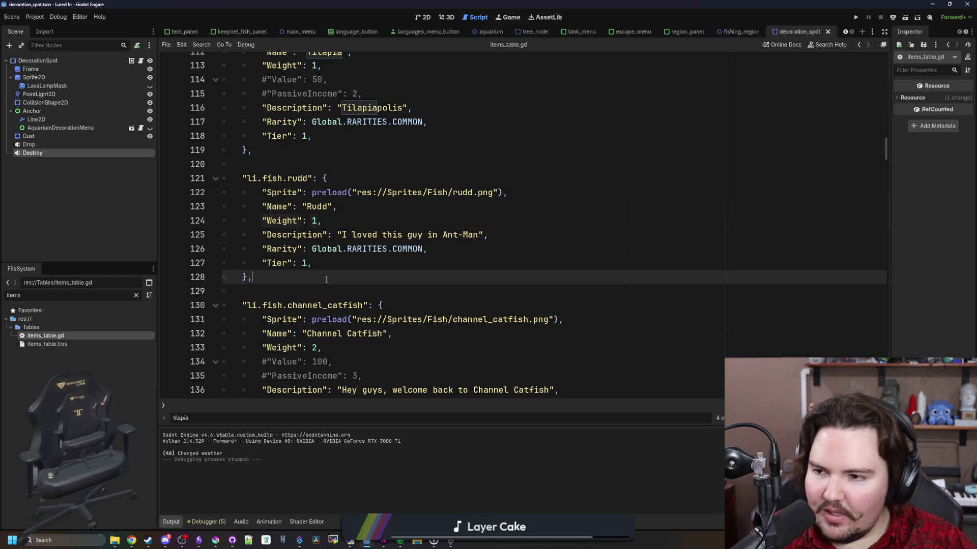
# Delete commented Value and PassiveIncome lines for tilapia, channel catfish, rainbow trout, northern pike, crayfish.
pyautogui.scroll(4, 365, 276)
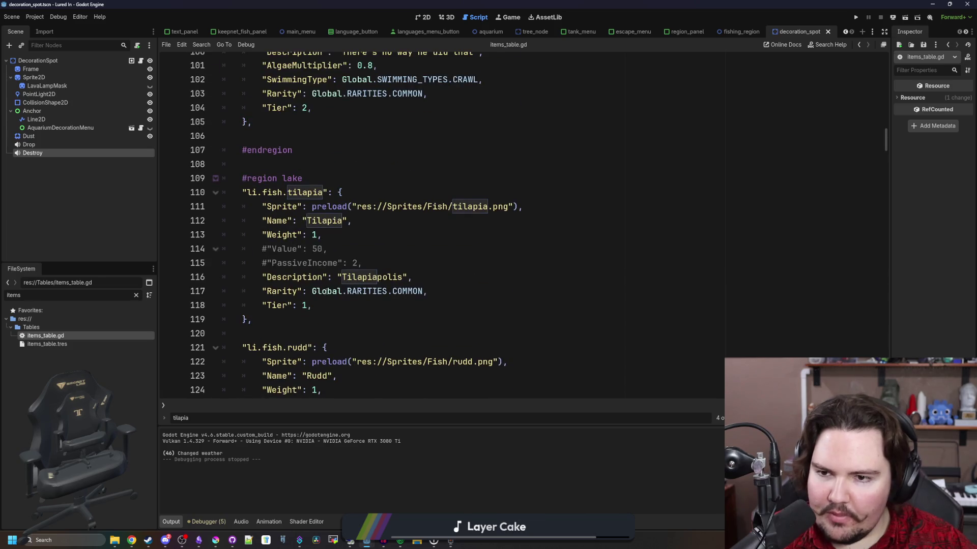
pyautogui.moveTo(395, 265); pyautogui.dragTo(224, 249)
pyautogui.press('BackSpace')
pyautogui.scroll(-5, 366, 305)
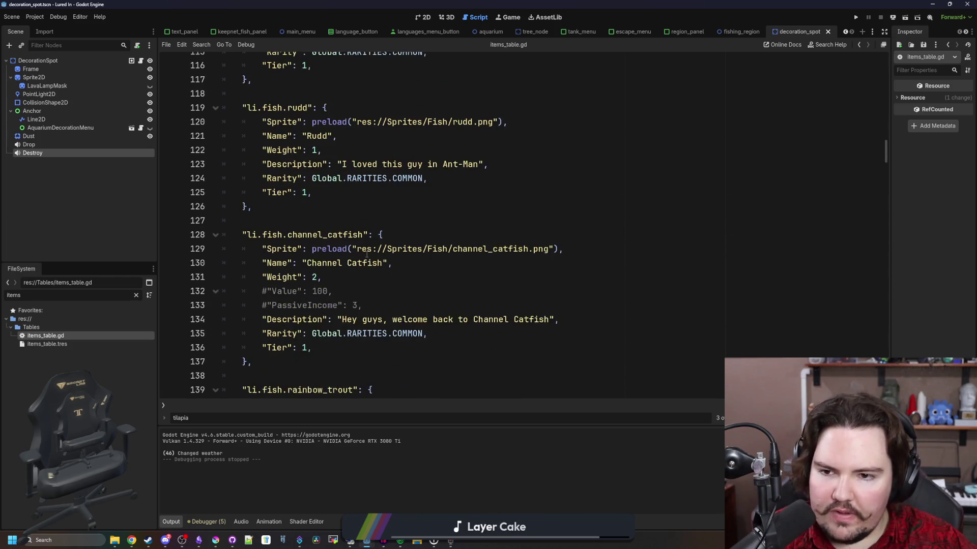
pyautogui.moveTo(366, 312)
pyautogui.mouseDown()
pyautogui.moveTo(224, 305)
pyautogui.moveTo(209, 294)
pyautogui.mouseUp()
pyautogui.press('BackSpace')
pyautogui.scroll(-4, 355, 281)
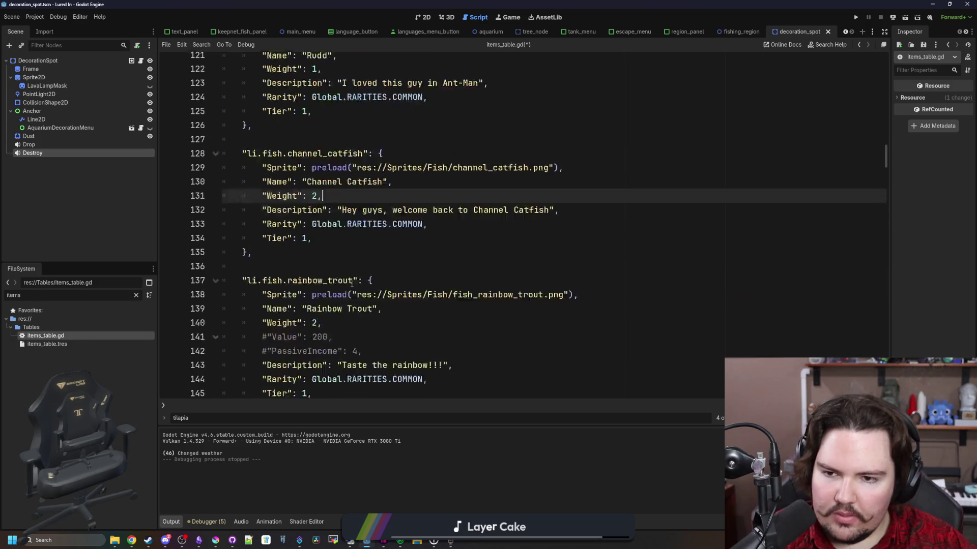
pyautogui.moveTo(362, 263); pyautogui.dragTo(224, 249)
pyautogui.press('BackSpace')
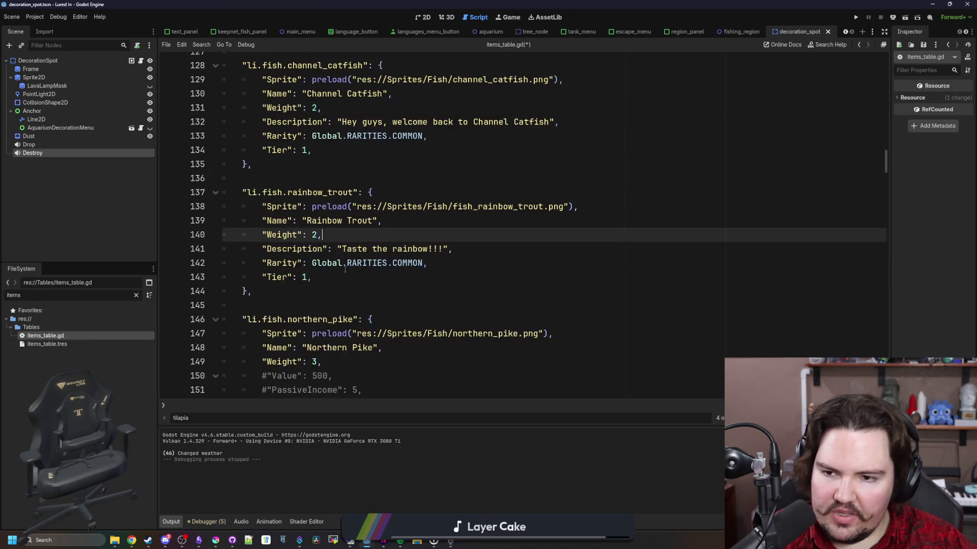
pyautogui.scroll(-4, 372, 254)
pyautogui.moveTo(362, 221); pyautogui.dragTo(224, 207)
pyautogui.press('BackSpace')
pyautogui.click(366, 347)
pyautogui.moveTo(366, 347); pyautogui.dragTo(224, 334)
pyautogui.press('BackSpace')
# Remove the commented lines for crayfish's leftover, sockeye salmon, walleye, largemouth bass and eel.
pyautogui.press('BackSpace')
pyautogui.scroll(-5, 356, 305)
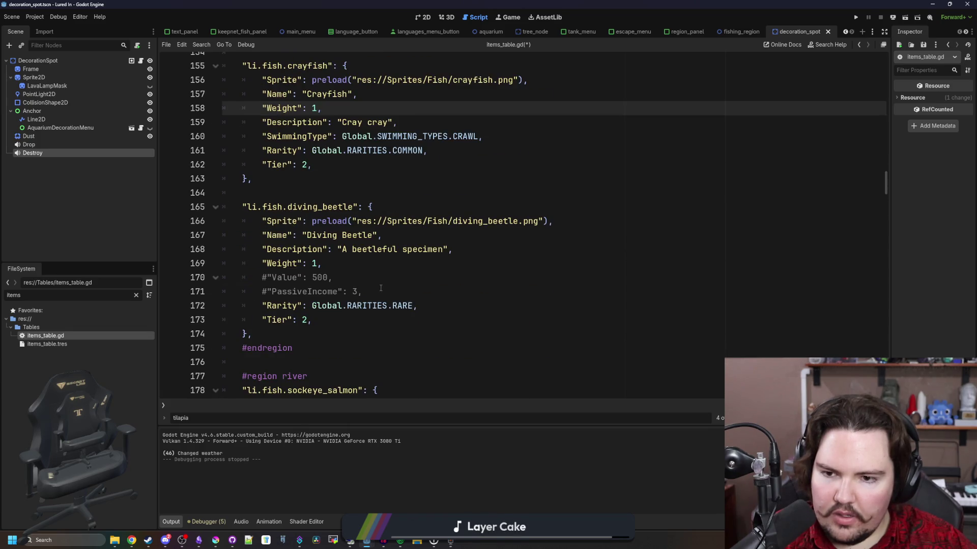
pyautogui.moveTo(381, 291); pyautogui.dragTo(193, 277)
pyautogui.press('BackSpace')
pyautogui.press('BackSpace')
pyautogui.scroll(-3, 332, 276)
pyautogui.moveTo(381, 301); pyautogui.dragTo(224, 278)
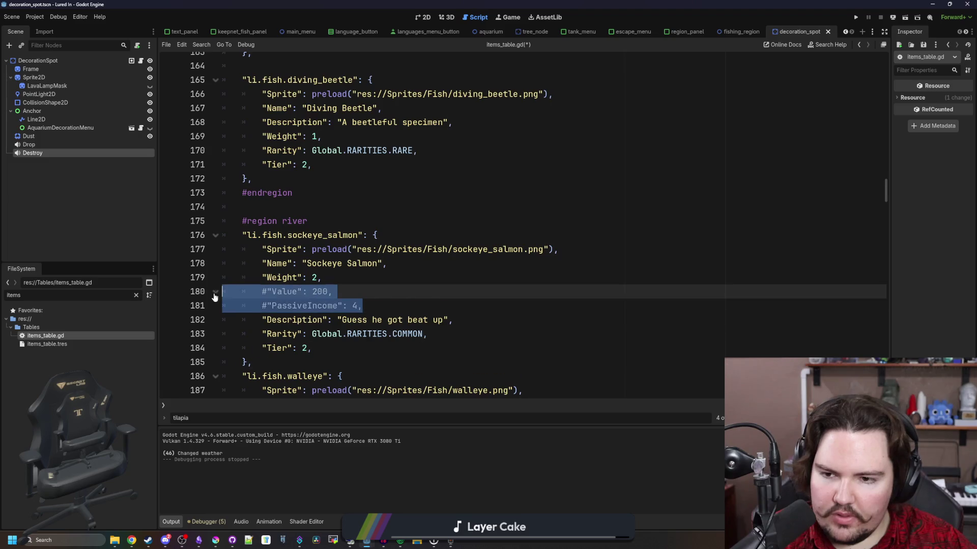
pyautogui.press('BackSpace')
pyautogui.scroll(-4, 345, 291)
pyautogui.moveTo(381, 249); pyautogui.dragTo(223, 235)
pyautogui.press('BackSpace')
pyautogui.press('BackSpace')
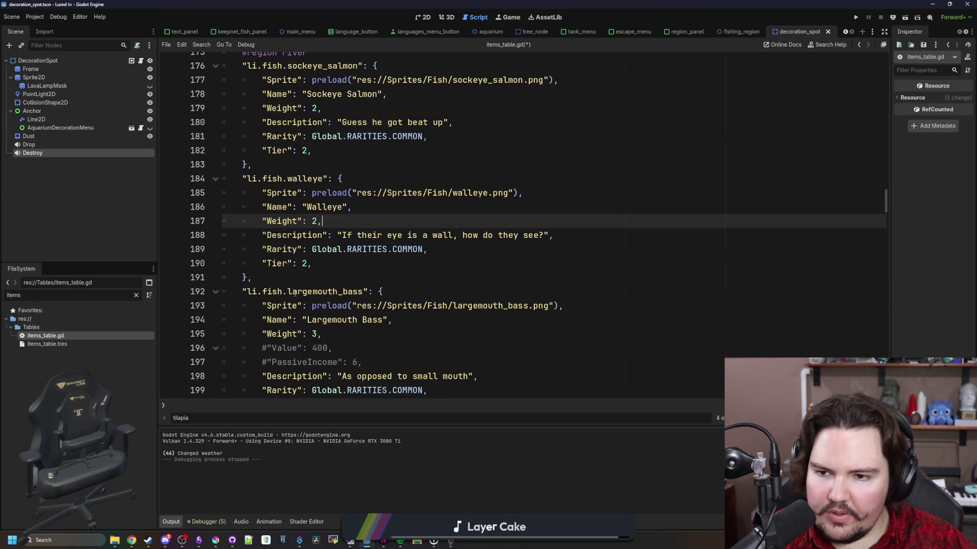
pyautogui.moveTo(362, 362)
pyautogui.mouseDown()
pyautogui.moveTo(194, 356)
pyautogui.moveTo(243, 334)
pyautogui.mouseUp()
pyautogui.press('BackSpace')
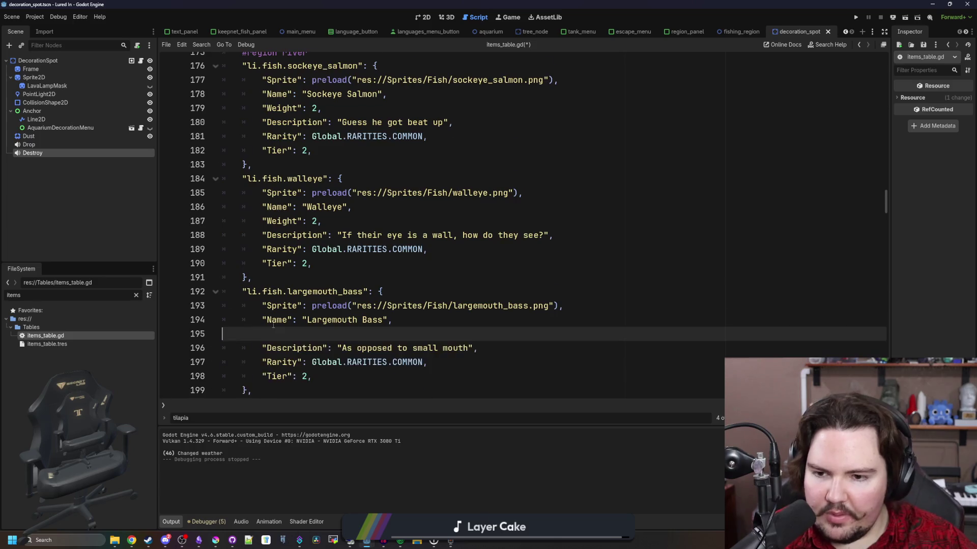
pyautogui.scroll(-2, 310, 297)
pyautogui.hotkey('ctrl', 'z')
pyautogui.moveTo(362, 278); pyautogui.dragTo(224, 263)
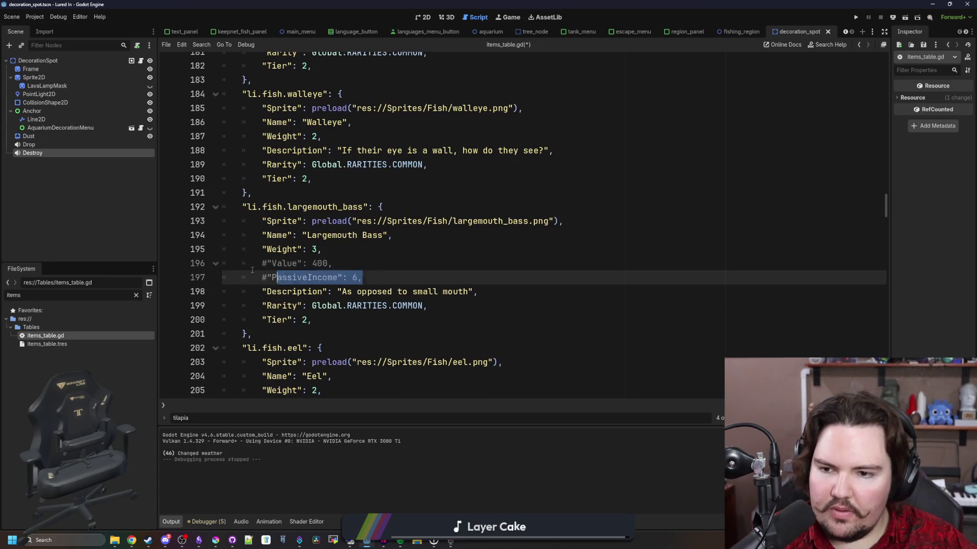
pyautogui.press('BackSpace')
pyautogui.press('BackSpace')
pyautogui.scroll(-3, 374, 291)
pyautogui.moveTo(362, 263); pyautogui.dragTo(223, 249)
pyautogui.press('BackSpace')
pyautogui.press('BackSpace')
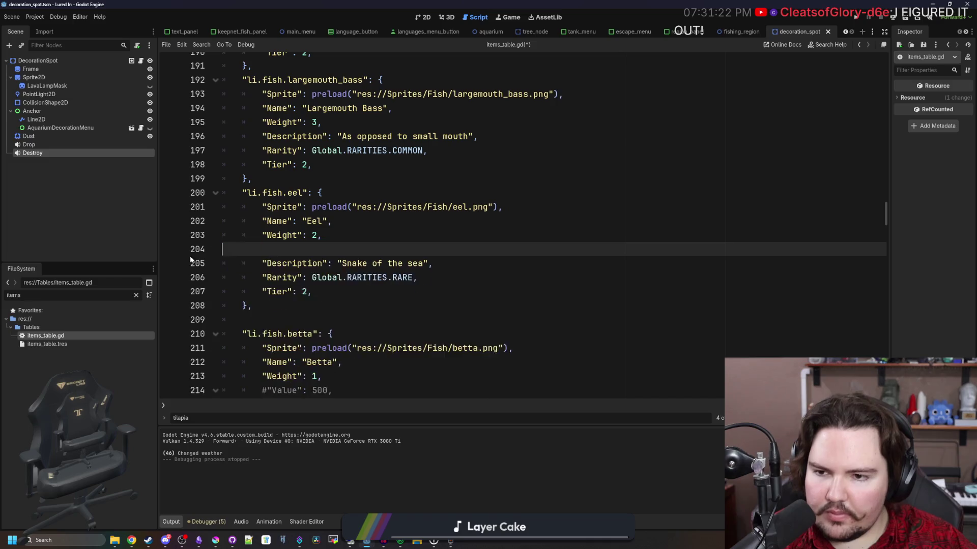
# Delete the commented lines for betta, cat fish, axolotl, corydora and herring, plus a leftover blank line.
pyautogui.scroll(-2, 374, 295)
pyautogui.click(374, 306)
pyautogui.moveTo(374, 305); pyautogui.dragTo(224, 291)
pyautogui.press('BackSpace')
pyautogui.press('BackSpace')
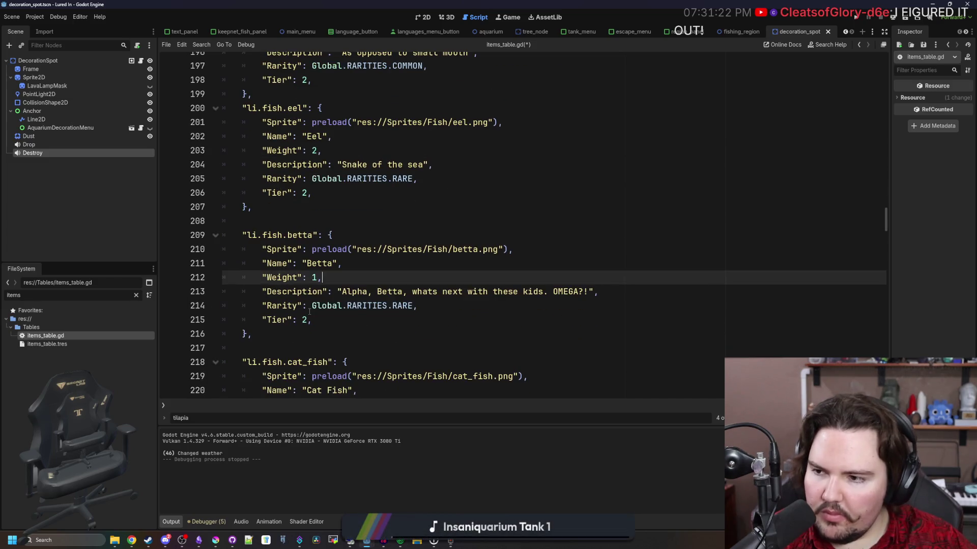
pyautogui.scroll(-3, 321, 290)
pyautogui.scroll(-1, 321, 290)
pyautogui.moveTo(368, 263); pyautogui.dragTo(224, 249)
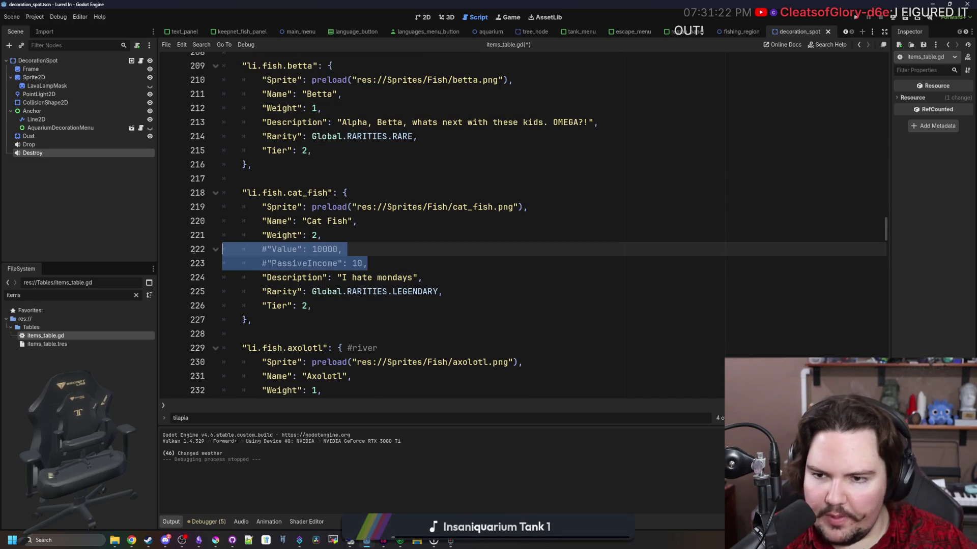
pyautogui.press('BackSpace')
pyautogui.press('BackSpace')
pyautogui.scroll(-2, 377, 301)
pyautogui.moveTo(378, 305); pyautogui.dragTo(206, 295)
pyautogui.press('BackSpace')
pyautogui.press('BackSpace')
pyautogui.scroll(-2, 206, 295)
pyautogui.click(367, 348)
pyautogui.moveTo(367, 348); pyautogui.dragTo(188, 335)
pyautogui.press('BackSpace')
pyautogui.press('BackSpace')
pyautogui.scroll(-4, 188, 335)
pyautogui.moveTo(362, 333); pyautogui.dragTo(180, 321)
pyautogui.press('BackSpace')
pyautogui.press('BackSpace')
pyautogui.scroll(-3, 305, 315)
pyautogui.moveTo(362, 333); pyautogui.dragTo(223, 320)
pyautogui.press('BackSpace')
pyautogui.press('BackSpace')
# Delete the commented lines for bluefin tuna, Mola Mola, quahog, red king crab, pink frogfish and stonefish.
pyautogui.scroll(-3, 331, 326)
pyautogui.moveTo(362, 331); pyautogui.dragTo(224, 319)
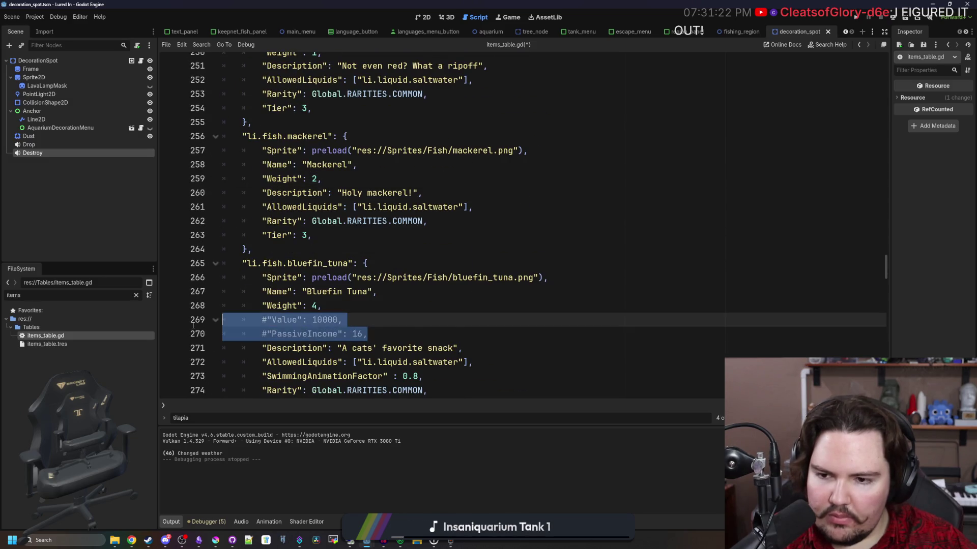
pyautogui.press('BackSpace')
pyautogui.press('BackSpace')
pyautogui.scroll(-2, 370, 316)
pyautogui.scroll(-1, 370, 316)
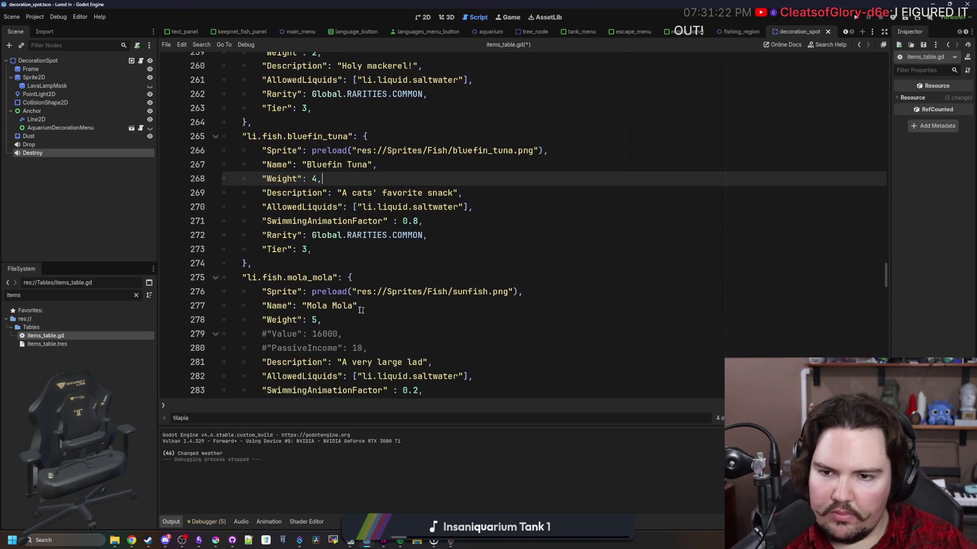
pyautogui.scroll(-1, 343, 291)
pyautogui.moveTo(367, 305)
pyautogui.mouseDown()
pyautogui.moveTo(224, 305)
pyautogui.moveTo(178, 293)
pyautogui.mouseUp()
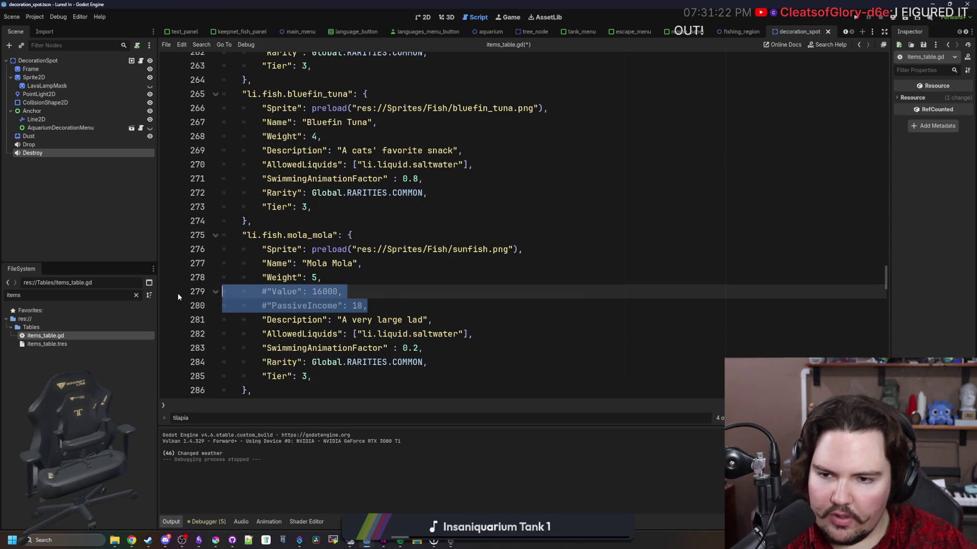
pyautogui.press('BackSpace')
pyautogui.press('BackSpace')
pyautogui.scroll(-1, 178, 293)
pyautogui.scroll(-2, 357, 229)
pyautogui.moveTo(387, 334); pyautogui.dragTo(223, 320)
pyautogui.press('BackSpace')
pyautogui.press('BackSpace')
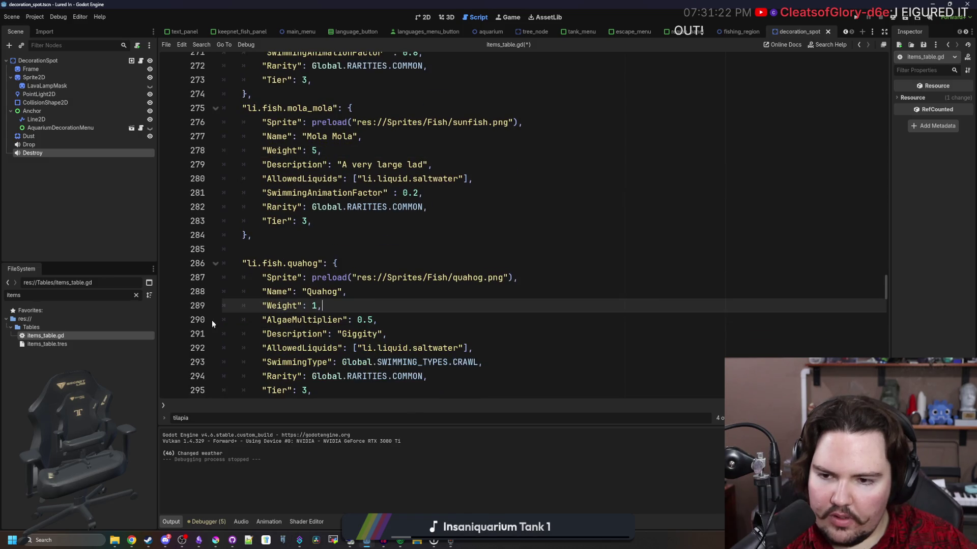
pyautogui.scroll(-5, 296, 204)
pyautogui.moveTo(380, 291); pyautogui.dragTo(163, 279)
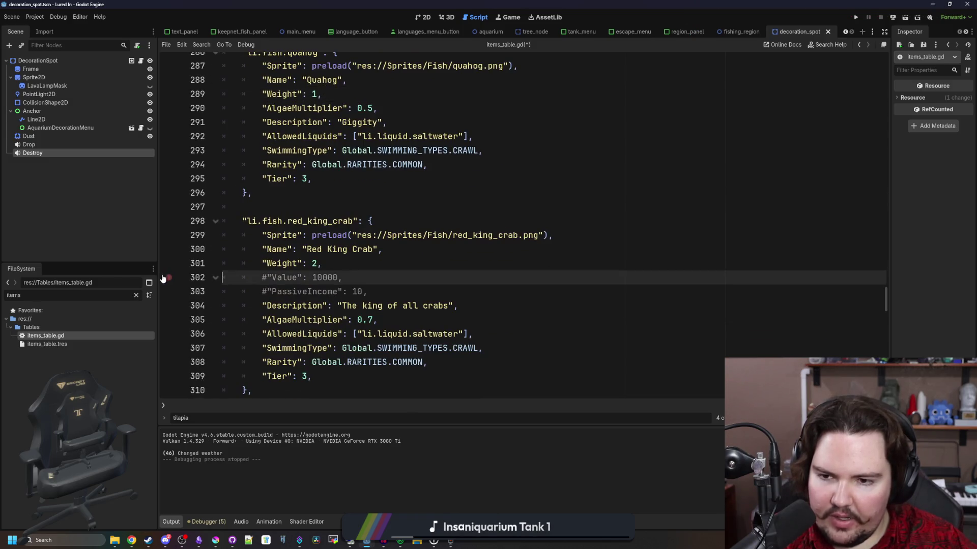
pyautogui.press('BackSpace')
pyautogui.press('BackSpace')
pyautogui.scroll(-3, 381, 273)
pyautogui.scroll(-1, 381, 273)
pyautogui.moveTo(380, 291); pyautogui.dragTo(223, 278)
pyautogui.press('BackSpace')
pyautogui.press('BackSpace')
pyautogui.scroll(-3, 390, 312)
pyautogui.moveTo(390, 316); pyautogui.dragTo(224, 305)
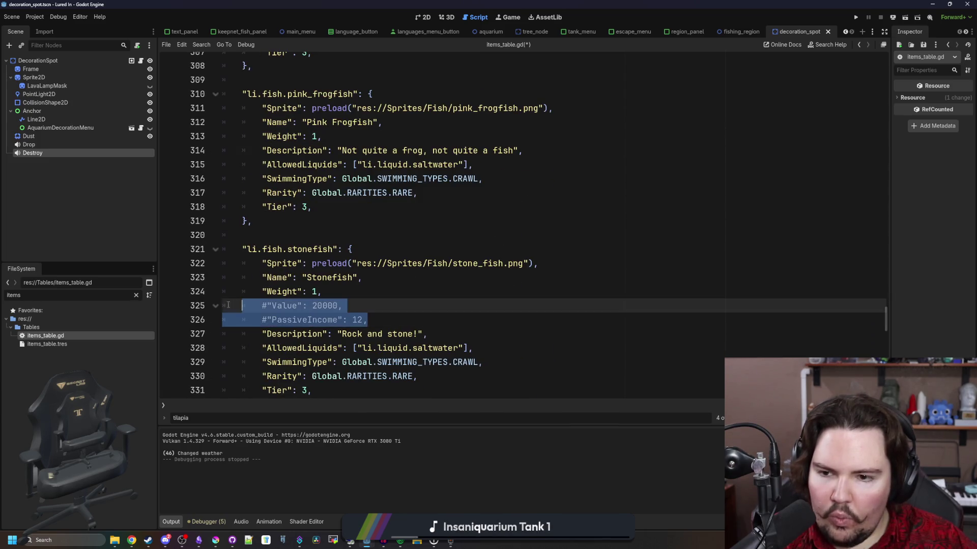
pyautogui.press('BackSpace')
pyautogui.press('BackSpace')
# Delete the commented lines for piranha, electric eel, bristlenose pleco, zebra pleco and Mata Mata.
pyautogui.scroll(-3, 370, 304)
pyautogui.scroll(-2, 370, 304)
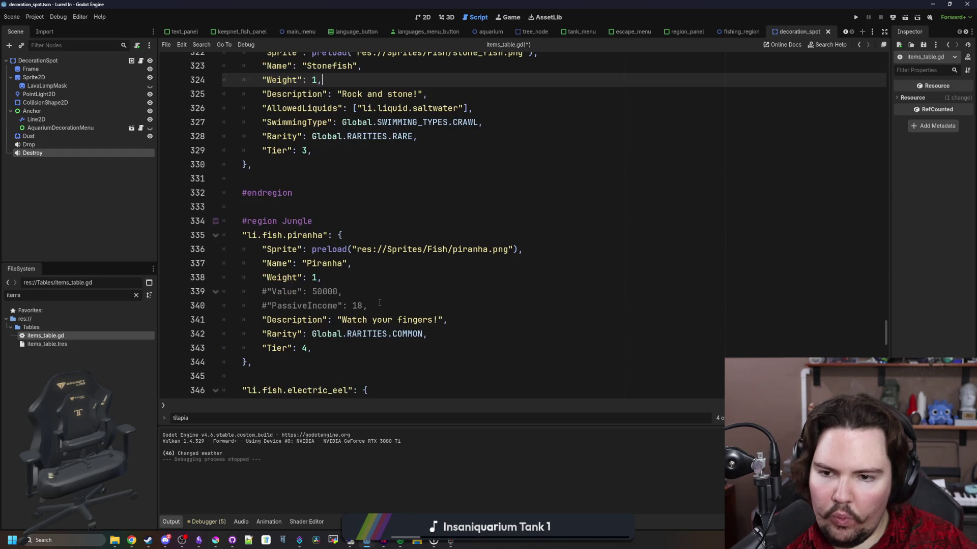
pyautogui.moveTo(370, 306); pyautogui.dragTo(223, 292)
pyautogui.press('BackSpace')
pyautogui.press('BackSpace')
pyautogui.scroll(-3, 306, 289)
pyautogui.moveTo(382, 306); pyautogui.dragTo(224, 291)
pyautogui.press('BackSpace')
pyautogui.press('BackSpace')
pyautogui.scroll(-3, 376, 303)
pyautogui.moveTo(376, 302); pyautogui.dragTo(205, 285)
pyautogui.press('BackSpace')
pyautogui.press('BackSpace')
pyautogui.scroll(-3, 367, 306)
pyautogui.moveTo(367, 306); pyautogui.dragTo(209, 299)
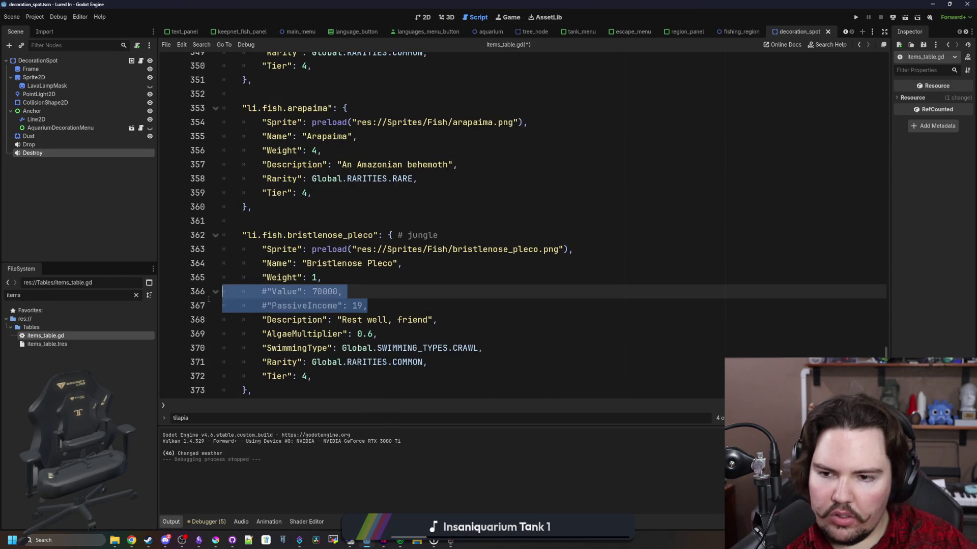
pyautogui.press('BackSpace')
pyautogui.press('BackSpace')
pyautogui.scroll(-3, 305, 305)
pyautogui.moveTo(369, 333); pyautogui.dragTo(224, 319)
pyautogui.press('BackSpace')
pyautogui.press('BackSpace')
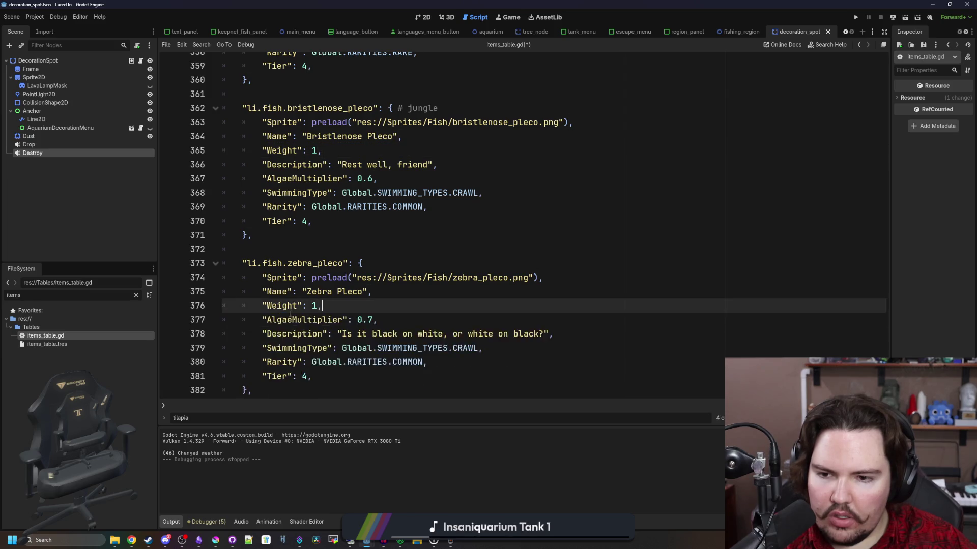
pyautogui.scroll(-3, 281, 315)
pyautogui.moveTo(367, 362)
pyautogui.mouseDown()
pyautogui.moveTo(224, 362)
pyautogui.moveTo(175, 351)
pyautogui.mouseUp()
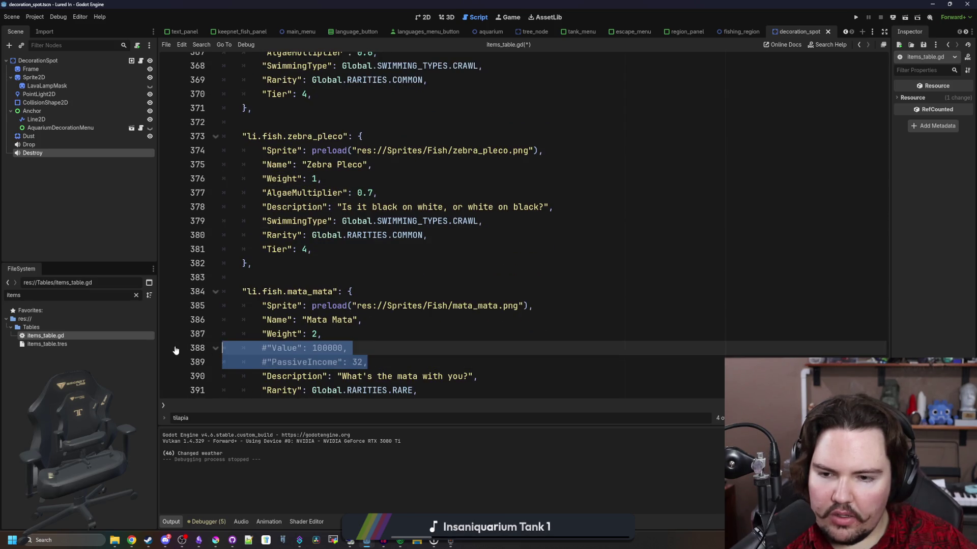
pyautogui.press('BackSpace')
pyautogui.press('BackSpace')
pyautogui.scroll(20, 372, 273)
pyautogui.scroll(20, 365, 277)
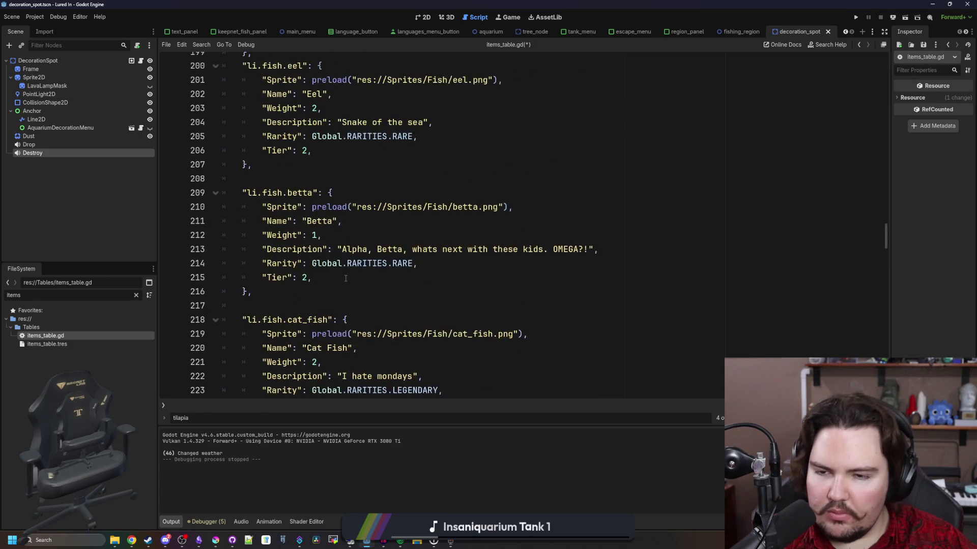
pyautogui.scroll(16, 345, 279)
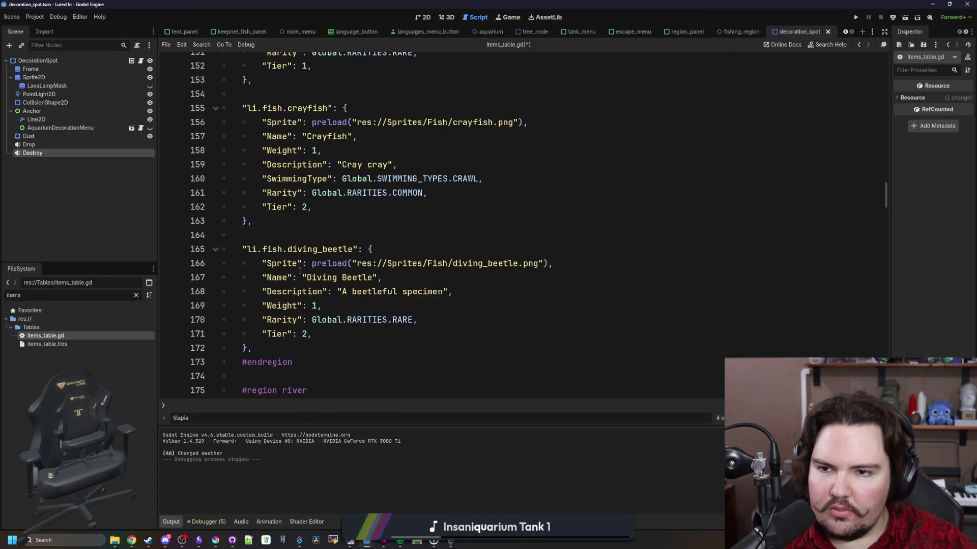
pyautogui.scroll(15, 300, 270)
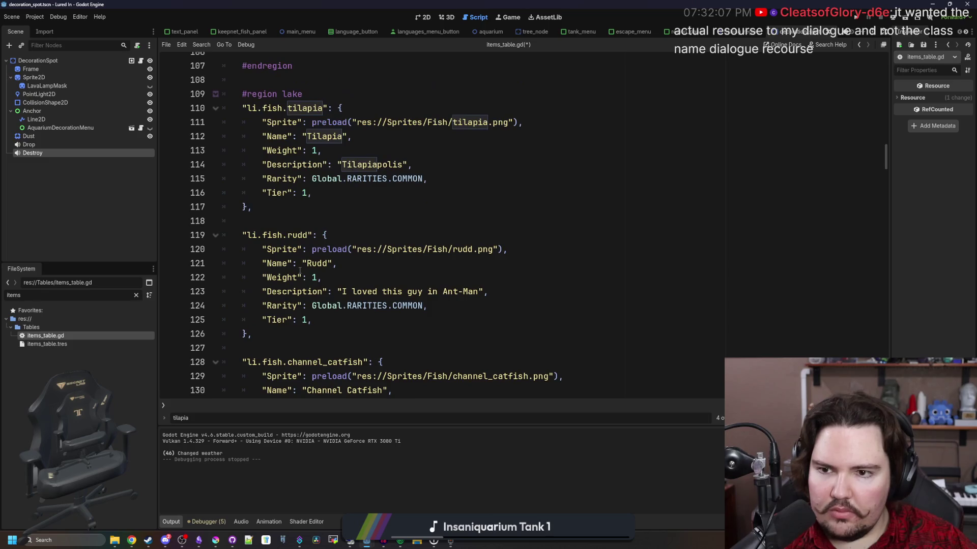
pyautogui.click(308, 216)
# Save items_table.gd repeatedly, leaving the Tilapia and Rudd entries unchanged.
pyautogui.hotkey('ctrl', 's')
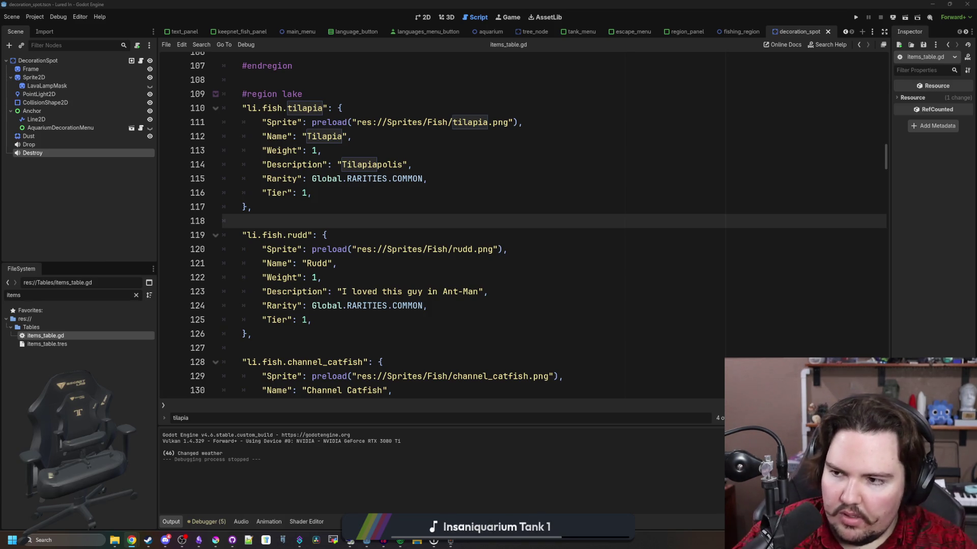
pyautogui.click(445, 249)
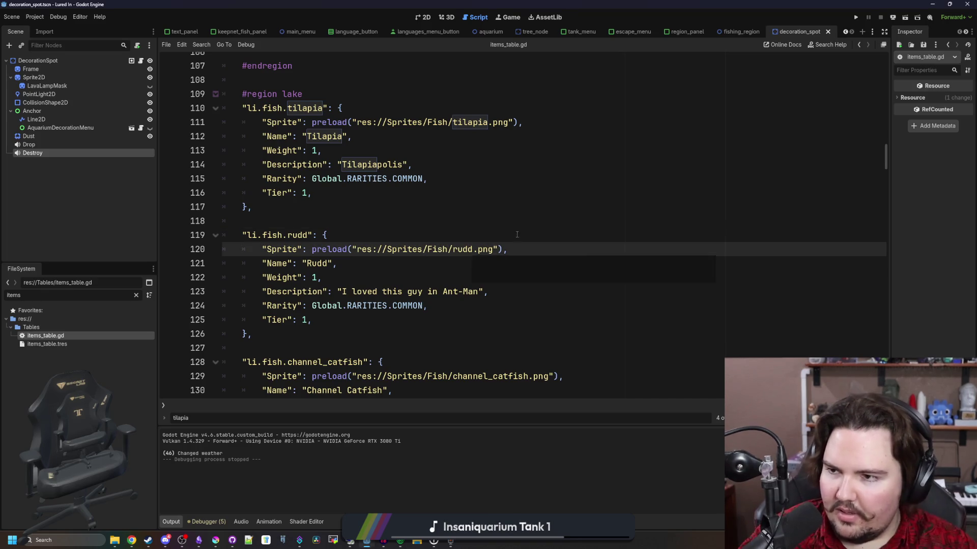
pyautogui.press('Up')
pyautogui.press('Up')
pyautogui.press('Up')
pyautogui.click(327, 226)
pyautogui.hotkey('ctrl', 's')
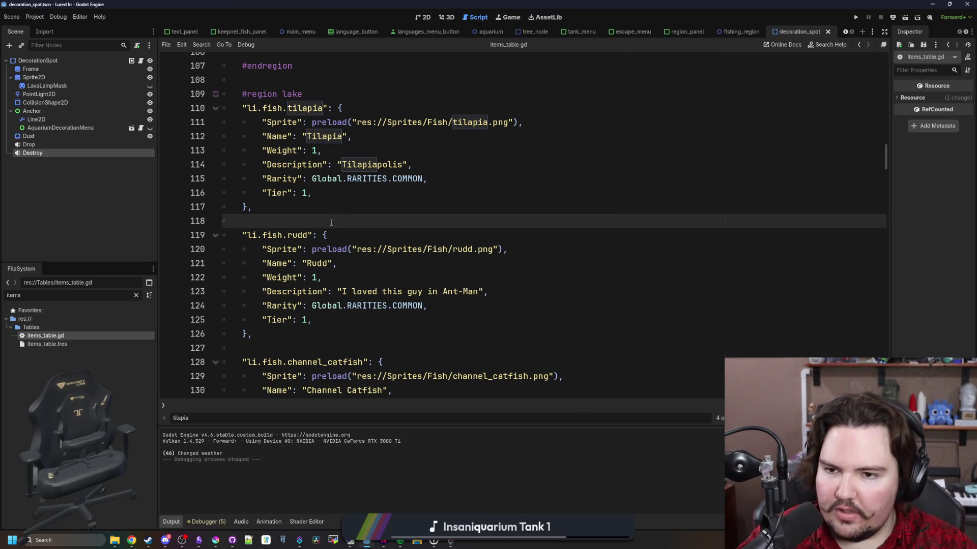
pyautogui.hotkey('ctrl', 's')
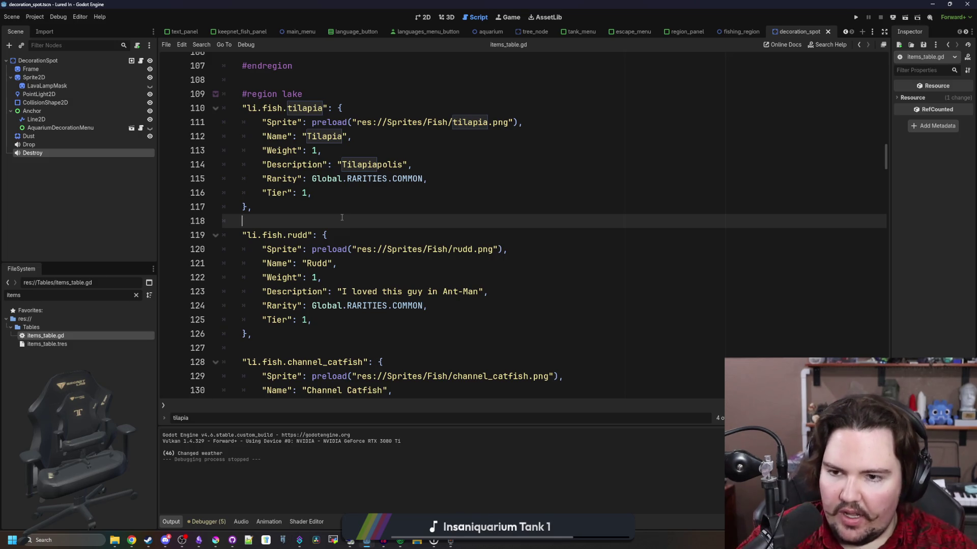
pyautogui.hotkey('ctrl', 's')
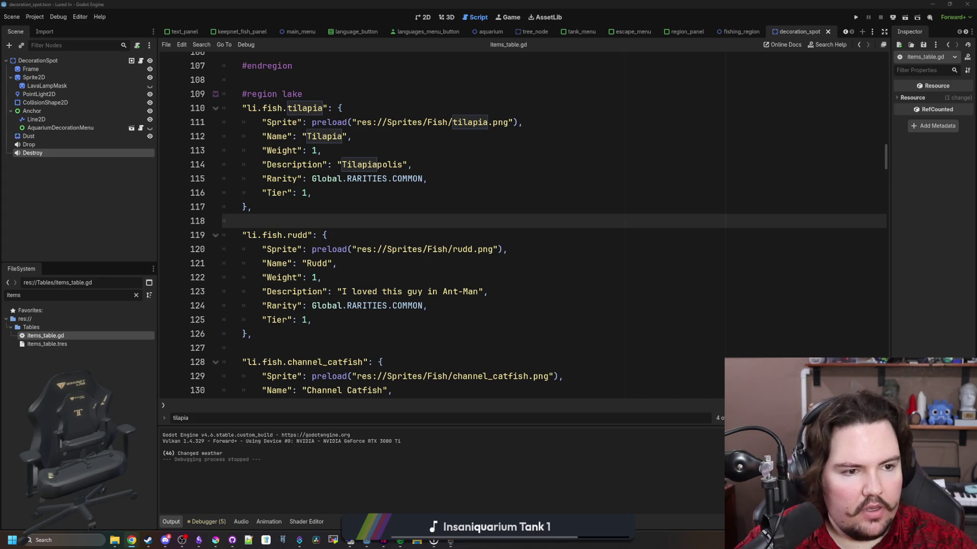
pyautogui.click(457, 225)
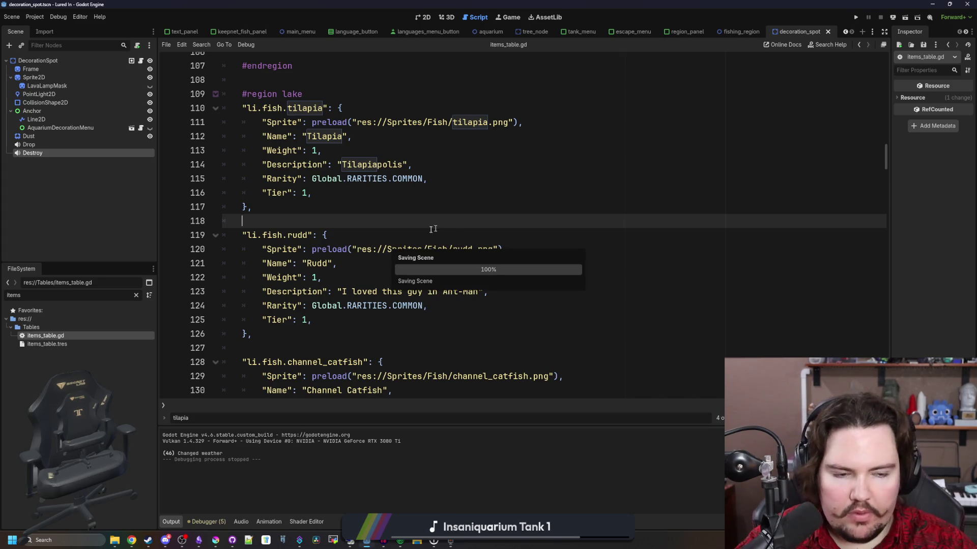
pyautogui.scroll(1, 381, 278)
pyautogui.hotkey('ctrl', 's')
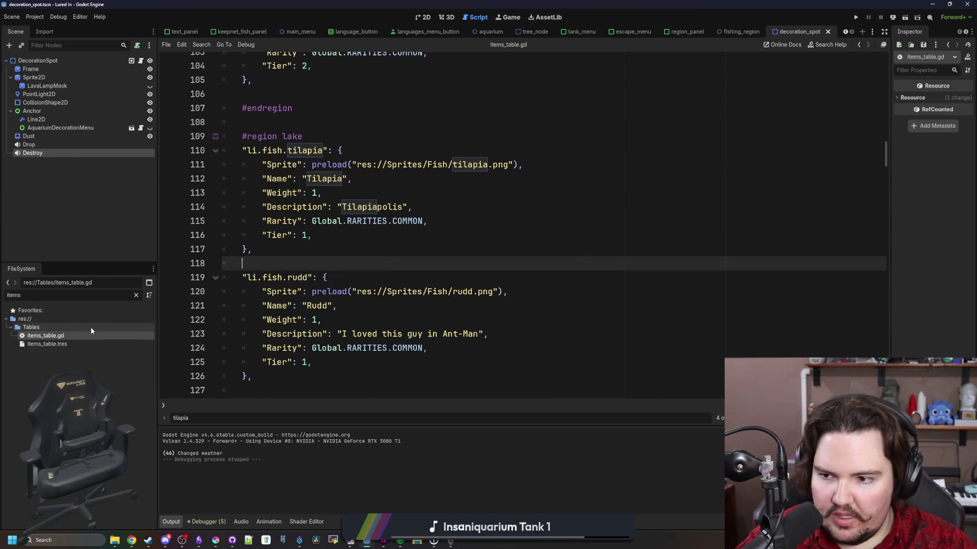
# Delete the commented Value and PassiveIncome lines from the snail, shrimp, tadpole, pupfish and koi entries.
pyautogui.scroll(10, 352, 332)
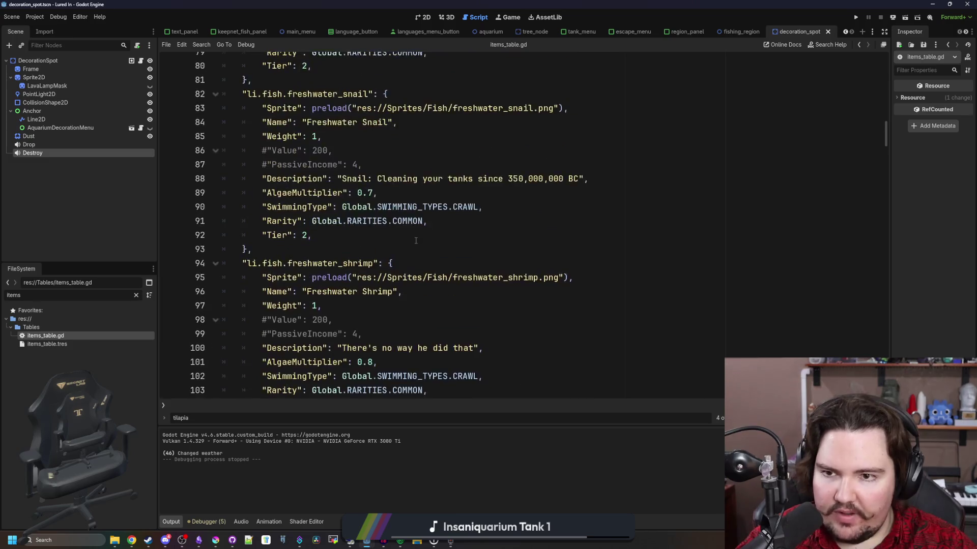
pyautogui.moveTo(224, 305)
pyautogui.mouseDown()
pyautogui.moveTo(168, 283)
pyautogui.moveTo(362, 306)
pyautogui.moveTo(223, 291)
pyautogui.mouseUp()
pyautogui.press('Delete')
pyautogui.scroll(-3, 356, 254)
pyautogui.click(352, 306)
pyautogui.press('Delete')
pyautogui.scroll(6, 357, 265)
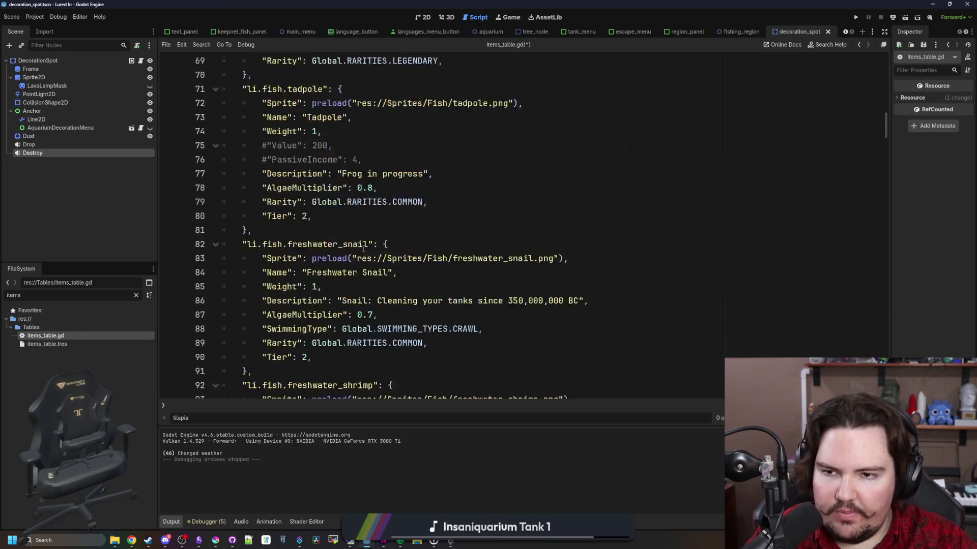
pyautogui.moveTo(362, 263)
pyautogui.mouseDown()
pyautogui.moveTo(312, 249)
pyautogui.moveTo(224, 249)
pyautogui.mouseUp()
pyautogui.press('Delete')
pyautogui.scroll(3, 387, 266)
pyautogui.moveTo(387, 265); pyautogui.dragTo(224, 250)
pyautogui.press('Delete')
pyautogui.scroll(3, 356, 264)
pyautogui.moveTo(362, 263)
pyautogui.mouseDown()
pyautogui.moveTo(245, 264)
pyautogui.moveTo(224, 249)
pyautogui.mouseUp()
pyautogui.press('Delete')
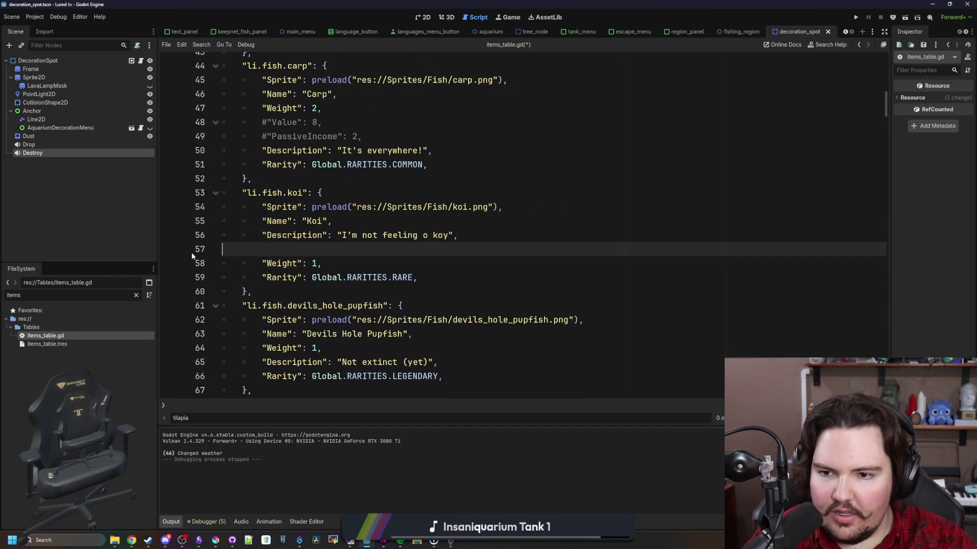
# Remove the commented lines and leftover blank lines from the carp, bluegill, minnow and goldfish entries.
pyautogui.scroll(3, 350, 224)
pyautogui.moveTo(379, 262); pyautogui.dragTo(239, 253)
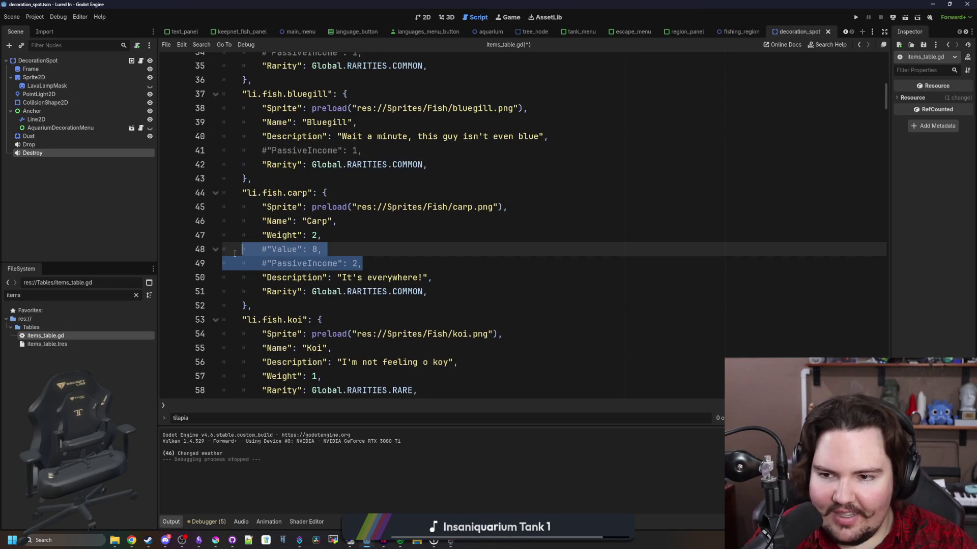
pyautogui.press('Delete')
pyautogui.press('BackSpace')
pyautogui.scroll(3, 371, 241)
pyautogui.moveTo(366, 271); pyautogui.dragTo(224, 277)
pyautogui.press('Delete')
pyautogui.press('BackSpace')
pyautogui.scroll(1, 293, 253)
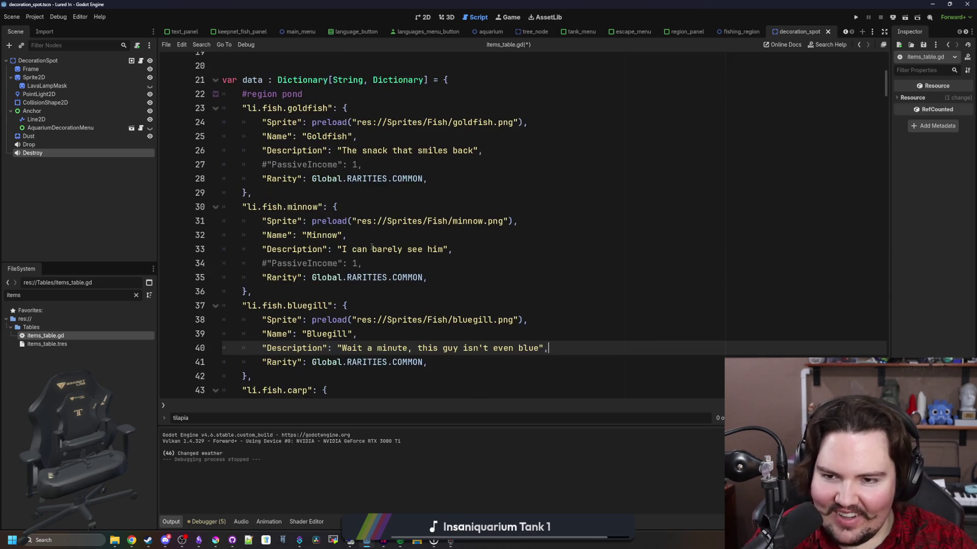
pyautogui.moveTo(364, 263); pyautogui.dragTo(226, 264)
pyautogui.press('Delete')
pyautogui.press('BackSpace')
pyautogui.moveTo(375, 161); pyautogui.dragTo(224, 164)
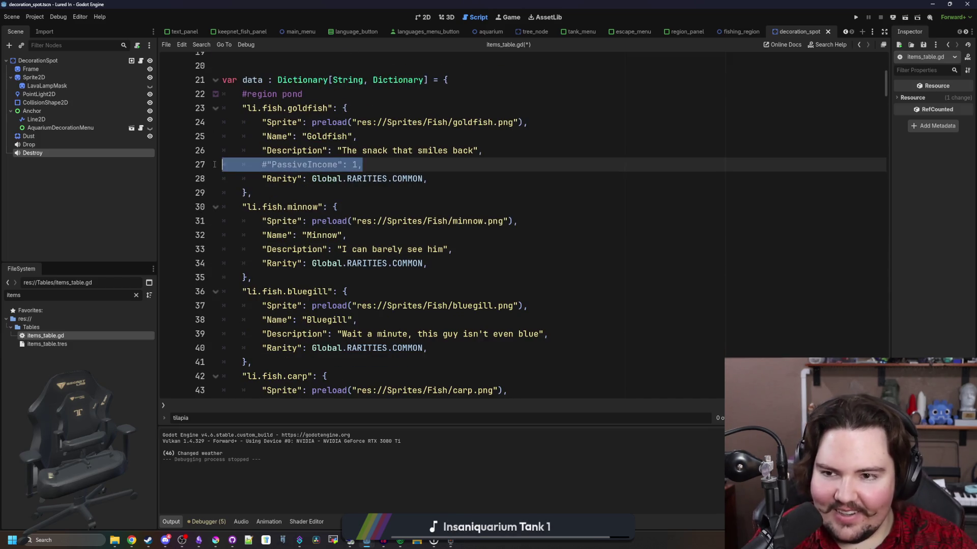
pyautogui.press('Delete')
pyautogui.press('BackSpace')
pyautogui.scroll(6, 348, 183)
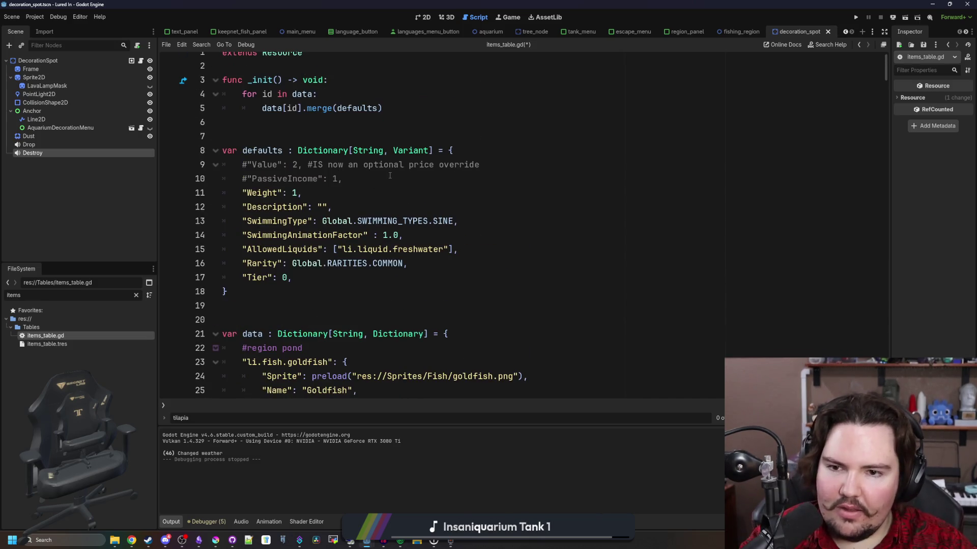
# Save items_table.gd and scroll down to the river region's salmon and walleye entries.
pyautogui.click(371, 185)
pyautogui.hotkey('ctrl', 's')
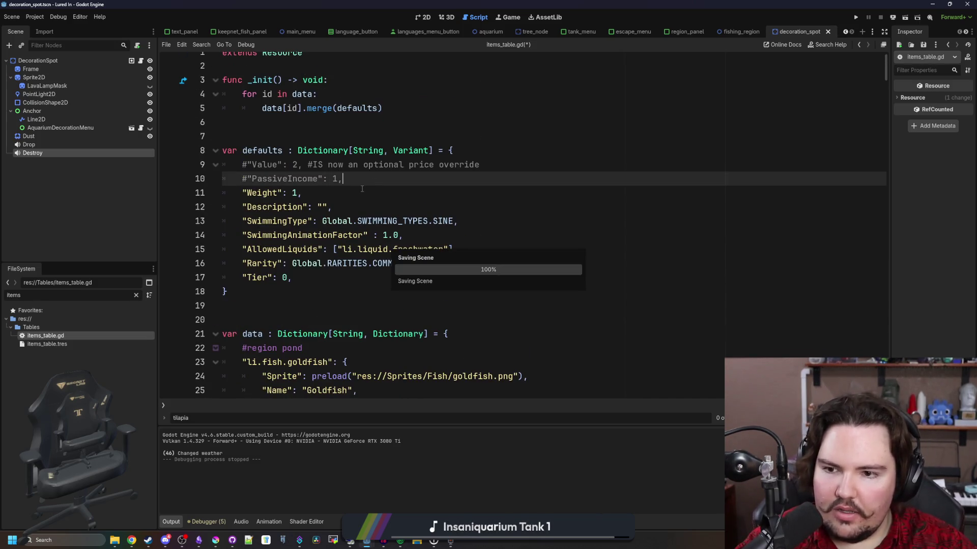
pyautogui.scroll(-1, 362, 189)
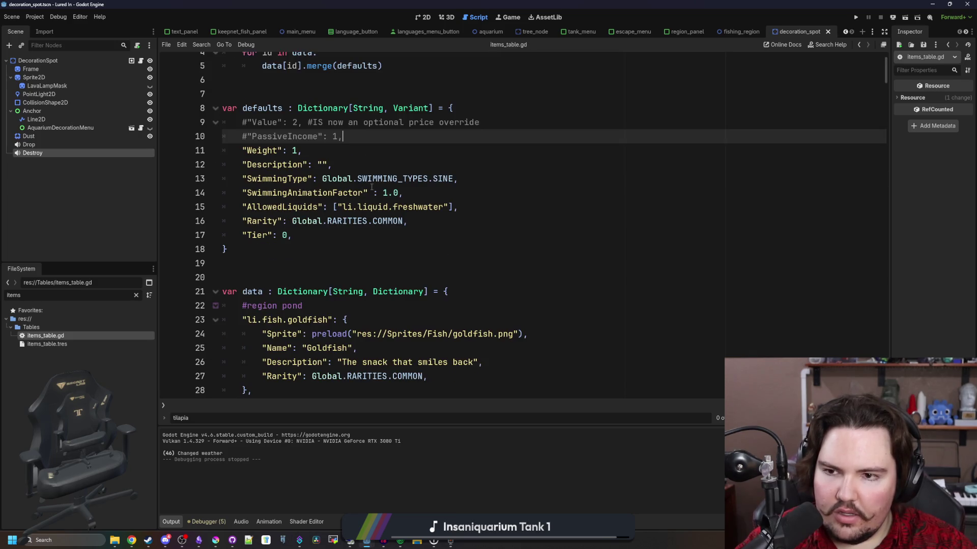
pyautogui.scroll(1, 372, 187)
pyautogui.hotkey('ctrl', 's')
pyautogui.hotkey('ctrl', 's')
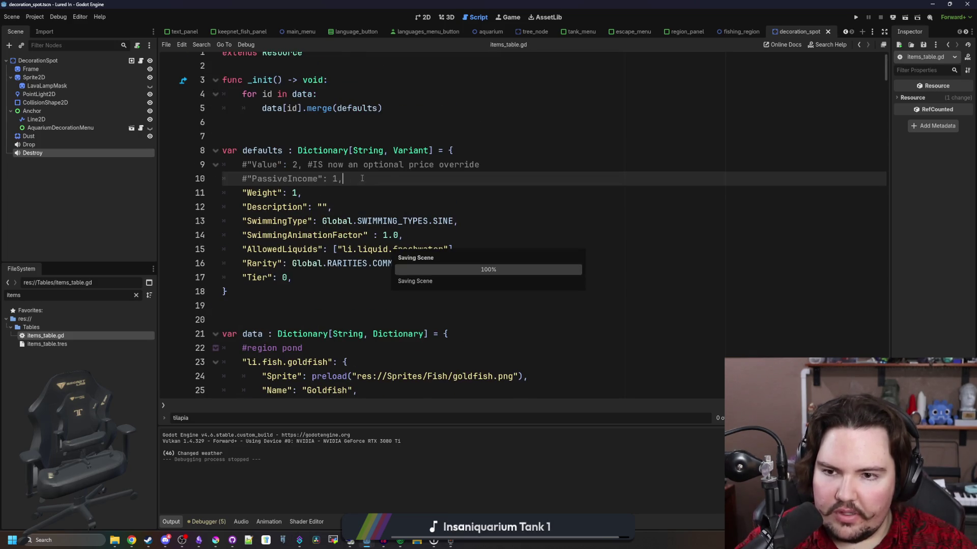
pyautogui.hotkey('ctrl', 'z')
pyautogui.hotkey('ctrl', 'y')
pyautogui.hotkey('ctrl', 's')
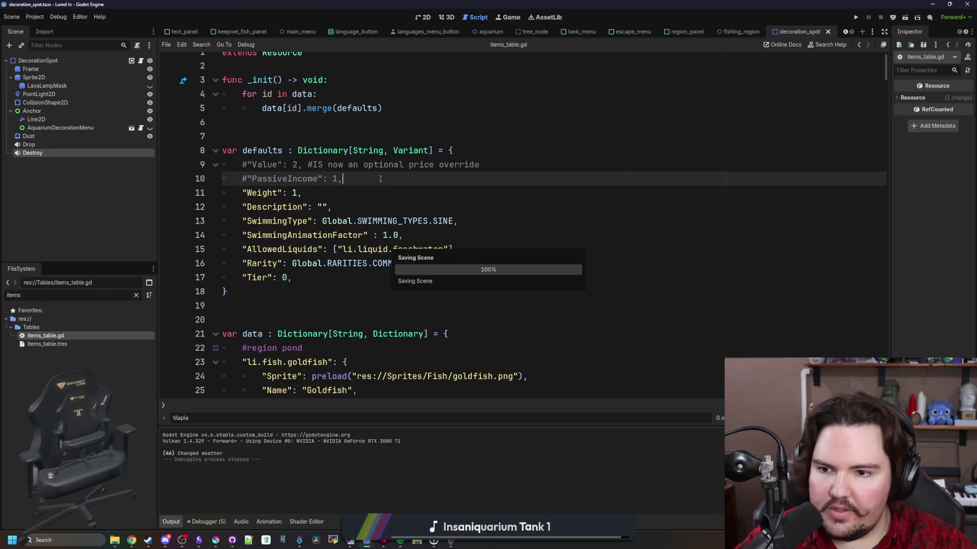
pyautogui.press('Down')
pyautogui.hotkey('ctrl', 's')
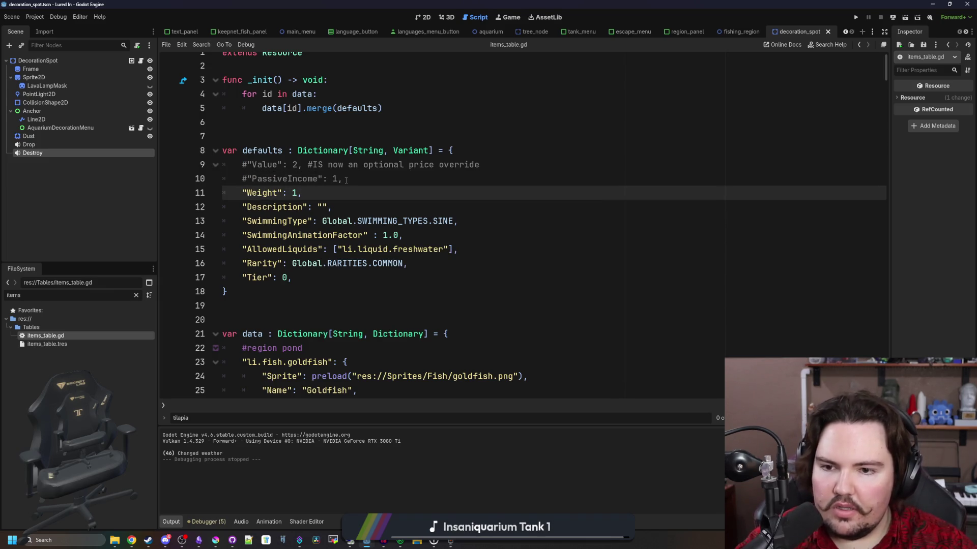
pyautogui.scroll(-20, 402, 225)
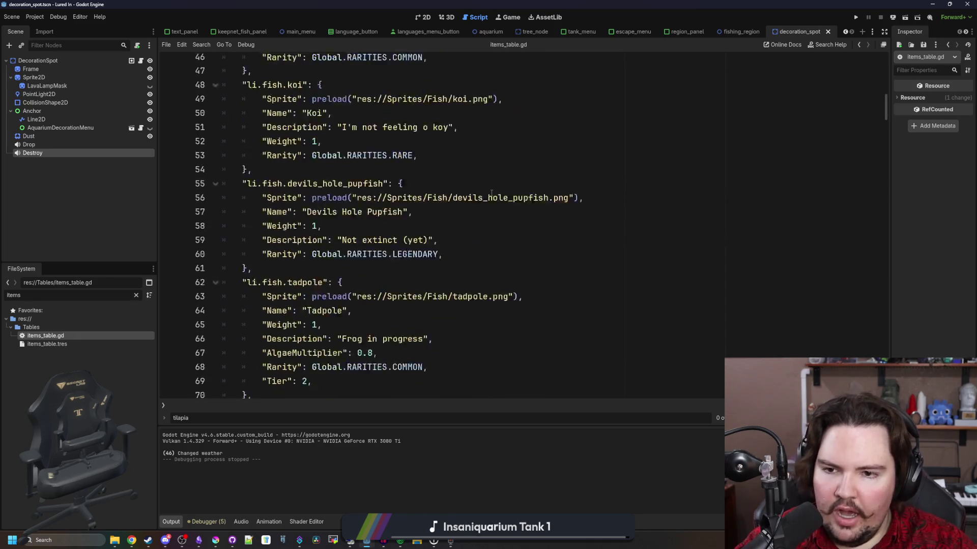
pyautogui.scroll(-15, 501, 191)
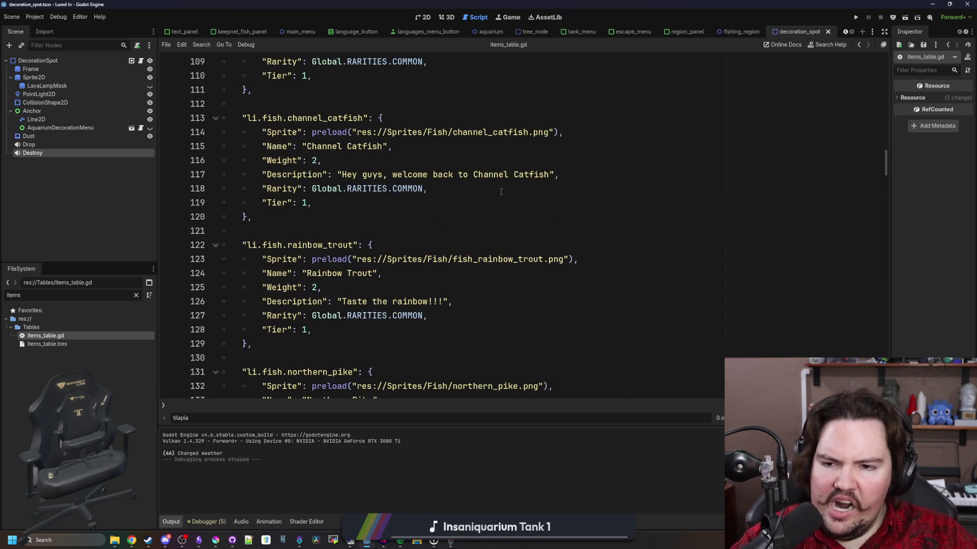
pyautogui.scroll(-4, 337, 216)
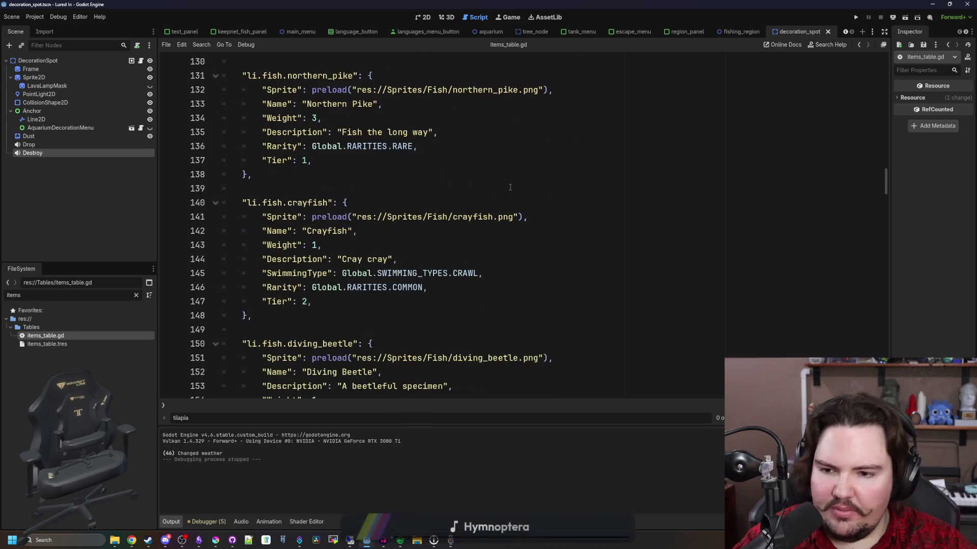
pyautogui.scroll(-8, 337, 215)
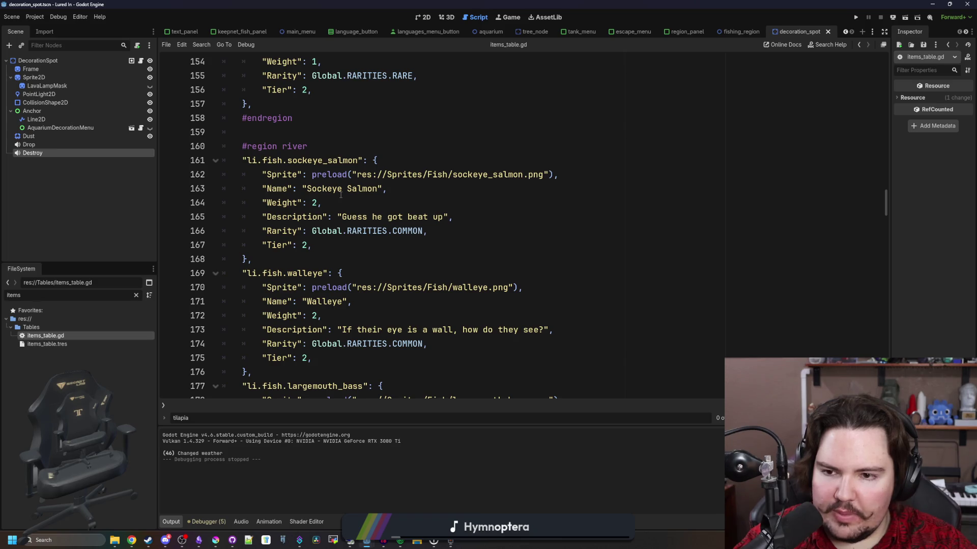
pyautogui.scroll(-11, 341, 194)
# Save items_table.gd, filter the FileSystem dock by 'region' and open regions_table.gd at the bluegill entry.
pyautogui.click(487, 217)
pyautogui.hotkey('ctrl', 's')
pyautogui.doubleClick(115, 296)
pyautogui.write('region')
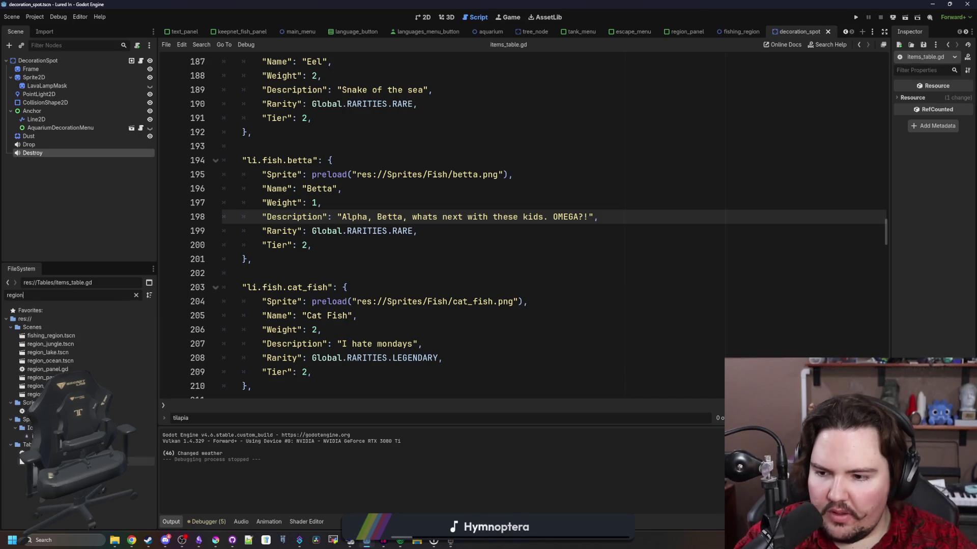
pyautogui.doubleClick(20, 454)
pyautogui.click(452, 186)
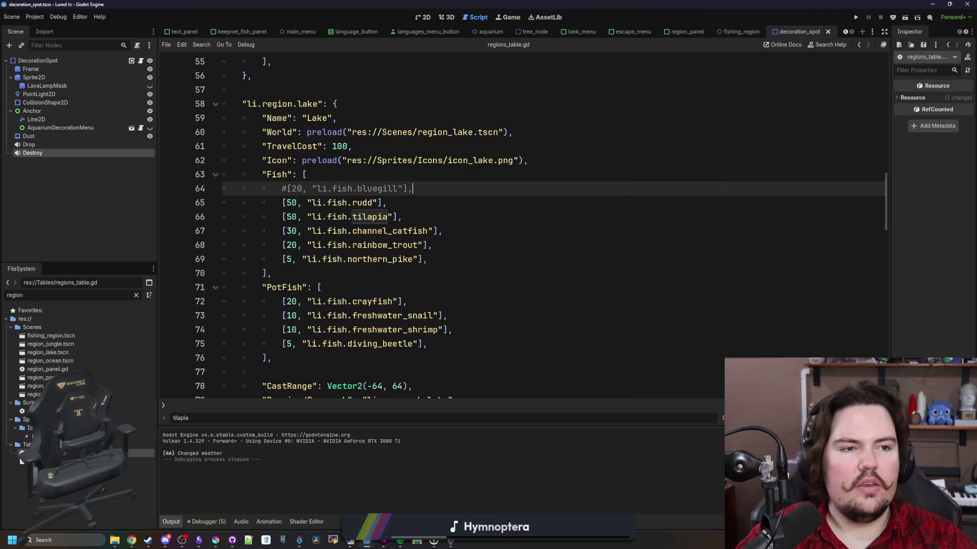
# Search the web for 'rare lake fish' in the browser.
pyautogui.press('super+2')
pyautogui.write('rare lake fish')
pyautogui.press('Return')
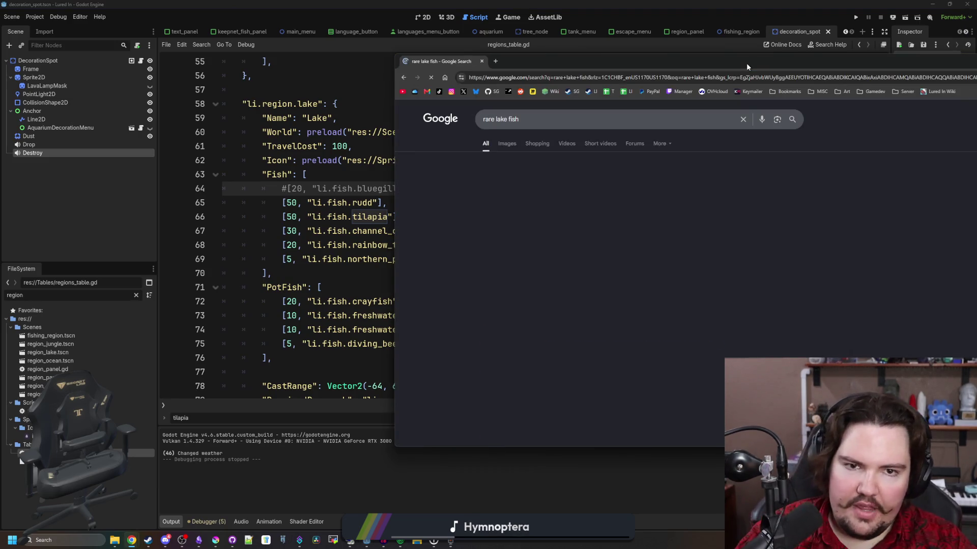
# Maximise the browser and browse image results for rare lake fish.
pyautogui.moveTo(746, 63); pyautogui.dragTo(565, 3)
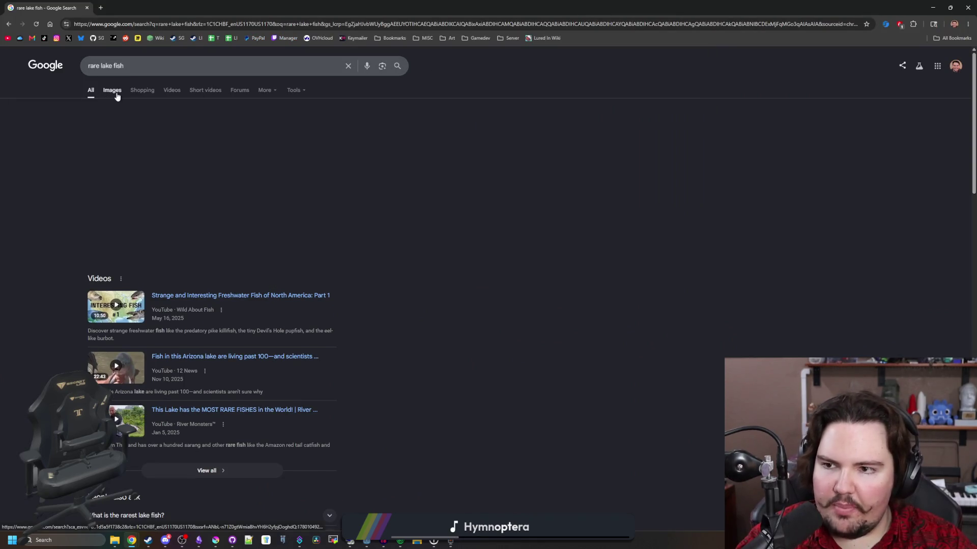
pyautogui.click(116, 94)
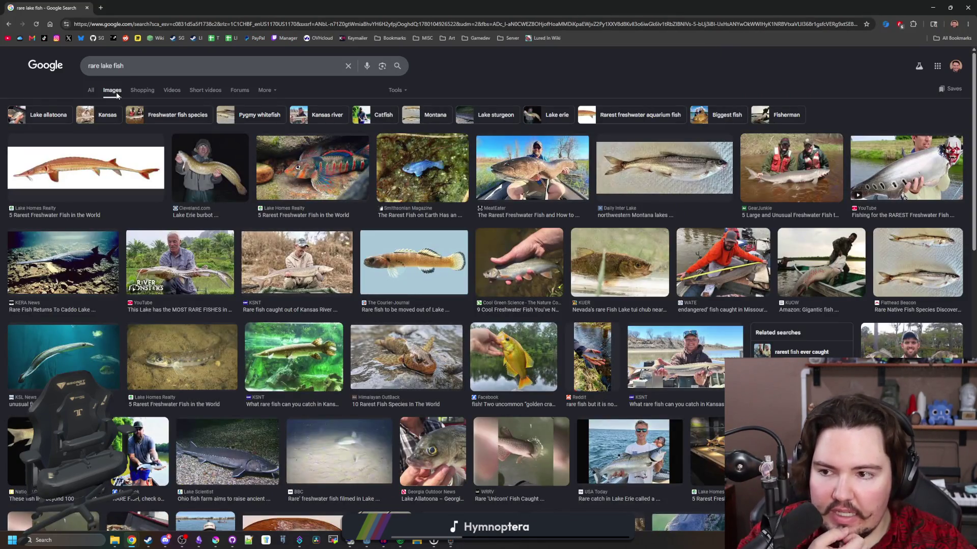
pyautogui.scroll(-8, 407, 228)
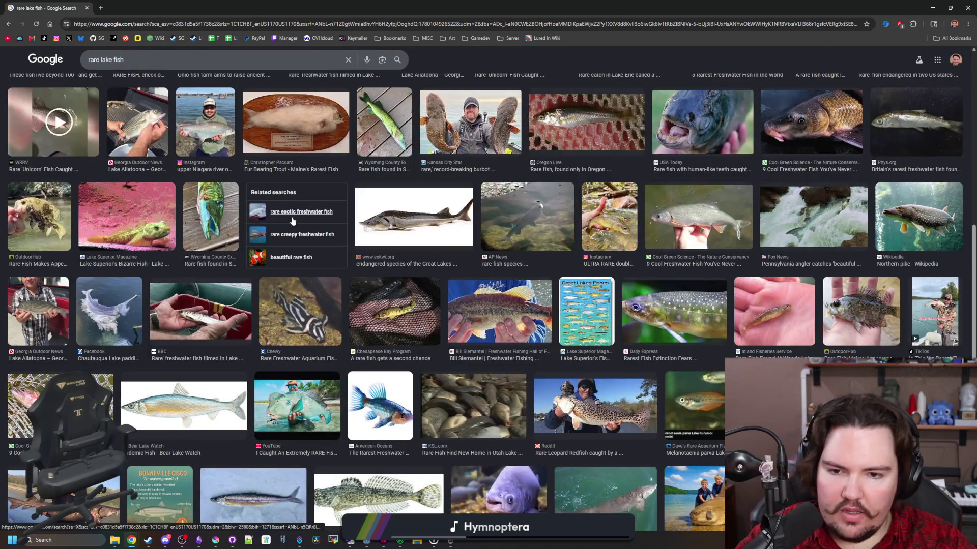
pyautogui.scroll(8, 408, 228)
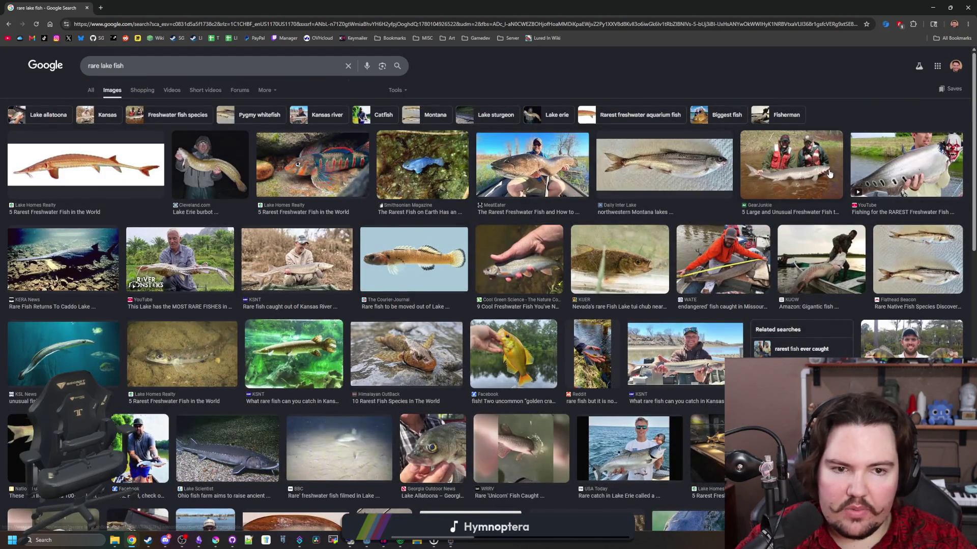
# Search 'smallmouth bass' and preview the USGS, Michigan, Adirondack, Chesapeake and Nevada images.
pyautogui.click(216, 29)
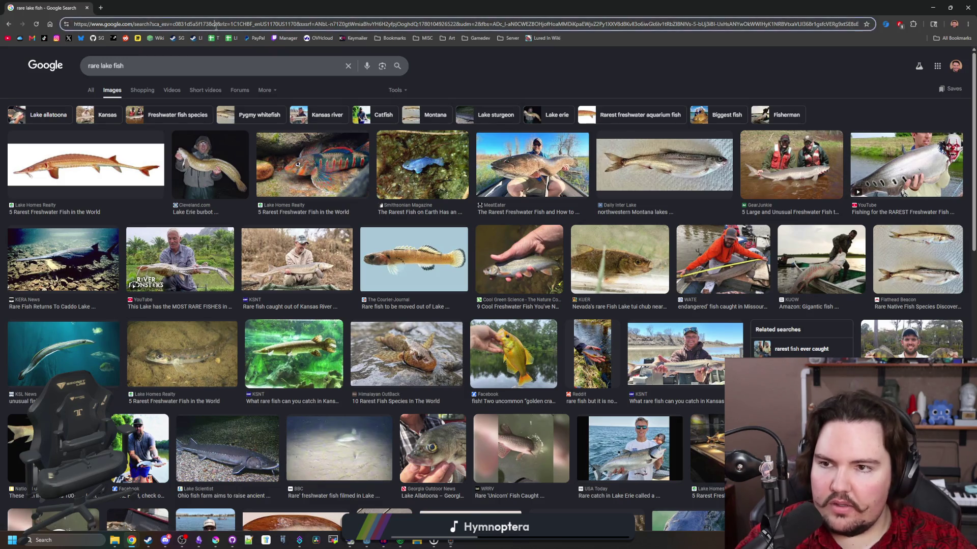
pyautogui.write('smallmouth bass')
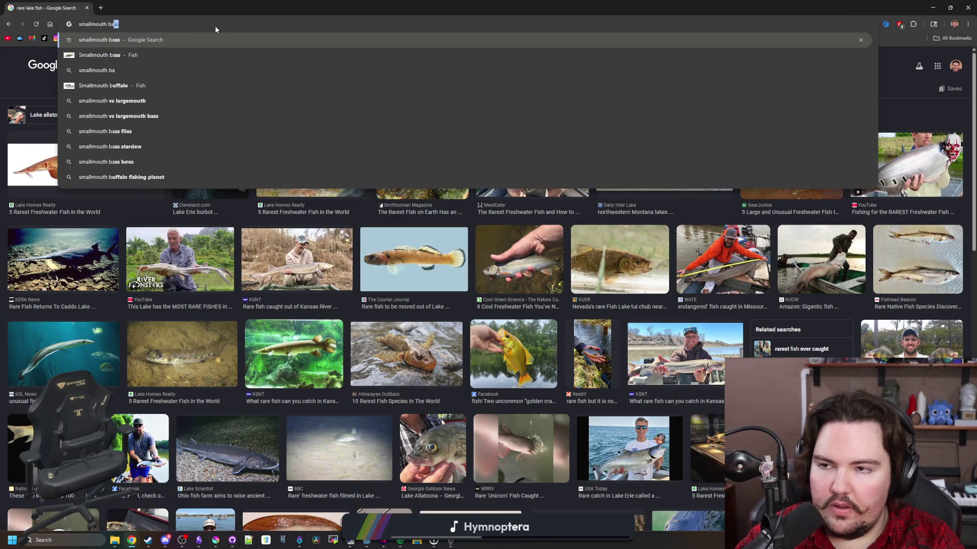
pyautogui.press('Return')
pyautogui.click(114, 88)
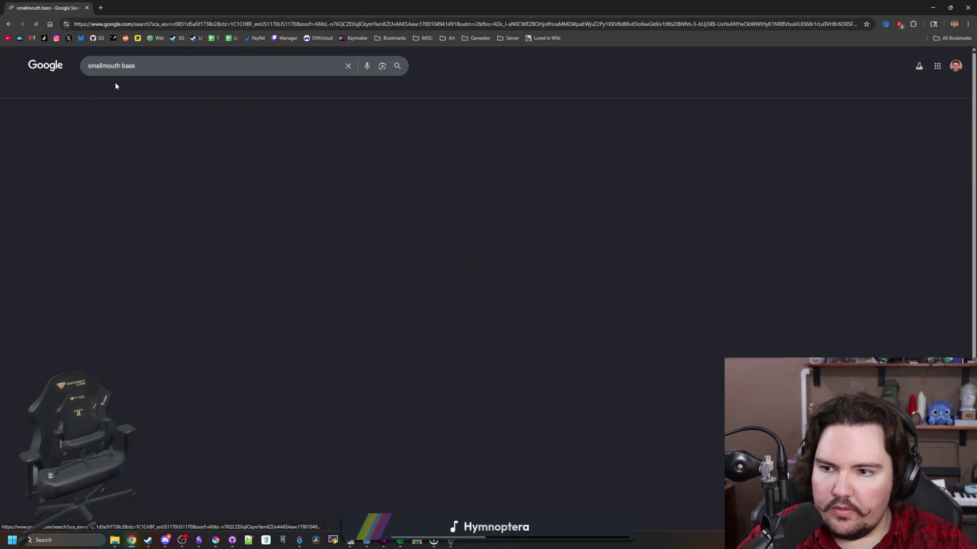
pyautogui.click(142, 162)
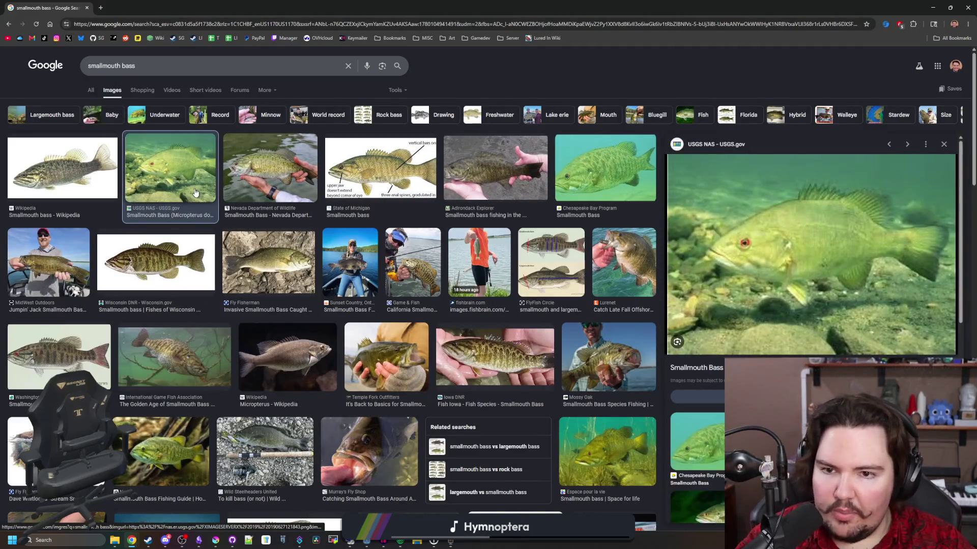
pyautogui.click(327, 172)
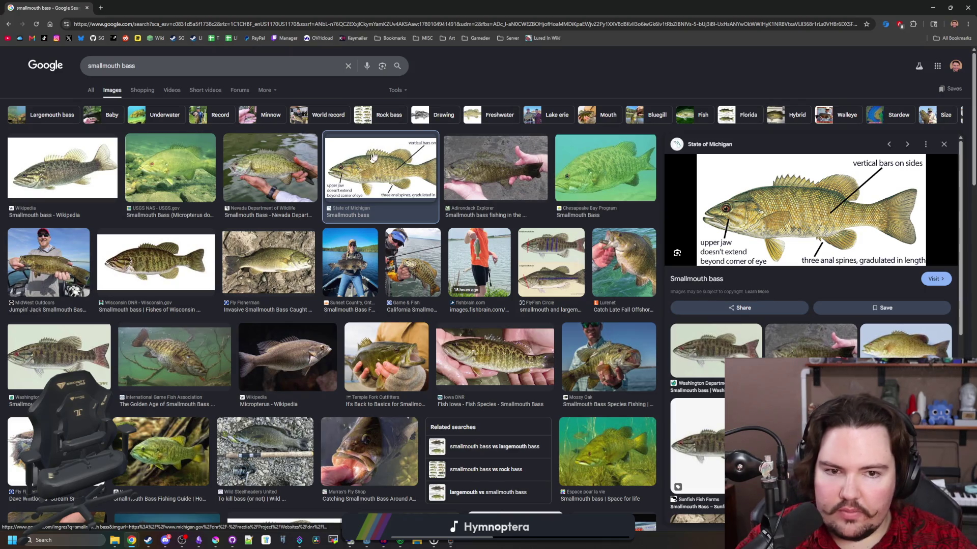
pyautogui.click(518, 155)
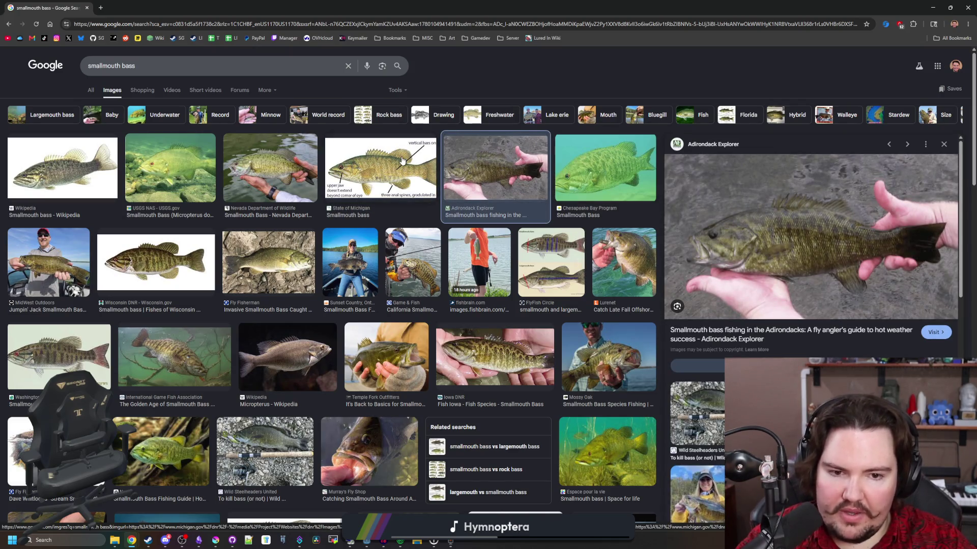
pyautogui.click(633, 172)
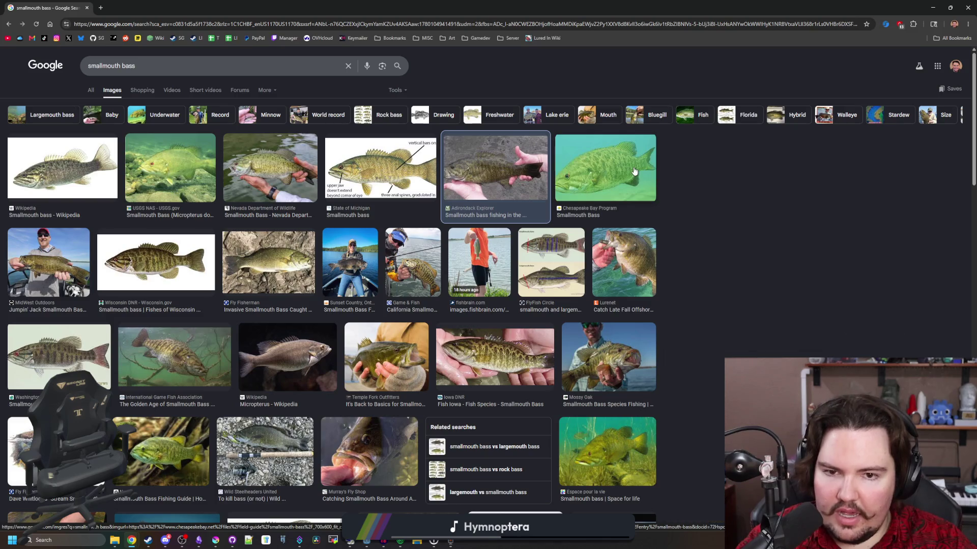
pyautogui.click(271, 180)
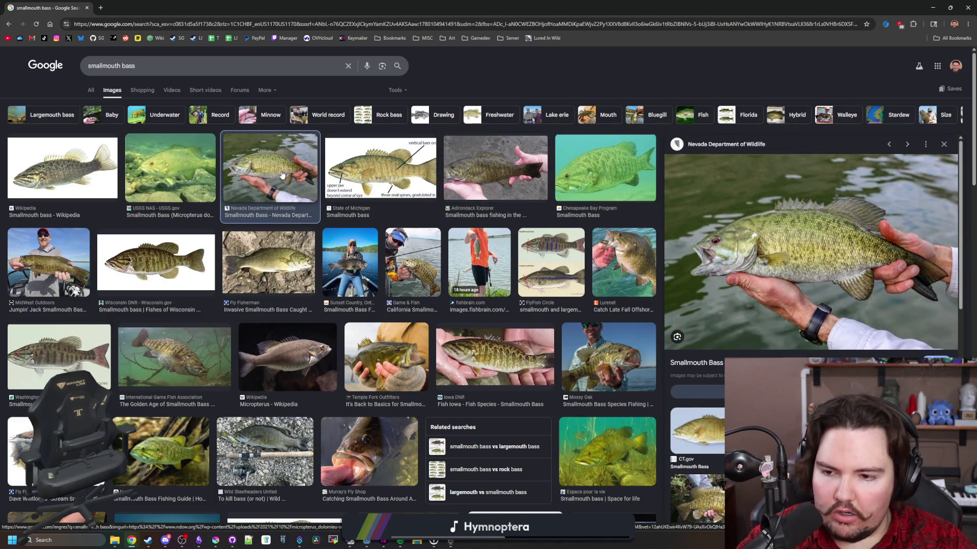
pyautogui.click(90, 95)
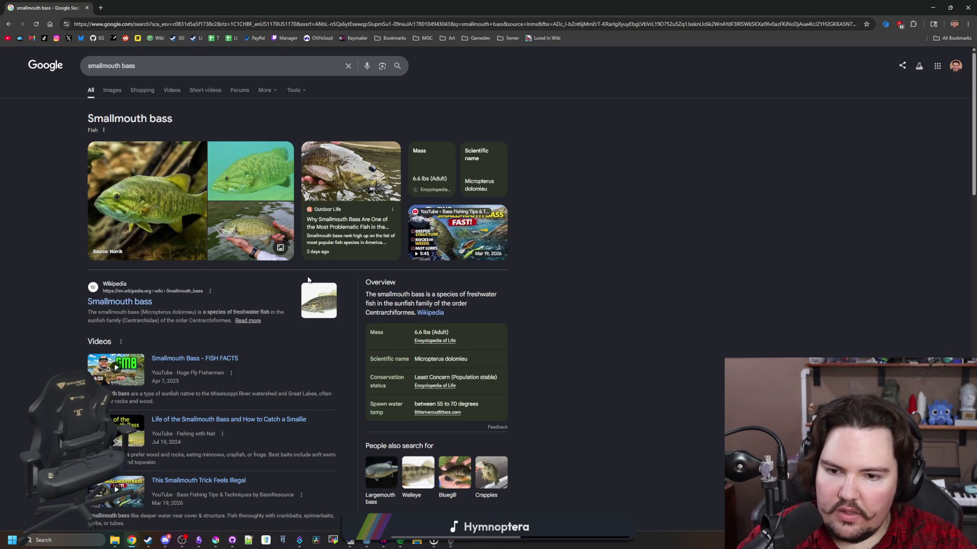
# Read the People also ask answers on catching smallmouth and the worst fishing time.
pyautogui.scroll(-4, 307, 280)
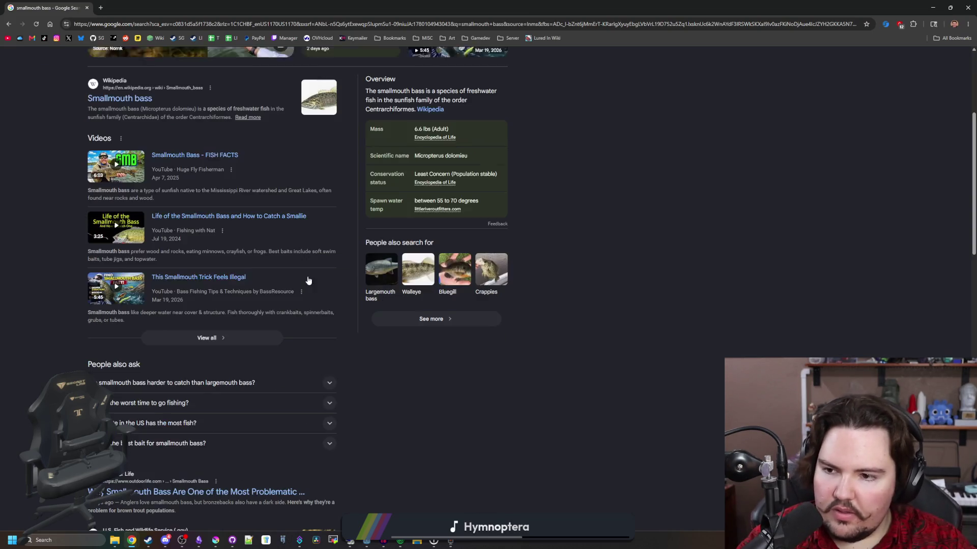
pyautogui.click(257, 381)
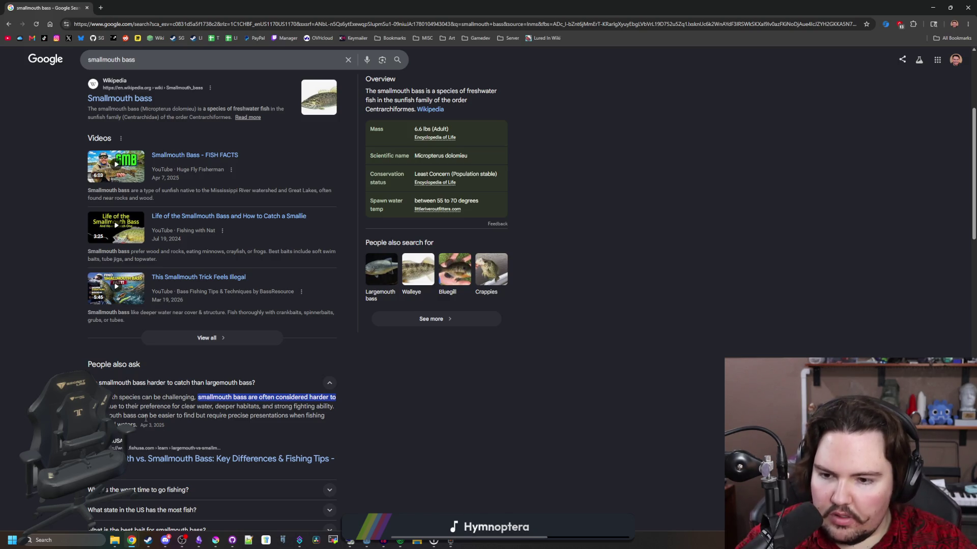
pyautogui.scroll(-2, 211, 410)
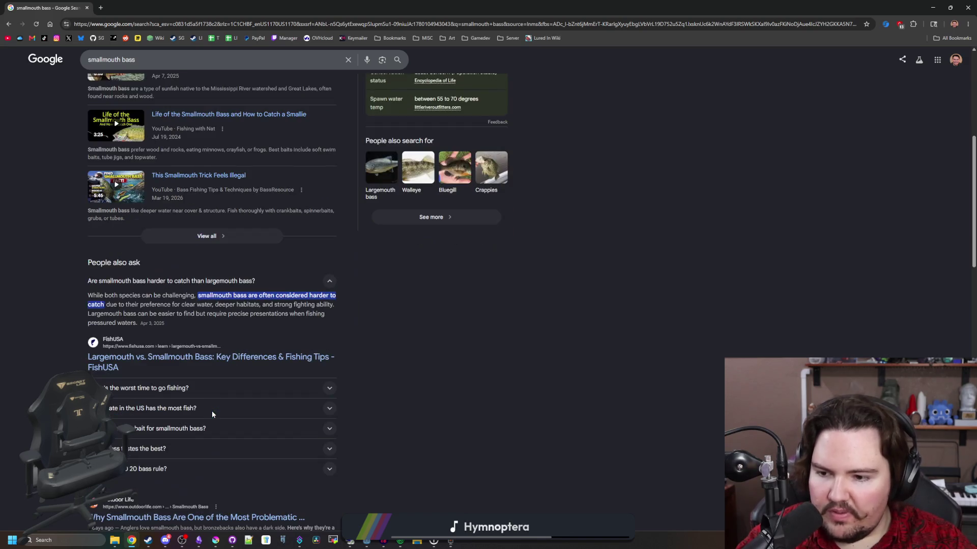
pyautogui.click(202, 392)
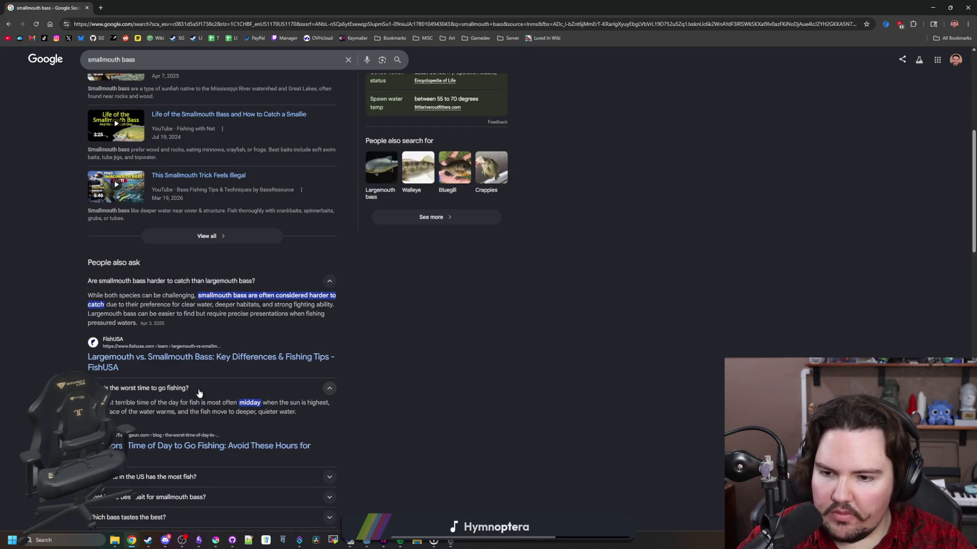
pyautogui.click(199, 392)
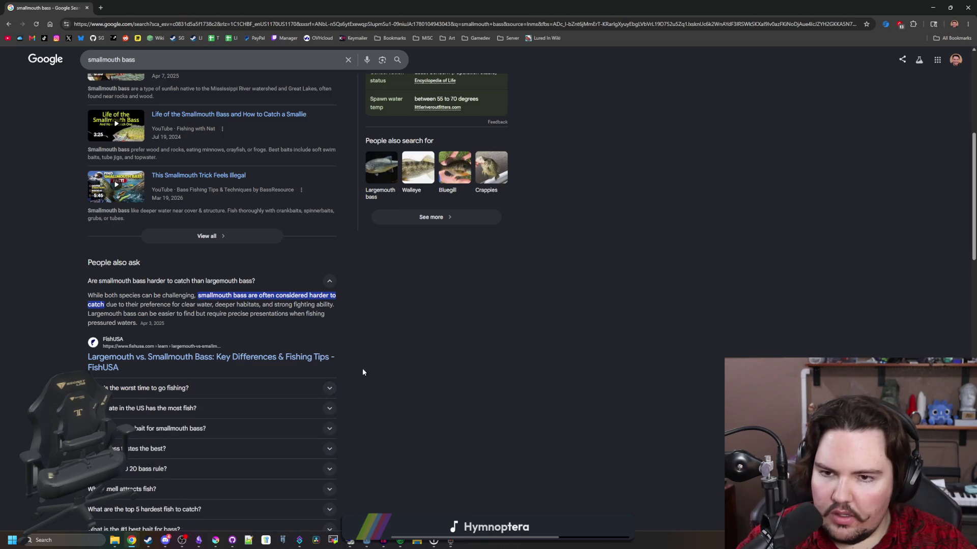
pyautogui.scroll(3, 376, 365)
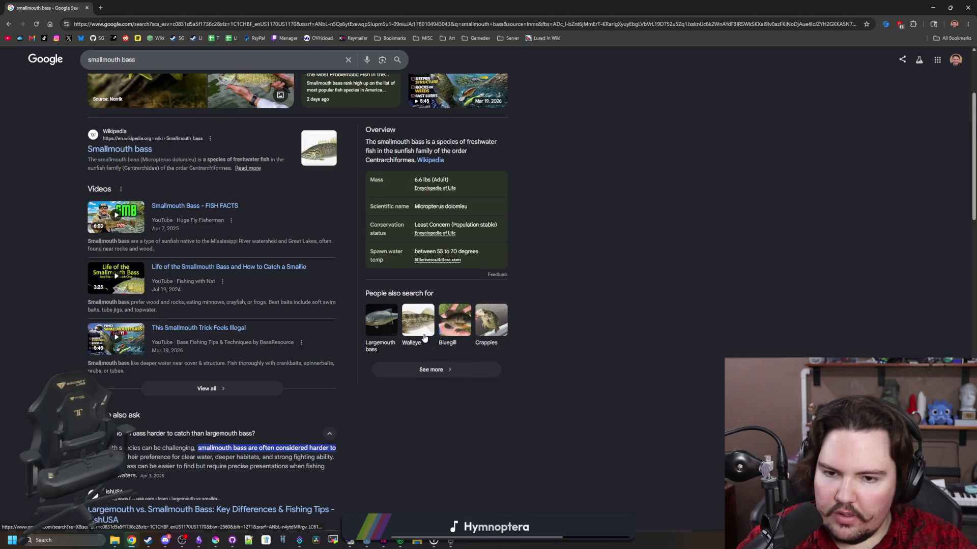
# Open Walleye in a new tab to view its pictures, then return to smallmouth bass images.
pyautogui.middleClick(425, 338)
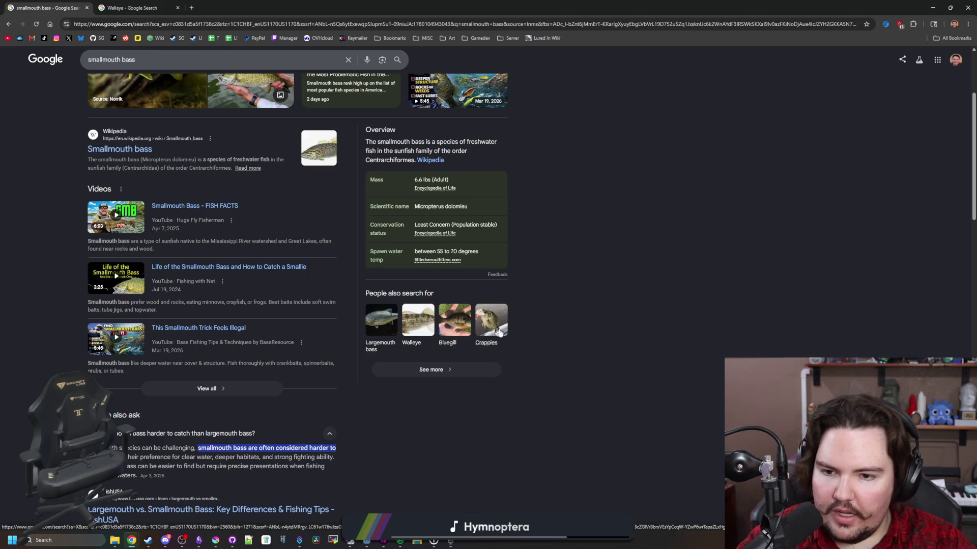
pyautogui.click(140, 7)
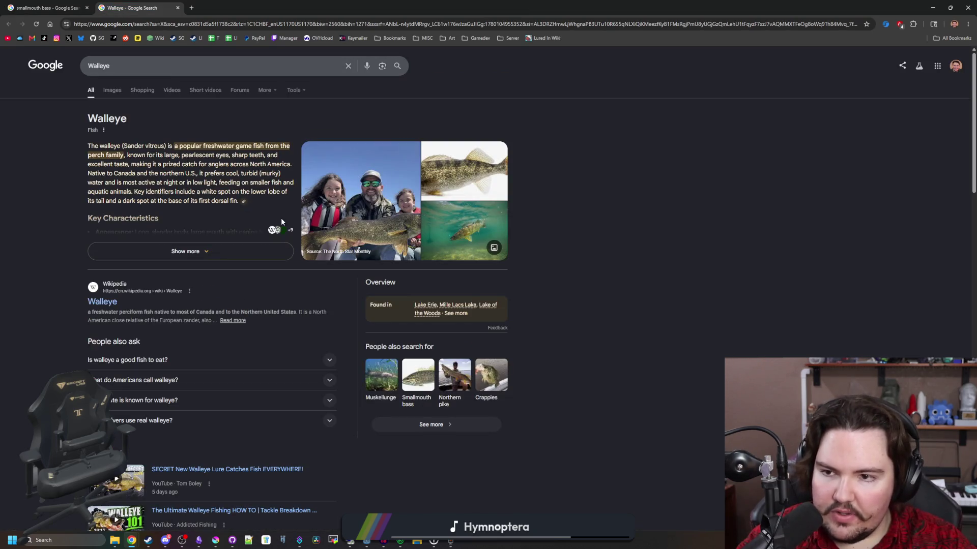
pyautogui.click(448, 181)
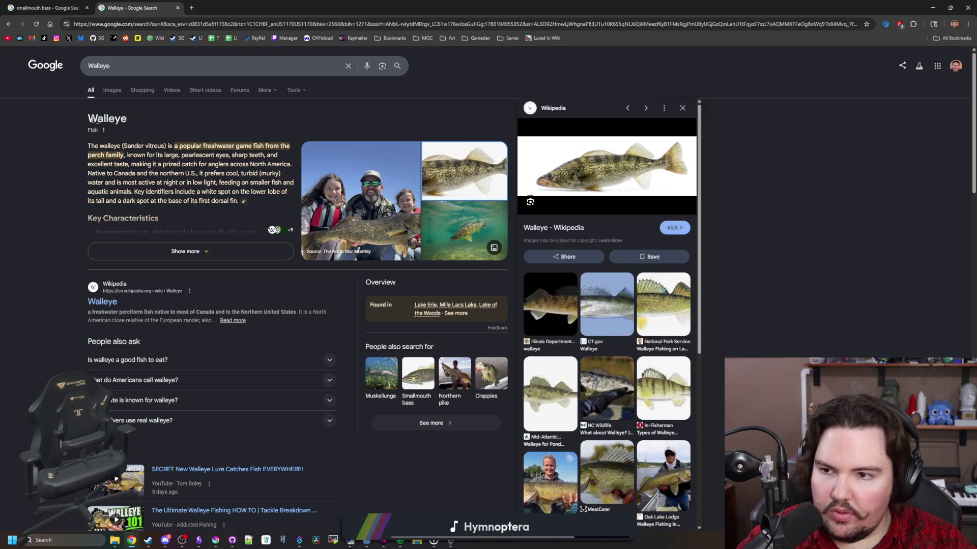
pyautogui.click(111, 91)
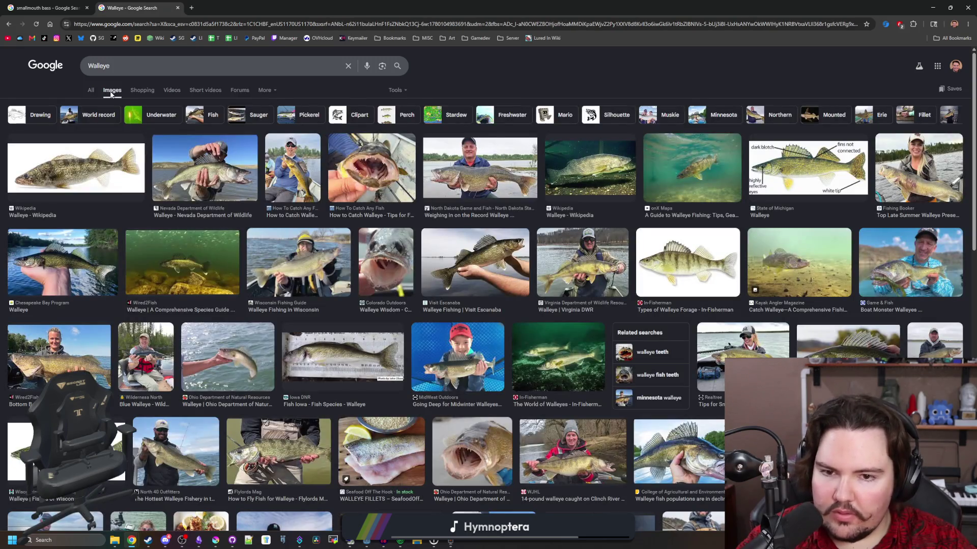
pyautogui.click(46, 8)
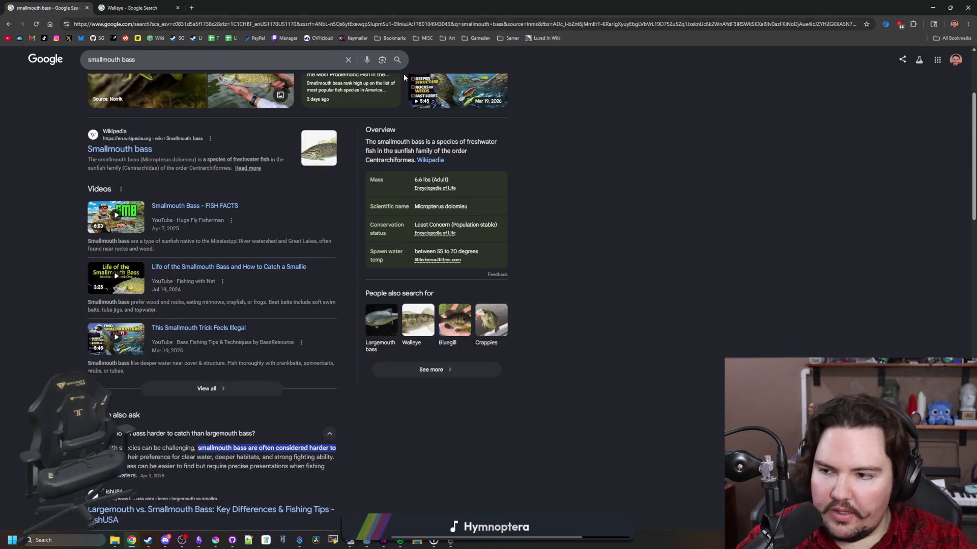
pyautogui.click(114, 90)
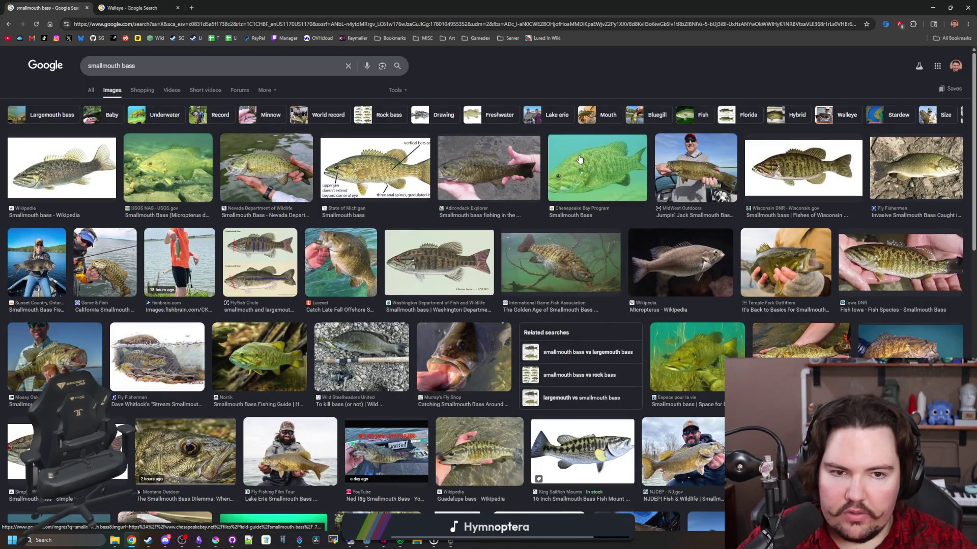
# Preview the Wisconsin DNR, Nevada, MidWest Outdoors, Iowa DNR, Michigan and USGS NAS smallmouth bass images.
pyautogui.click(771, 175)
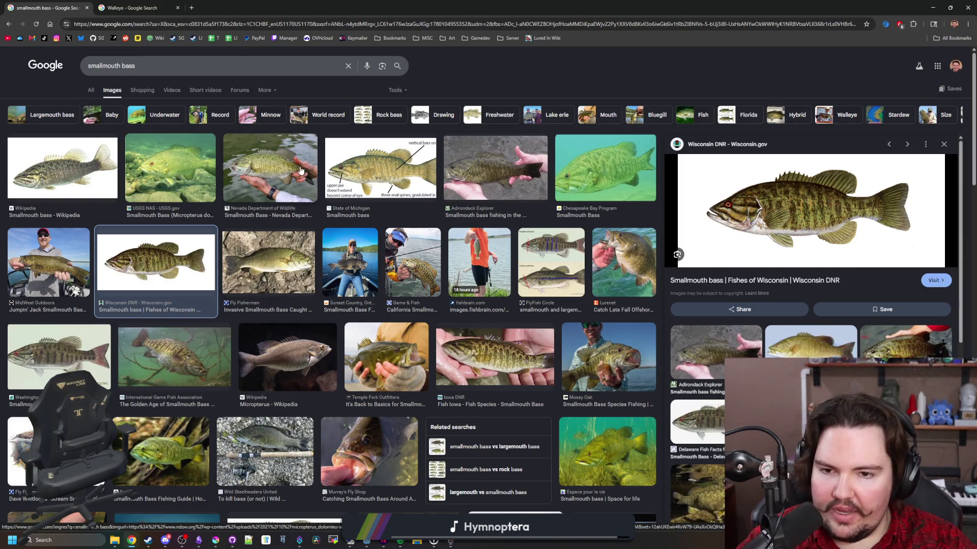
pyautogui.click(300, 172)
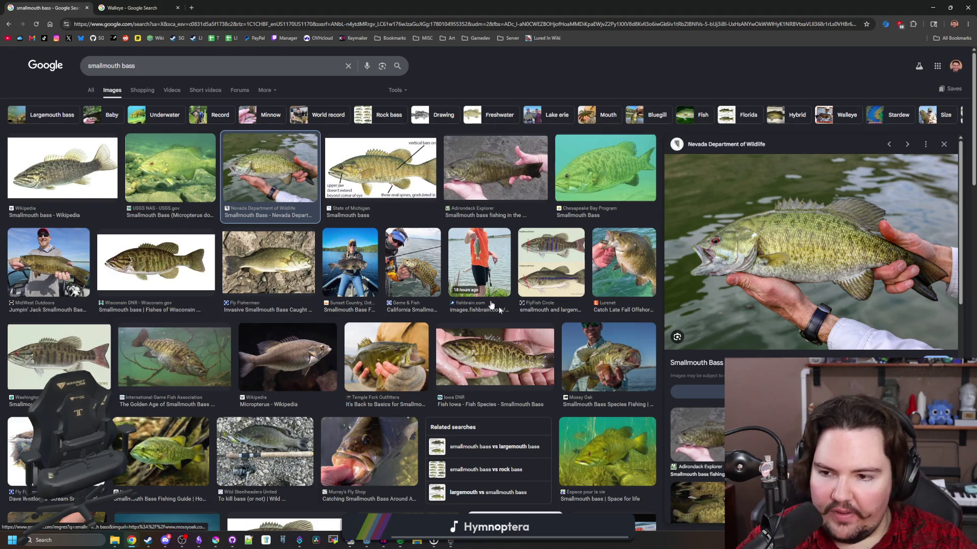
pyautogui.click(51, 264)
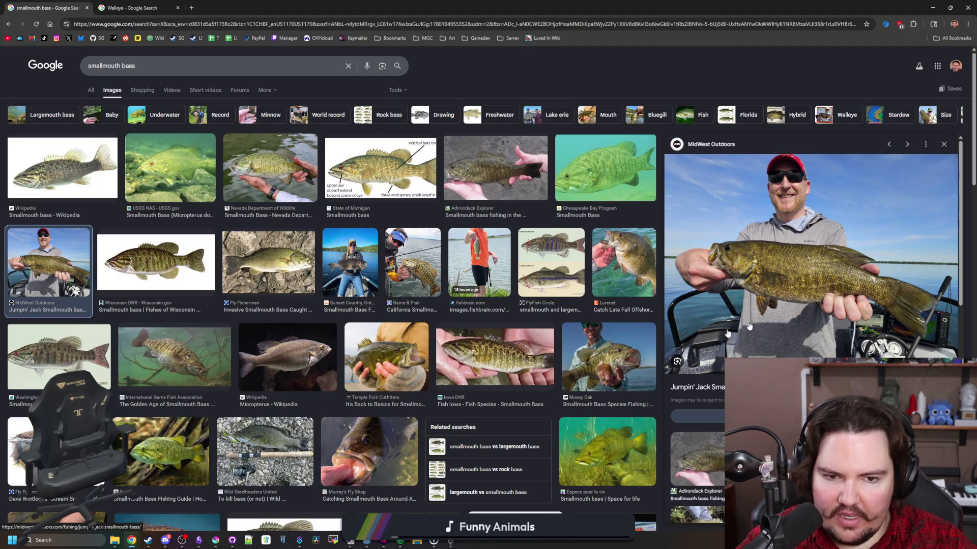
pyautogui.click(474, 349)
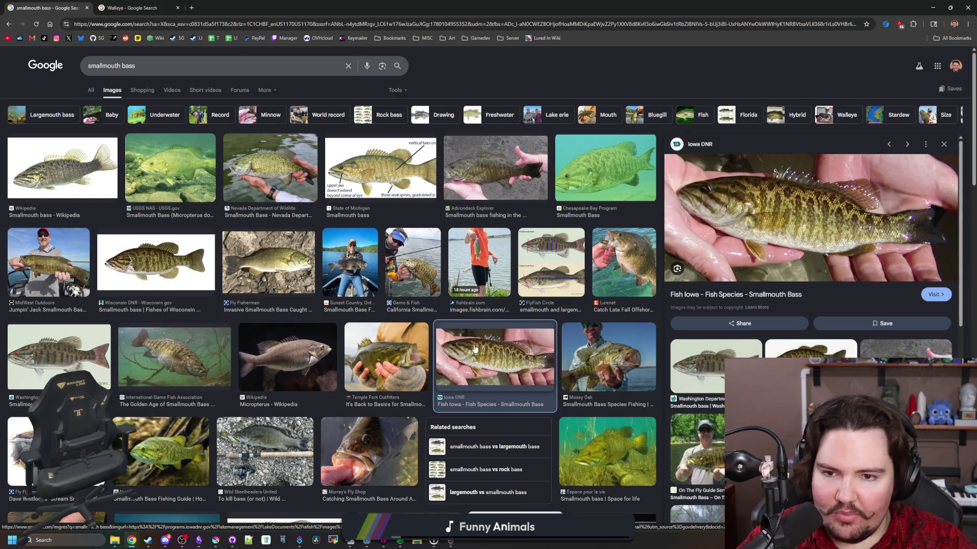
pyautogui.click(413, 157)
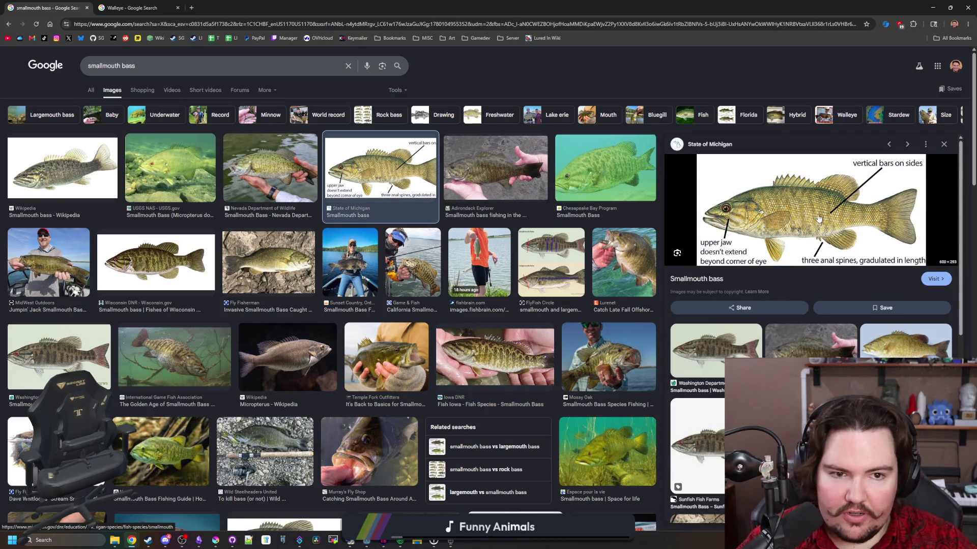
pyautogui.click(201, 175)
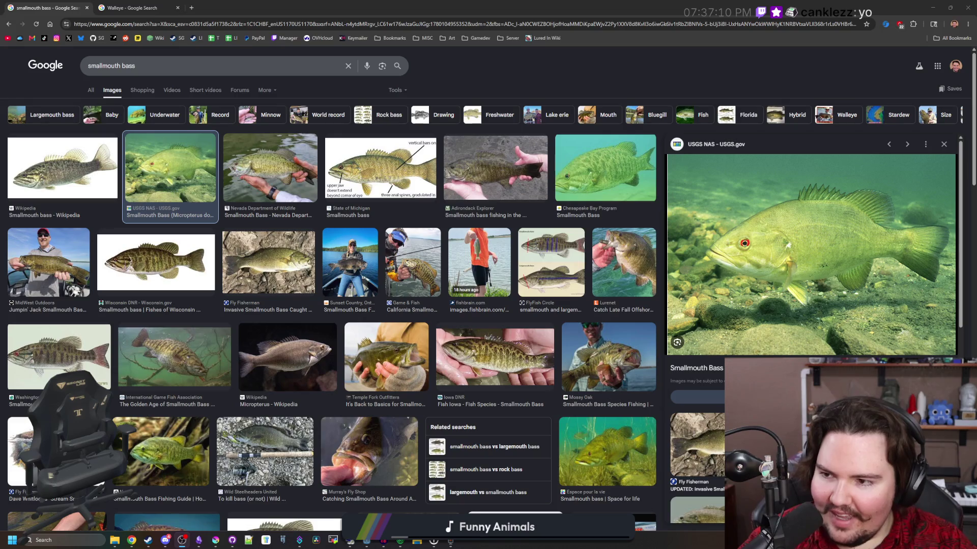
pyautogui.click(182, 540)
# Move the OBS window over the search results and open then close a chatter's viewer card.
pyautogui.moveTo(215, 101); pyautogui.dragTo(563, 99)
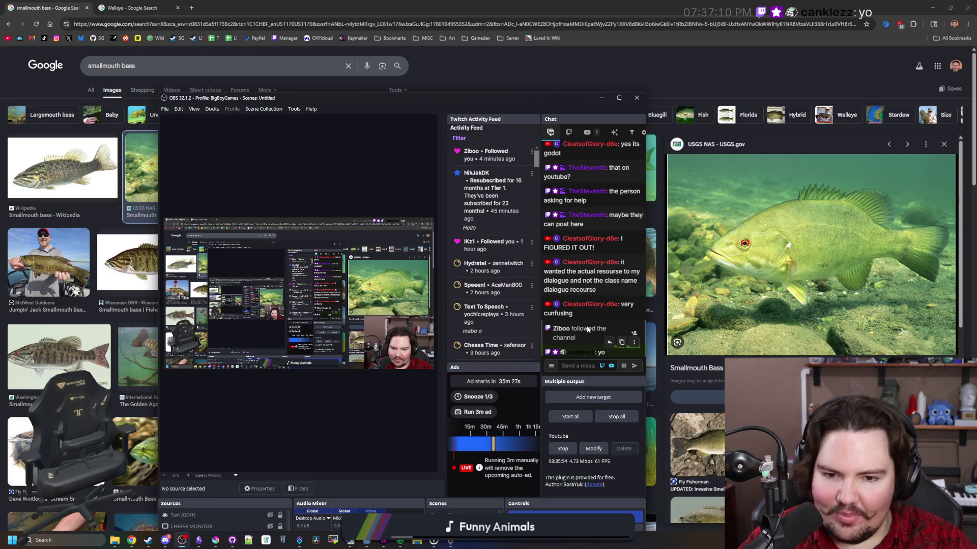
pyautogui.click(577, 352)
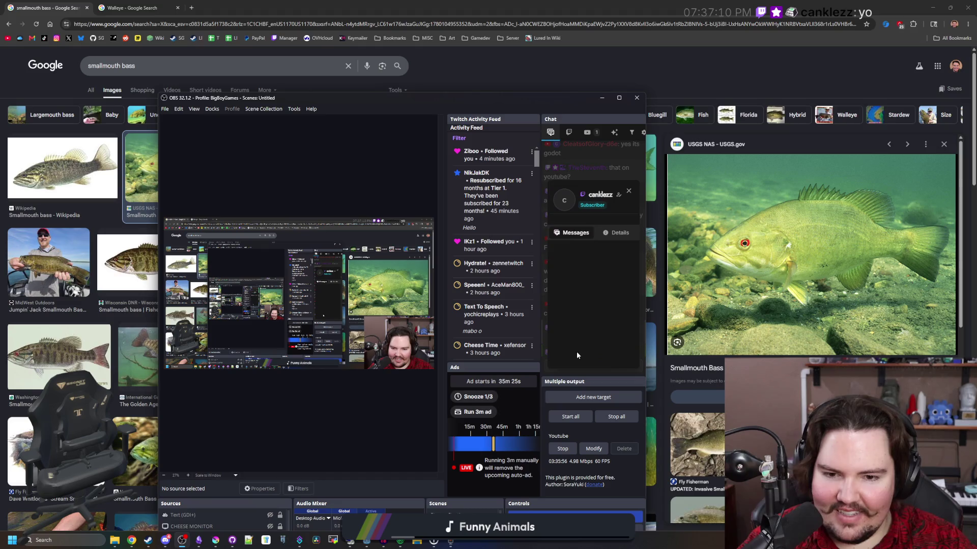
pyautogui.click(581, 347)
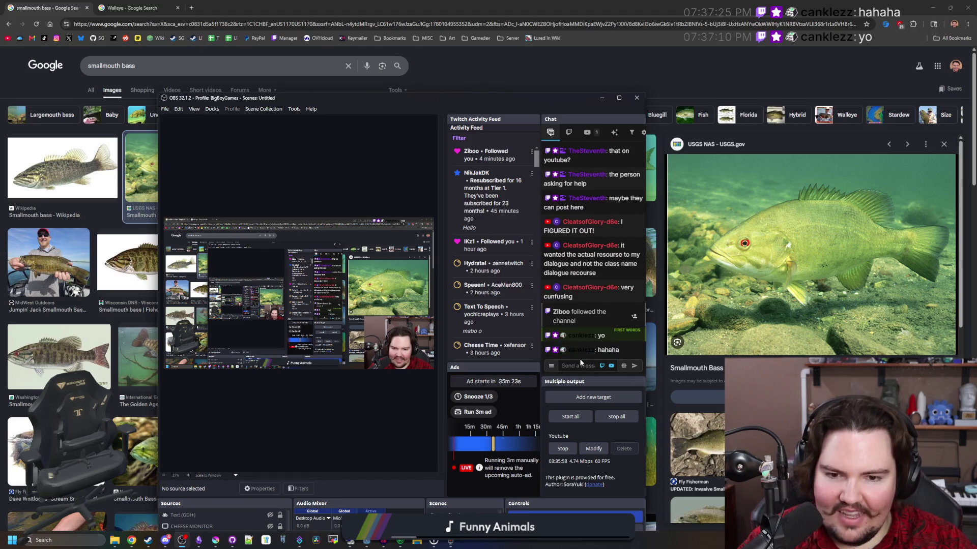
# Hide OBS, preview the Wisconsin DNR bass illustration, then return to the general smallmouth results.
pyautogui.click(602, 98)
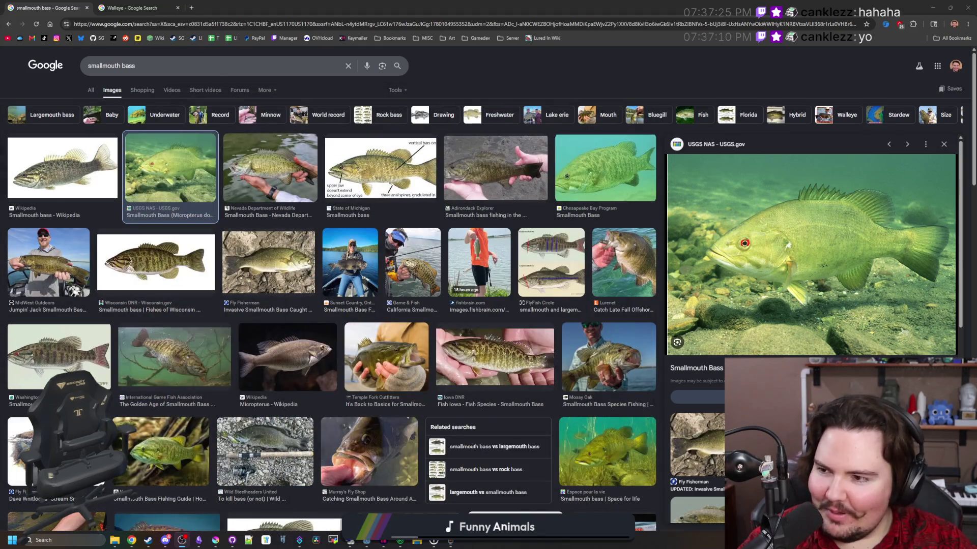
pyautogui.click(220, 263)
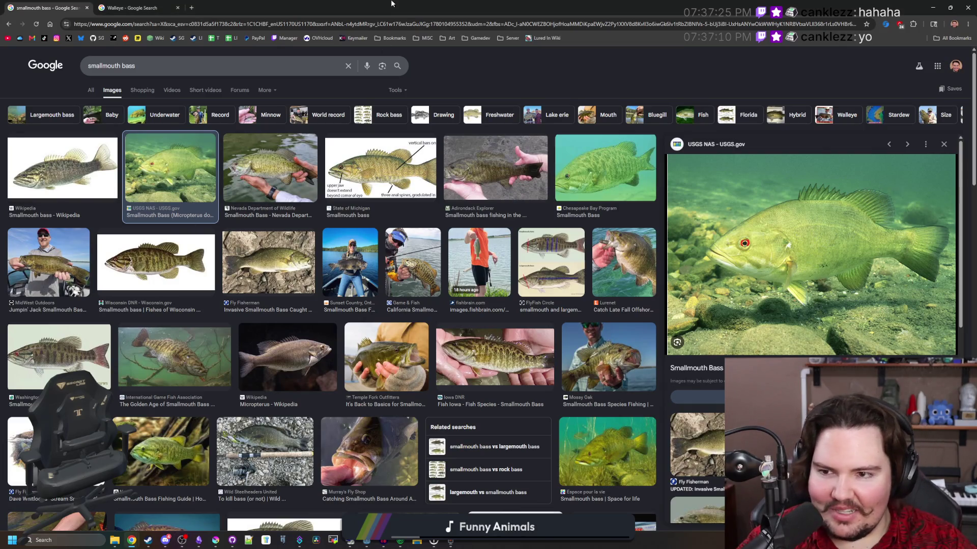
pyautogui.click(183, 247)
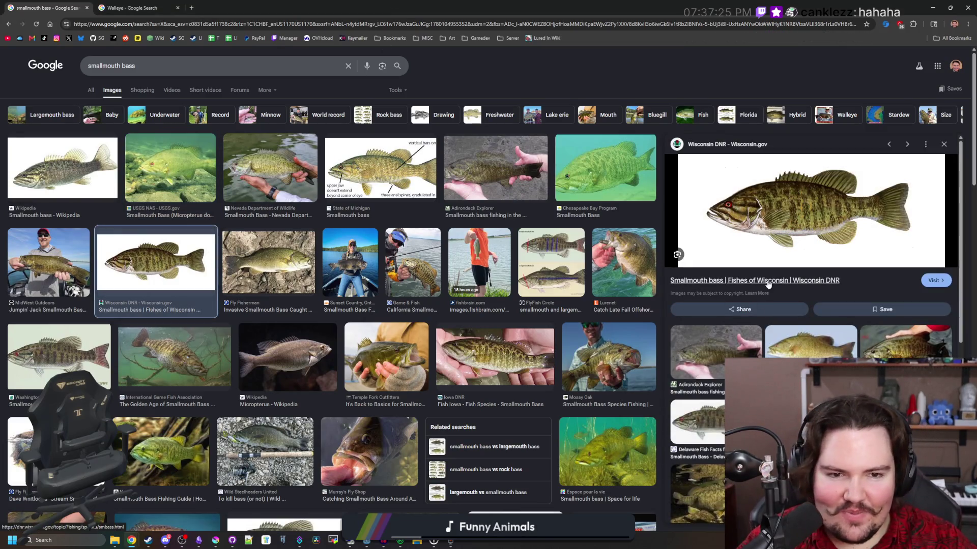
pyautogui.click(91, 90)
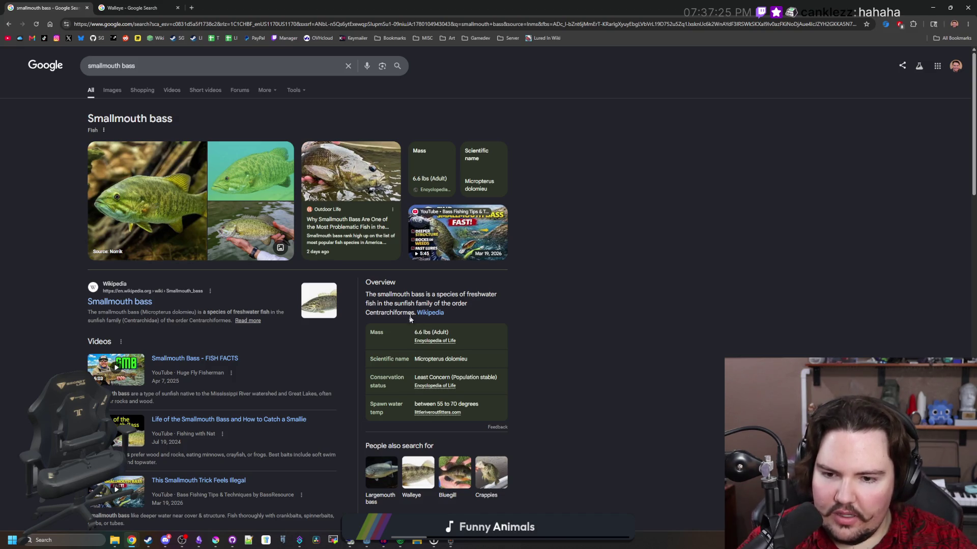
# Search 'largemouth bass' in a new tab and go back to the smallmouth bass tab.
pyautogui.click(192, 7)
pyautogui.write('largemouth bass')
pyautogui.press('Return')
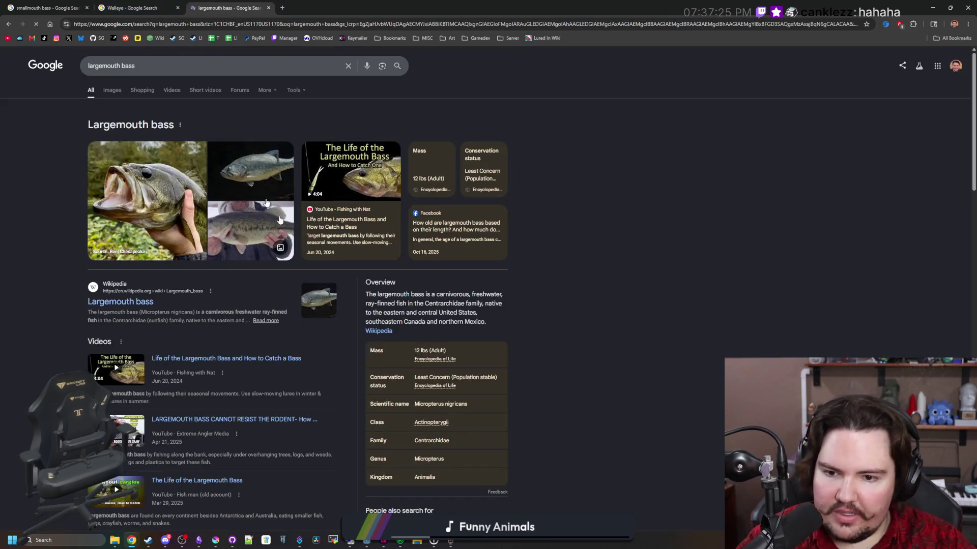
pyautogui.hotkey('ctrl', '1')
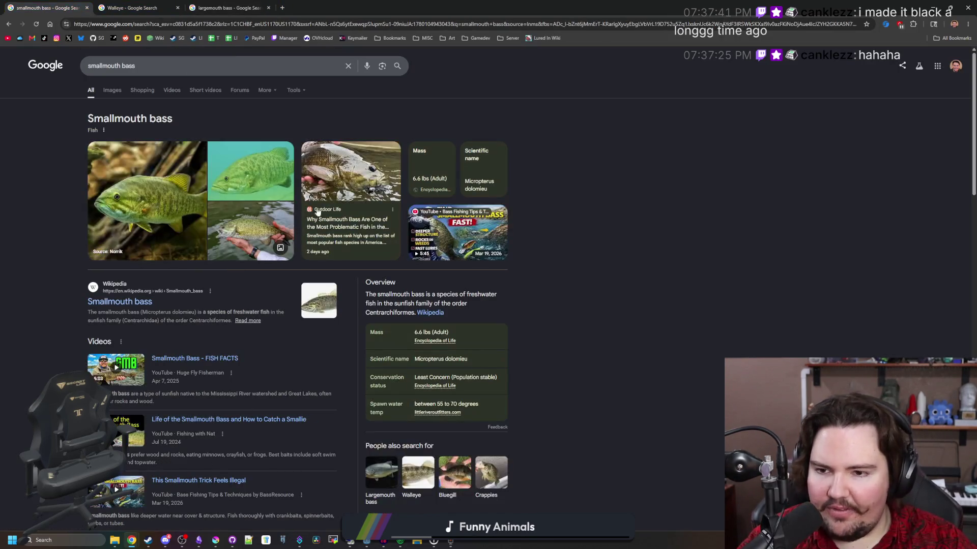
# Browse smallmouth bass images, previewing the Iowa DNR photo and the State of Michigan diagram.
pyautogui.click(120, 97)
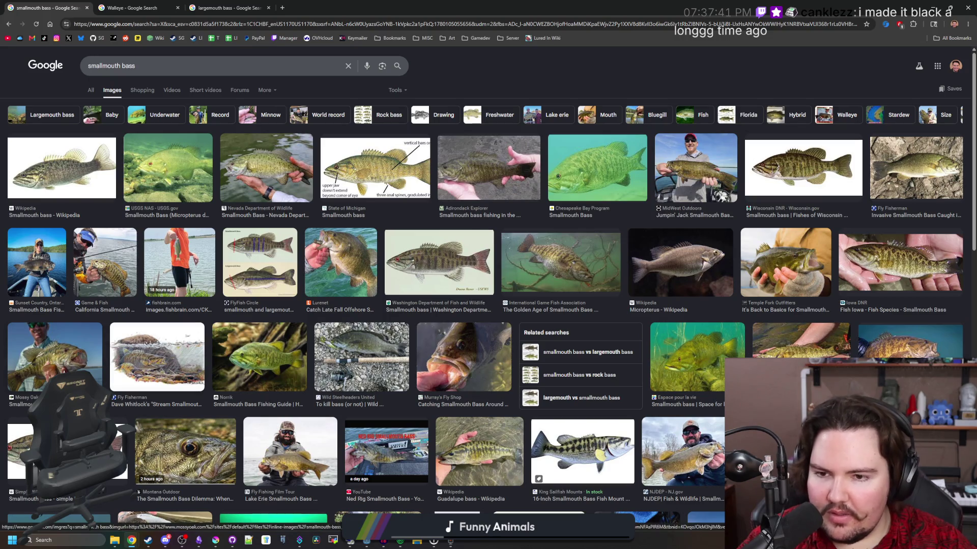
pyautogui.click(375, 168)
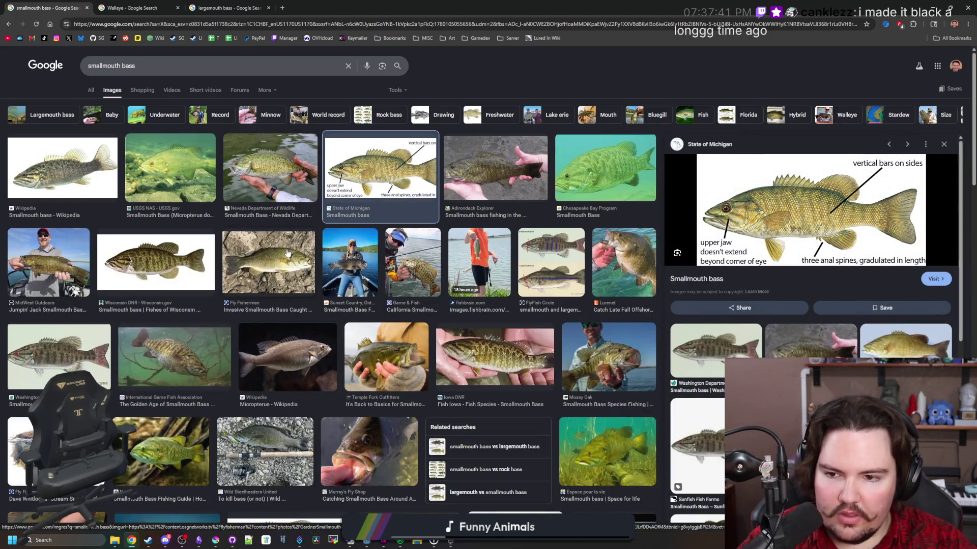
pyautogui.click(512, 376)
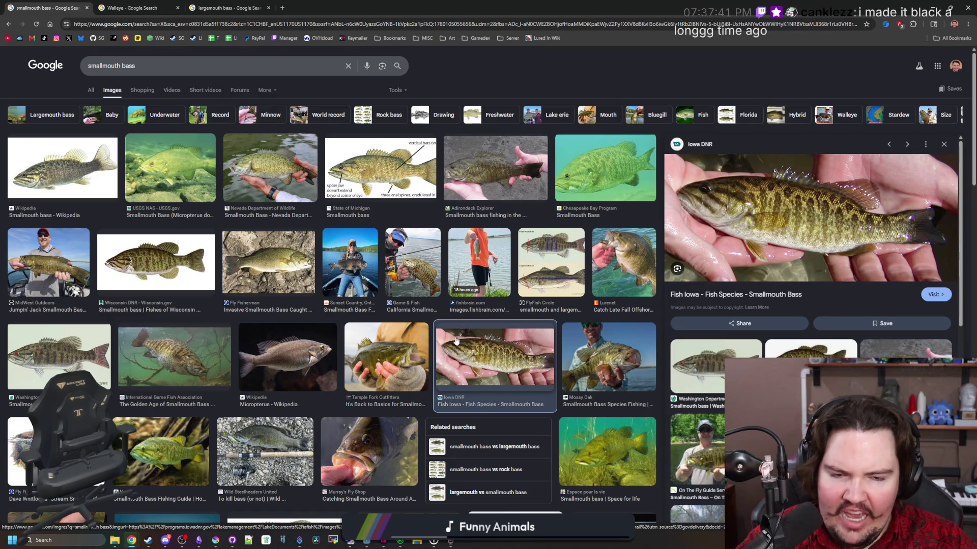
pyautogui.click(403, 167)
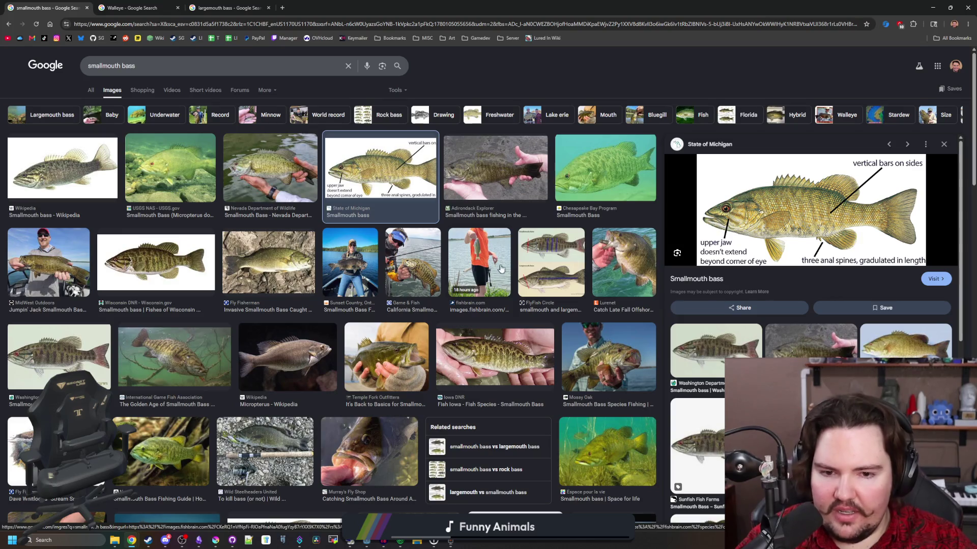
pyautogui.scroll(-3, 177, 199)
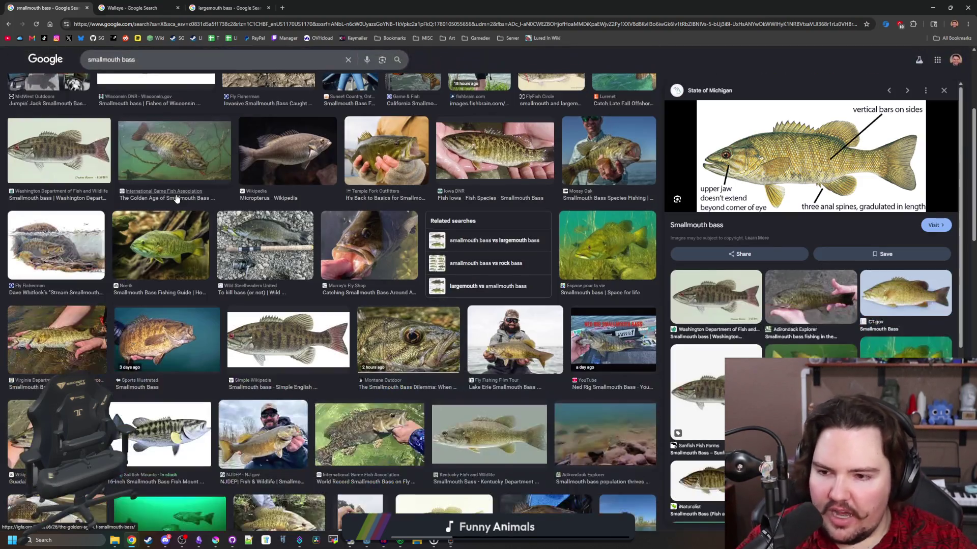
pyautogui.scroll(-1, 177, 198)
pyautogui.scroll(5, 206, 185)
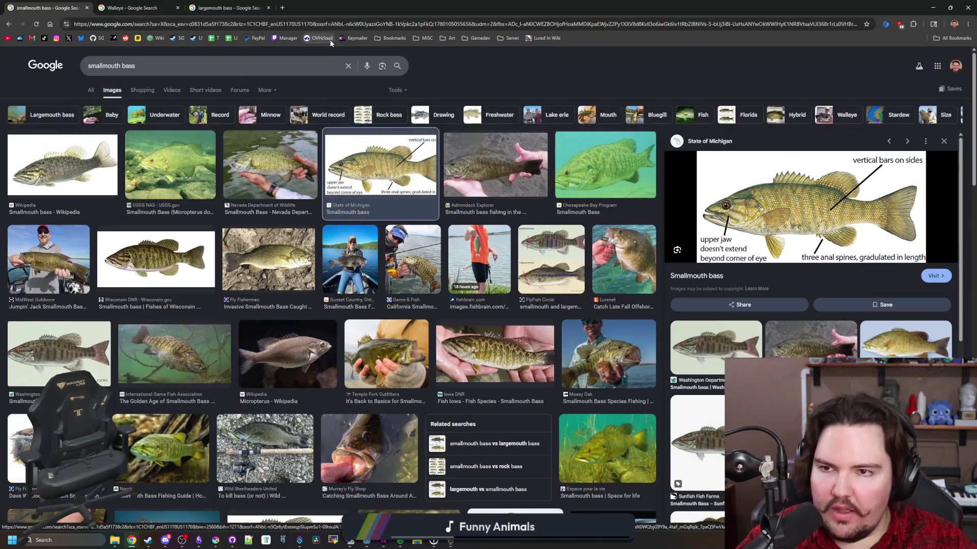
pyautogui.click(282, 8)
# Search 'channel catfish', preview the Outdoor Life photo and open the Catfish Edge identification infographic.
pyautogui.write('channel catfish')
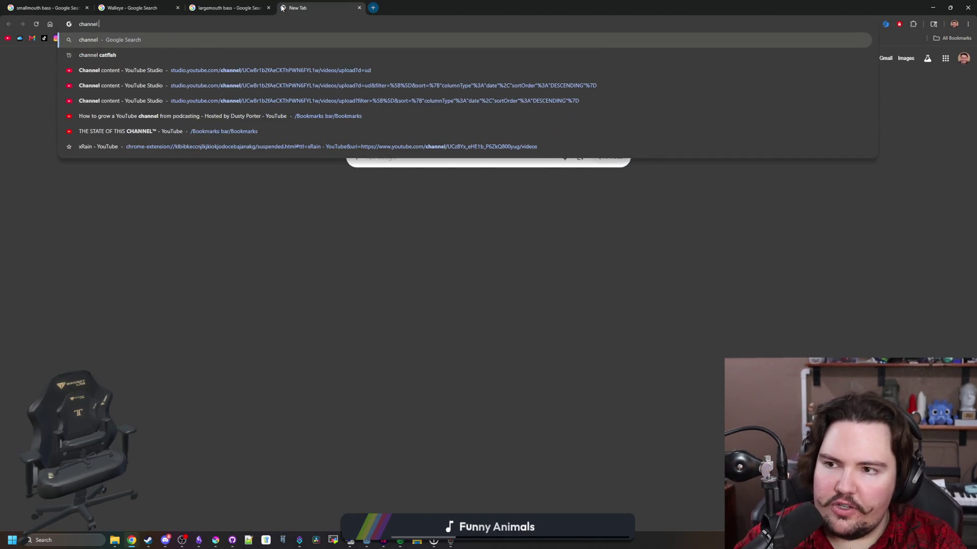
pyautogui.press('Return')
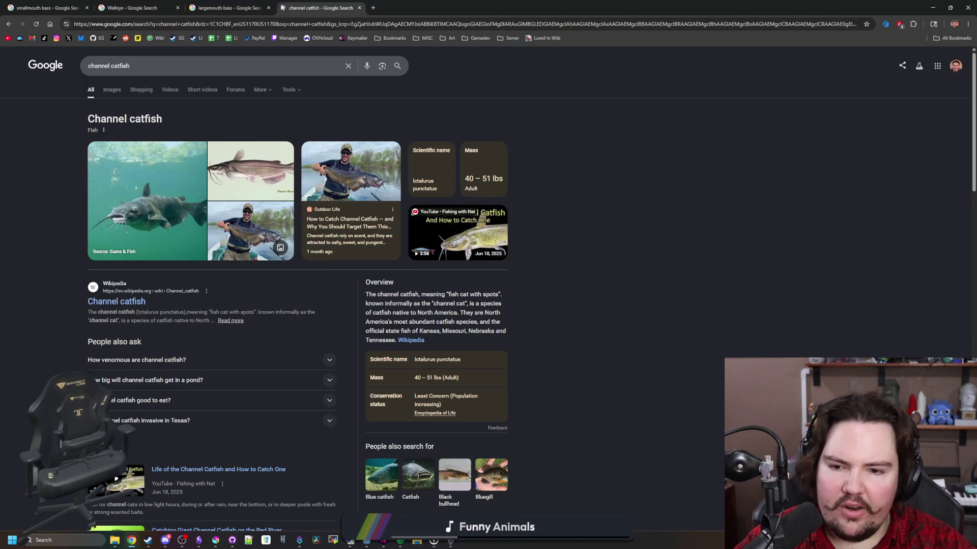
pyautogui.click(112, 89)
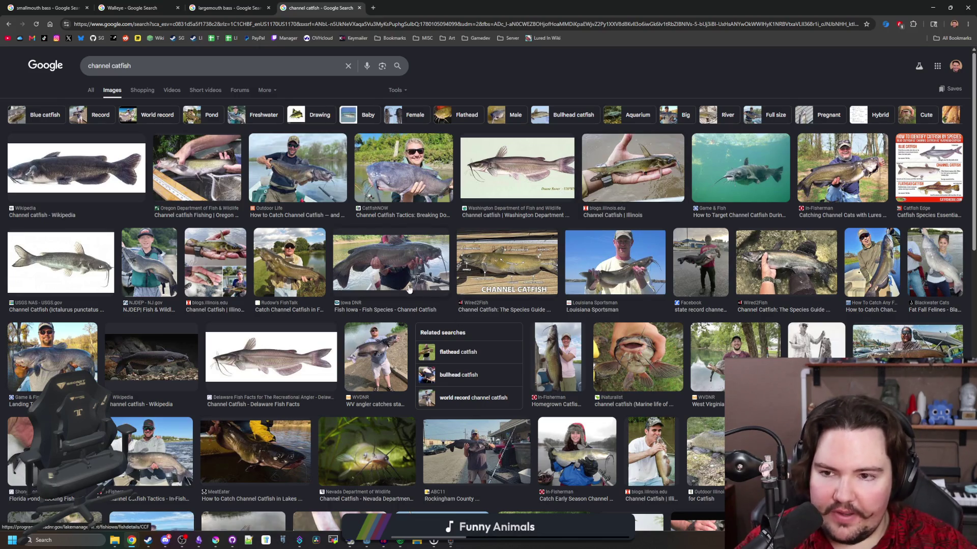
pyautogui.click(297, 168)
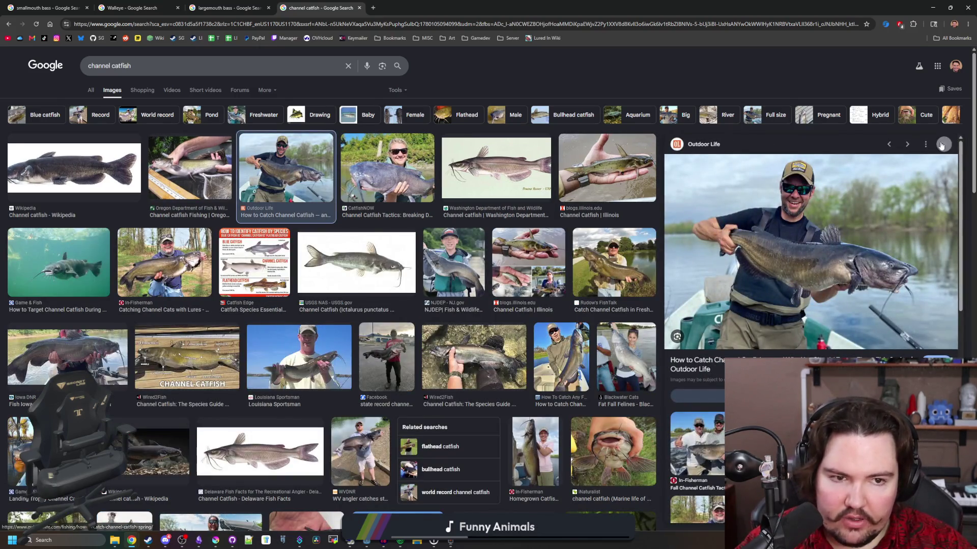
pyautogui.click(942, 145)
pyautogui.click(929, 171)
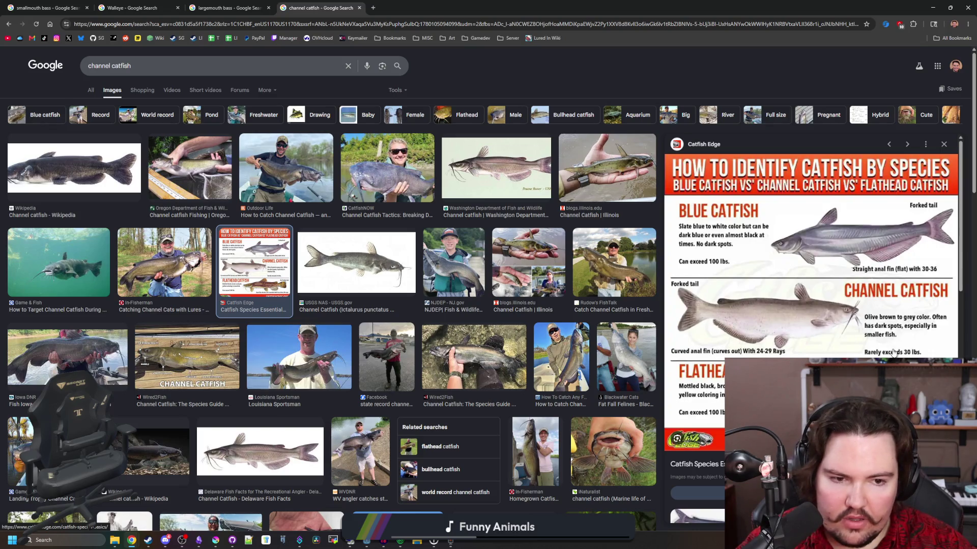
# Read the infographic, return to the channel catfish results, and glance at the largemouth bass tab.
pyautogui.scroll(-4, 354, 326)
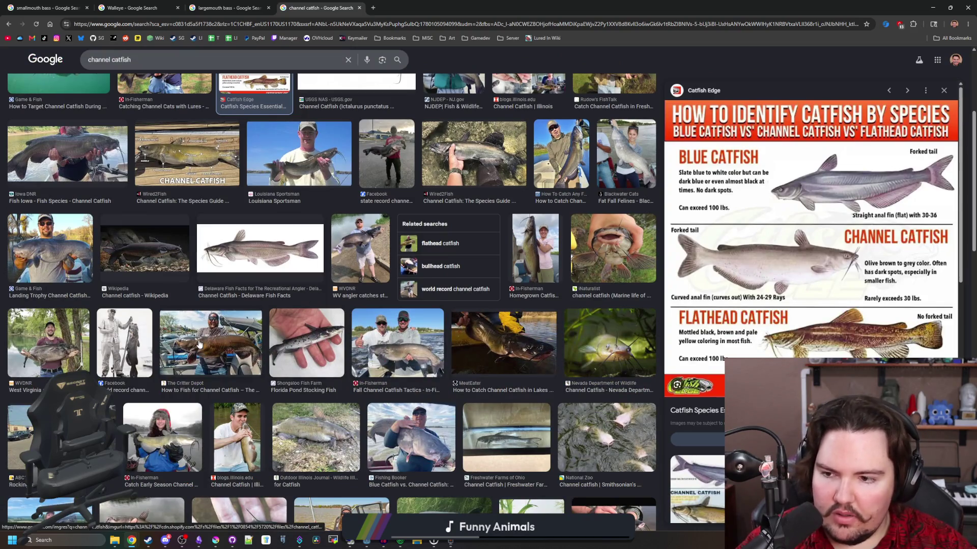
pyautogui.scroll(4, 197, 345)
pyautogui.hotkey('alt', 'Left')
pyautogui.hotkey('alt', 'Left')
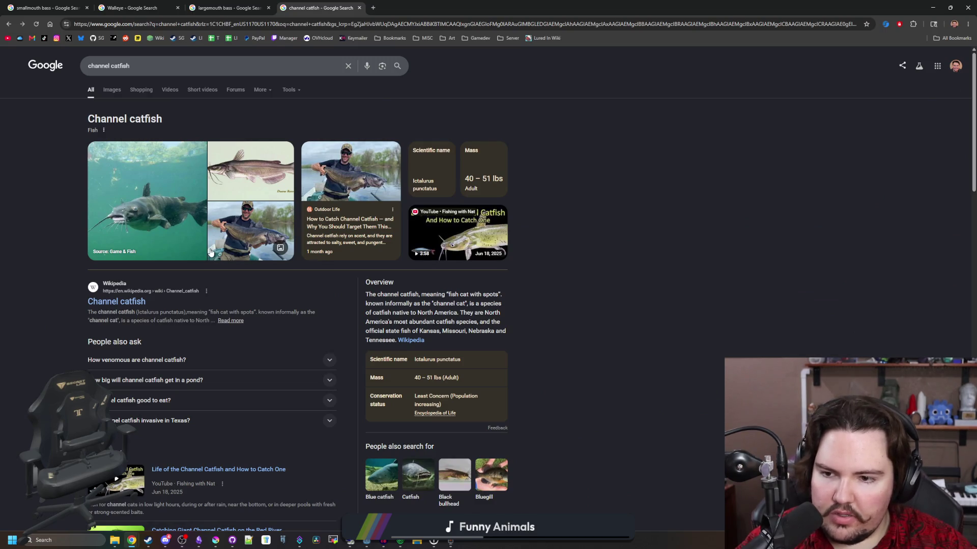
pyautogui.hotkey('alt', 'Left')
pyautogui.hotkey('alt', 'Right')
pyautogui.click(257, 4)
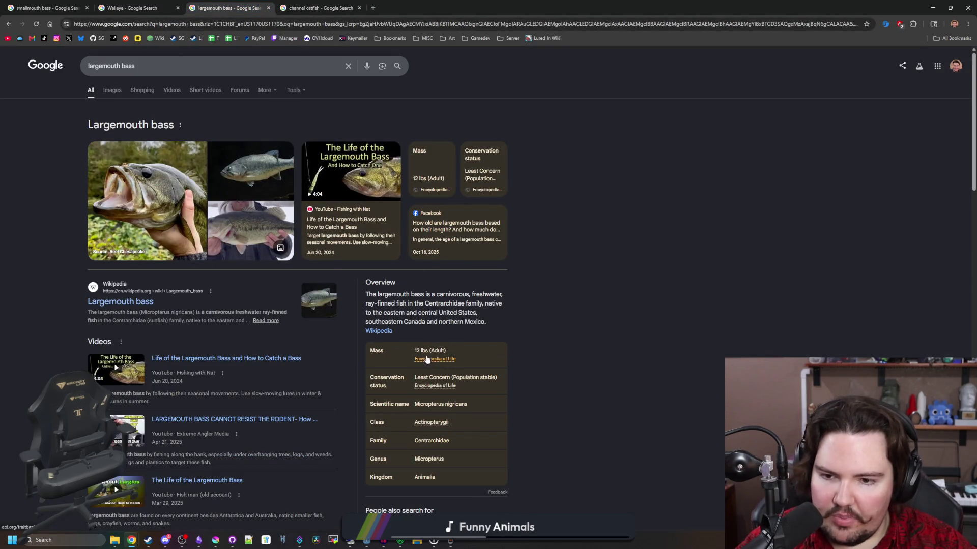
pyautogui.click(343, 4)
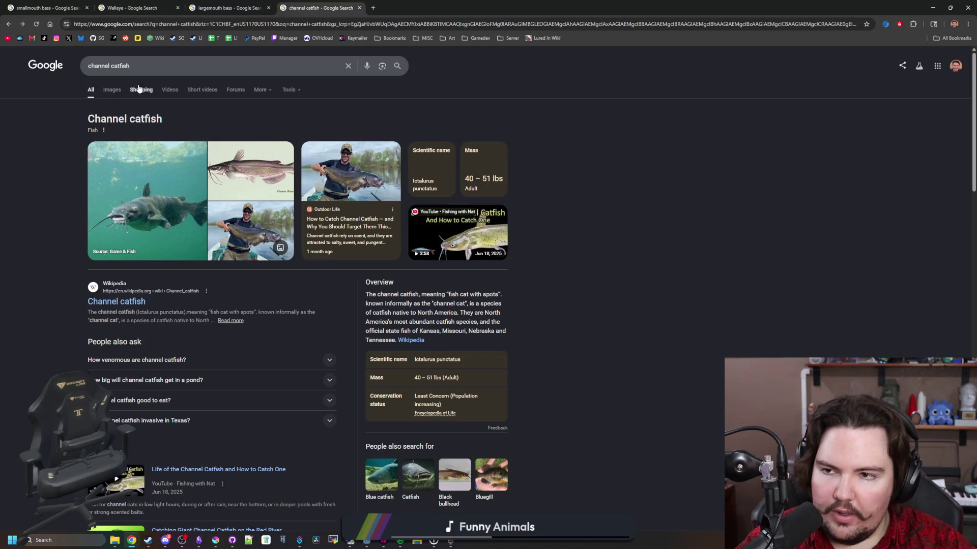
# Search 'rainbow trout' and check the Brown trout results before returning.
pyautogui.tripleClick(134, 69)
pyautogui.write('rainbow r')
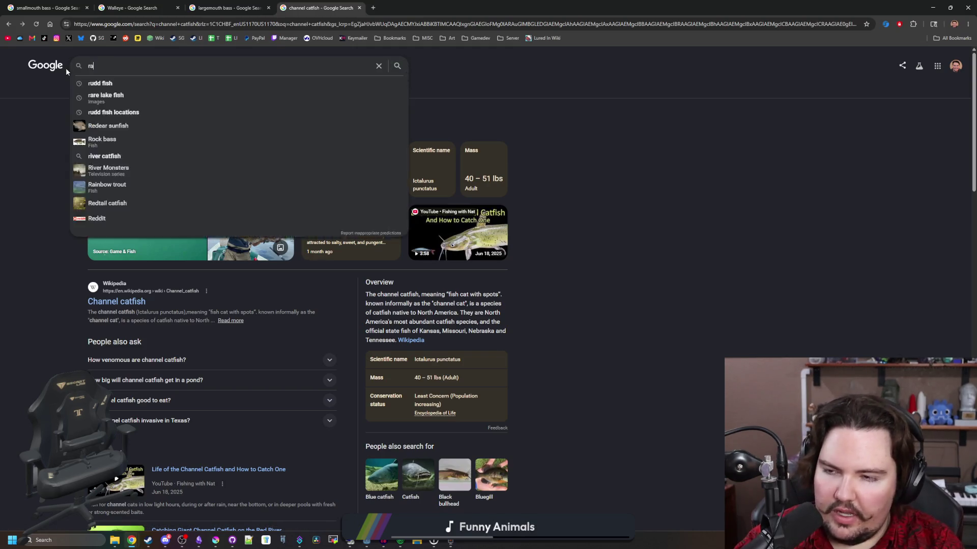
pyautogui.press('BackSpace')
pyautogui.write('trout')
pyautogui.press('Return')
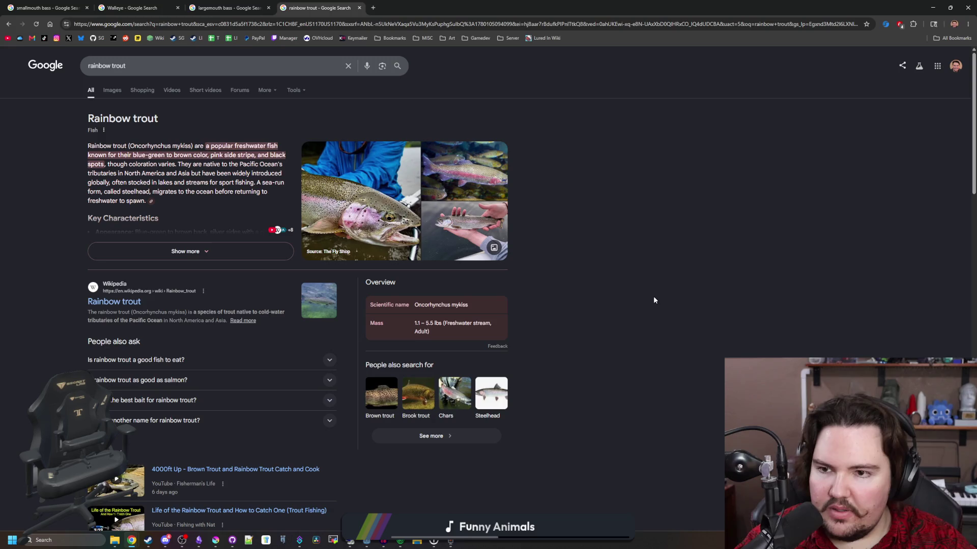
pyautogui.click(379, 396)
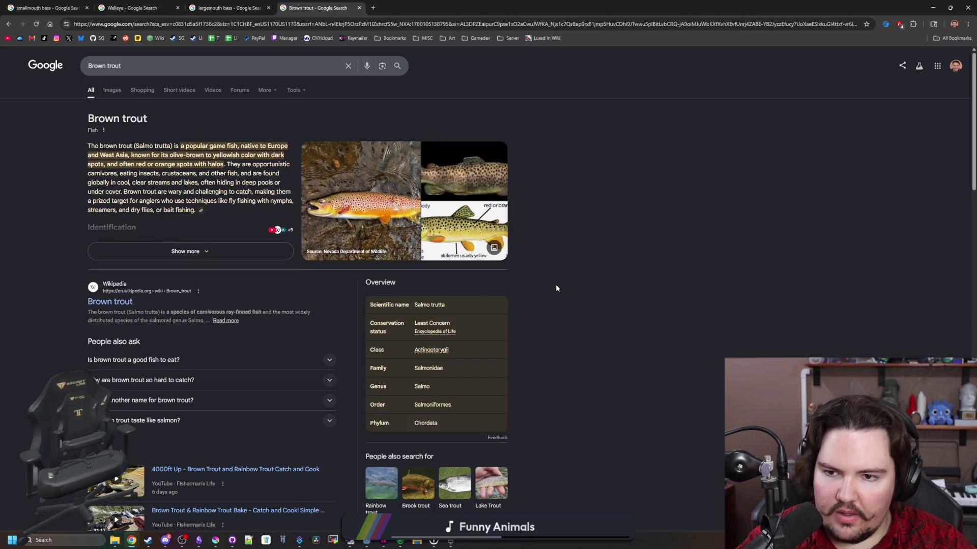
pyautogui.hotkey('alt', 'Left')
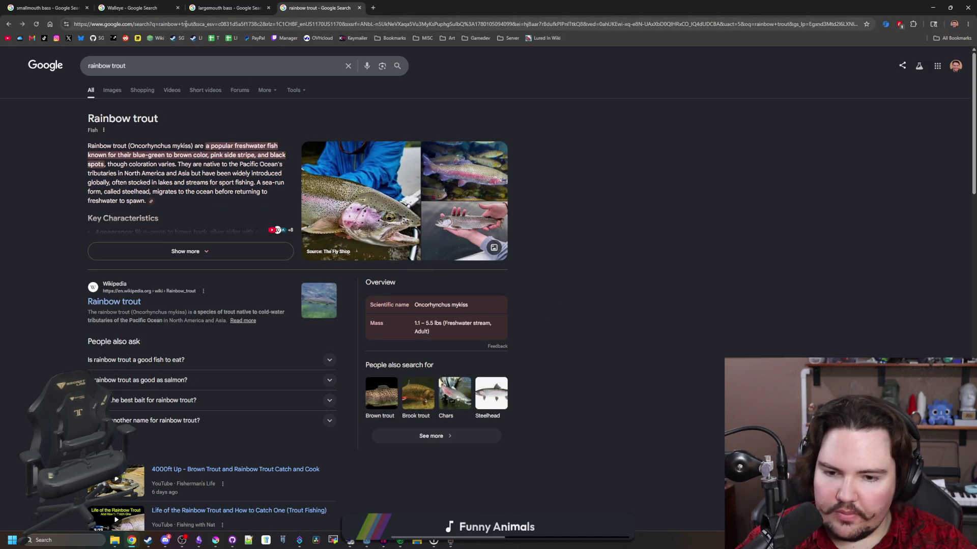
# Look up the related Chars fish, then run a new search for 'pike'.
pyautogui.click(455, 393)
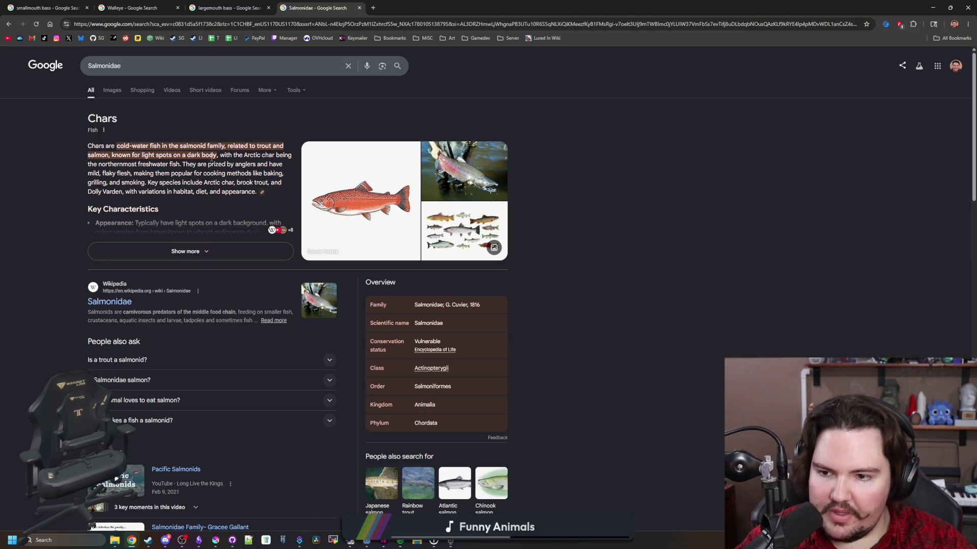
pyautogui.click(223, 24)
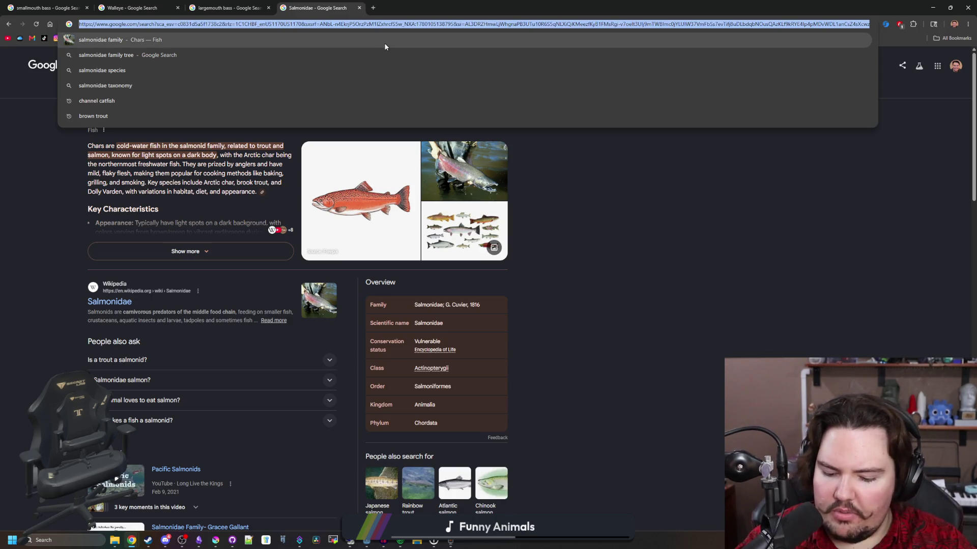
pyautogui.write('pike')
pyautogui.press('Return')
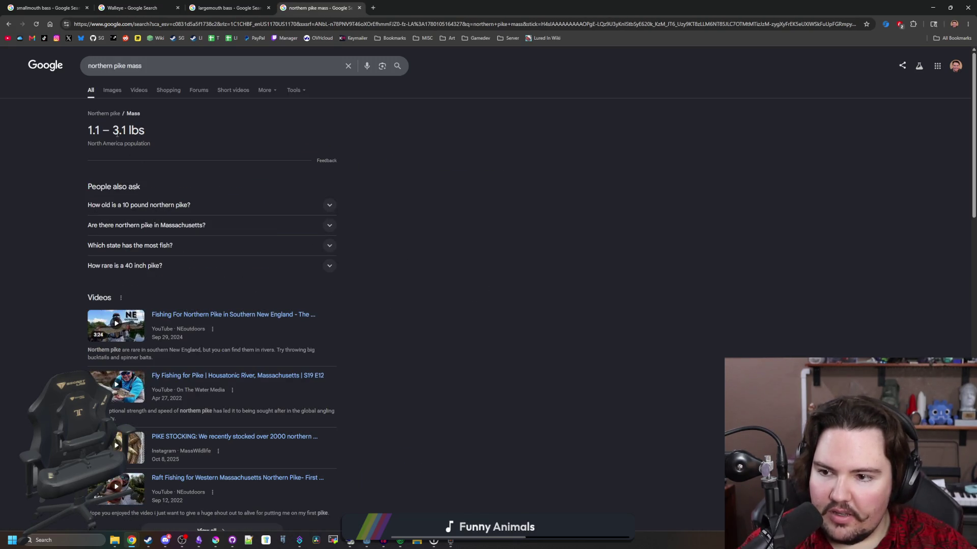
# Browse pike images, previewing angler and Lawrence Bay Lodge photos, then return to the Northern pike overview.
pyautogui.hotkey('alt', 'Left')
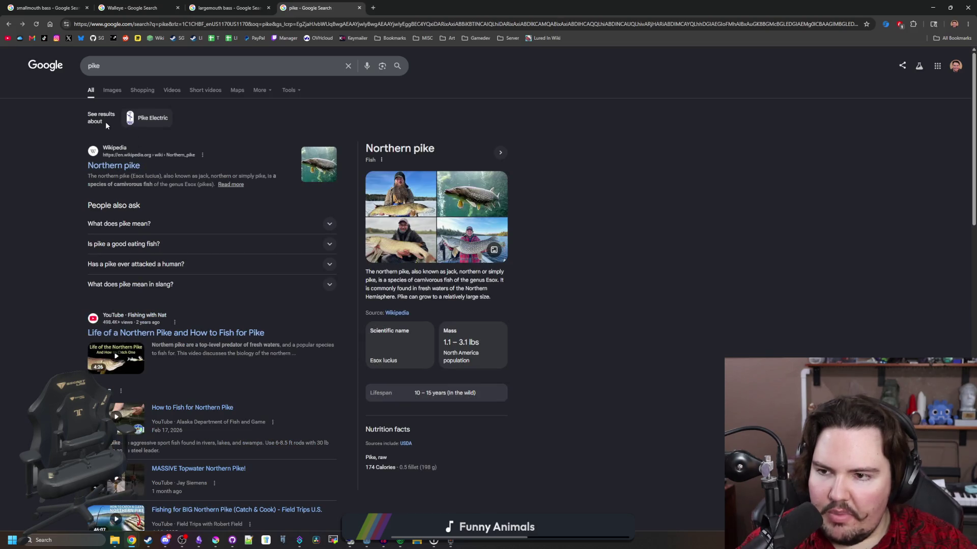
pyautogui.click(112, 91)
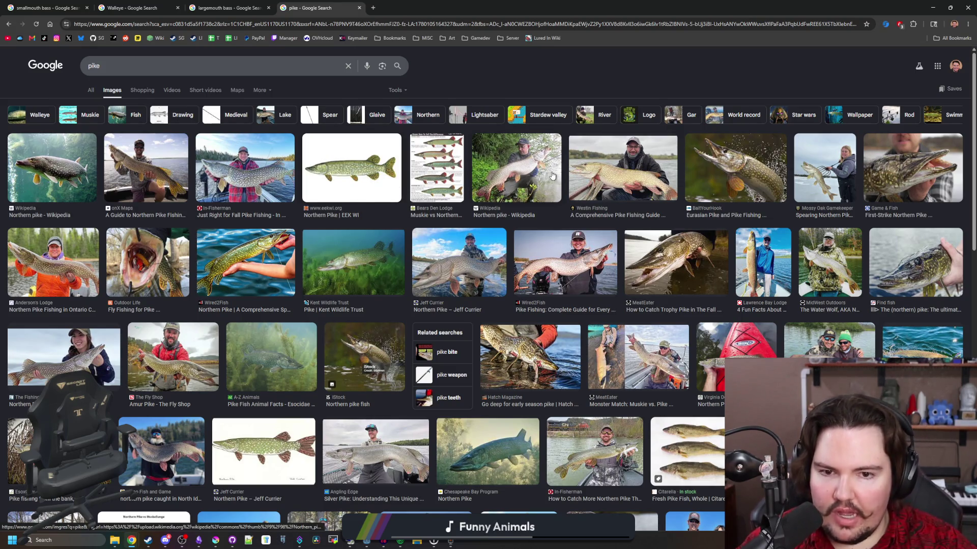
pyautogui.click(605, 180)
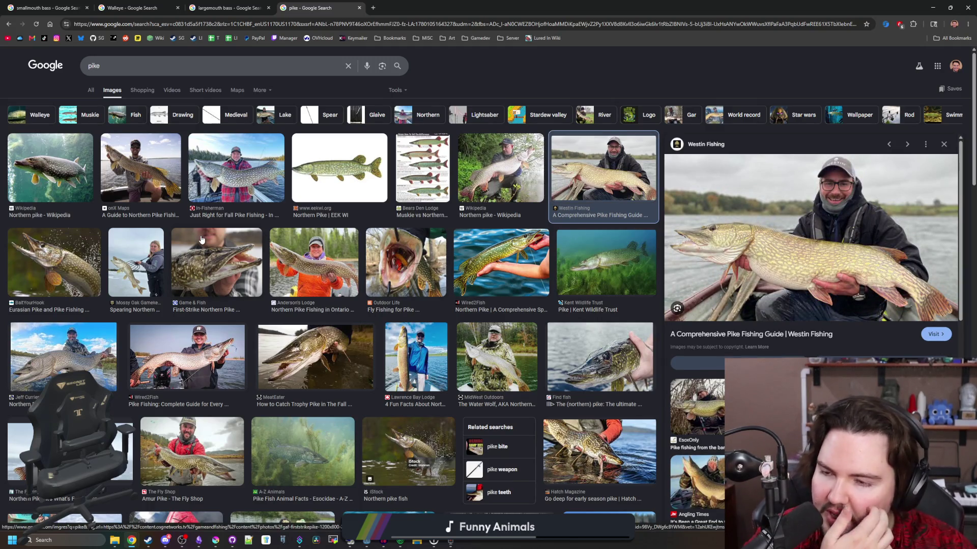
pyautogui.click(156, 179)
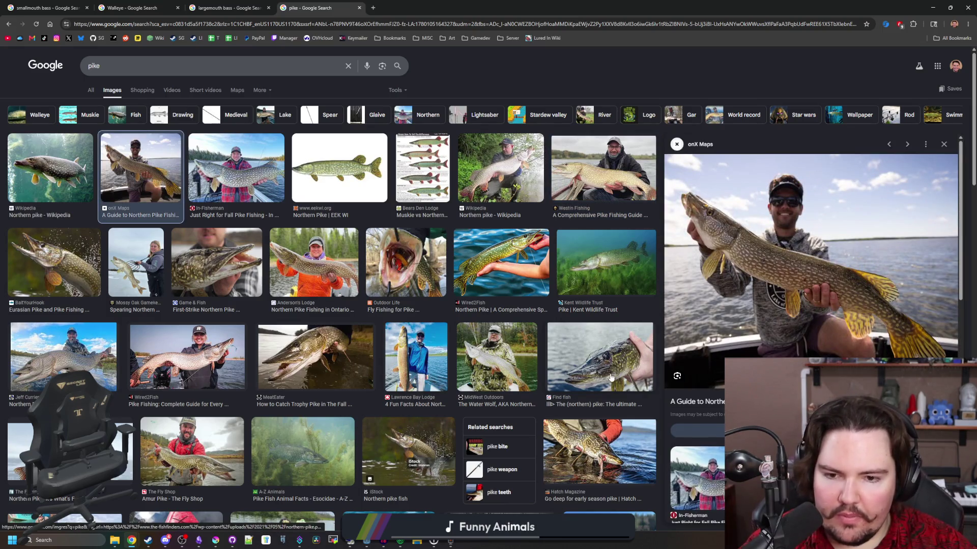
pyautogui.click(487, 376)
pyautogui.click(420, 359)
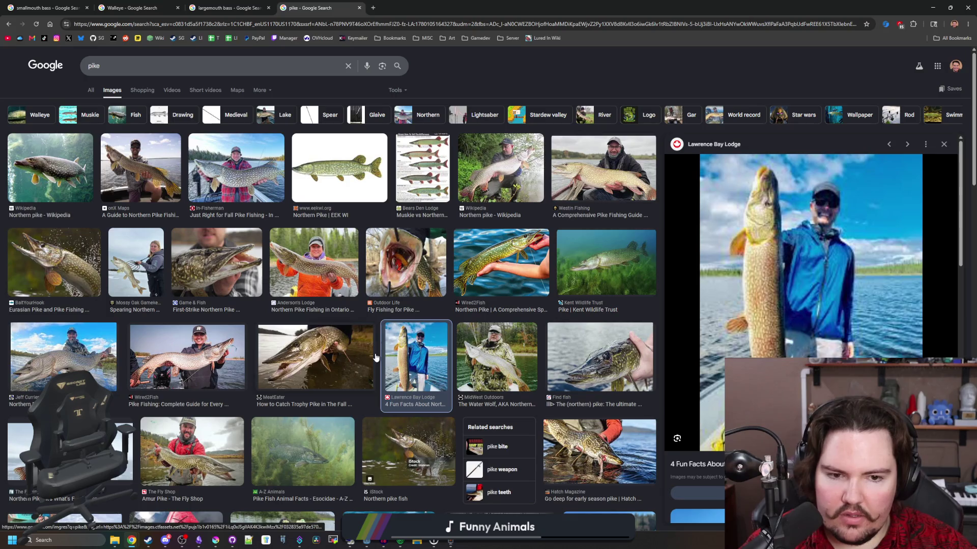
pyautogui.press('Escape')
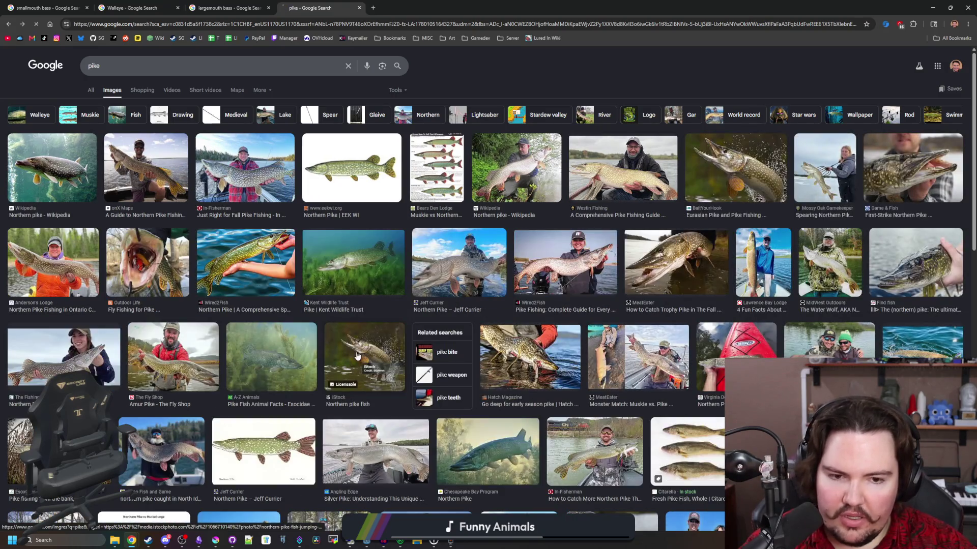
pyautogui.hotkey('alt', 'Left')
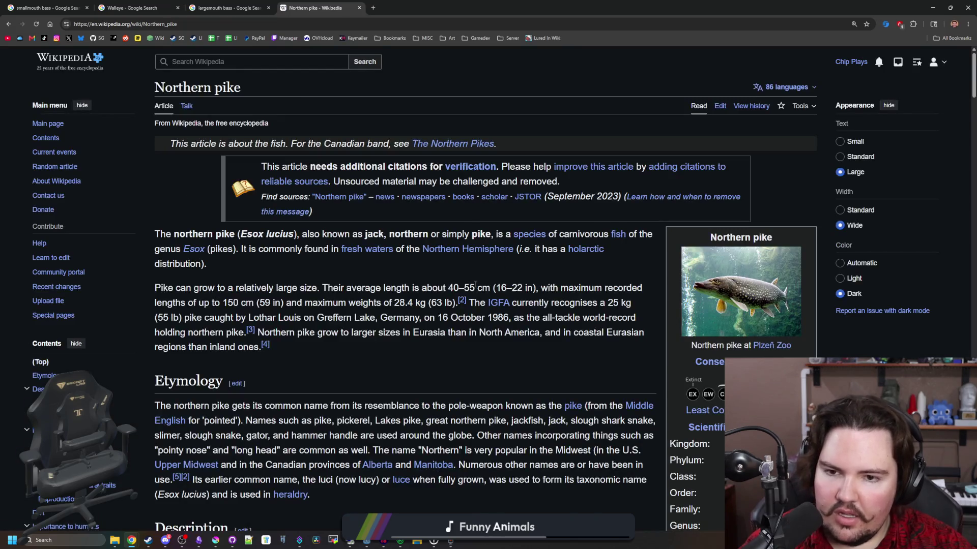
# Read the pike length-to-weight passage, highlighting the 0.9 kg and 1.8 kg examples and North American sizes.
pyautogui.scroll(-2, 476, 288)
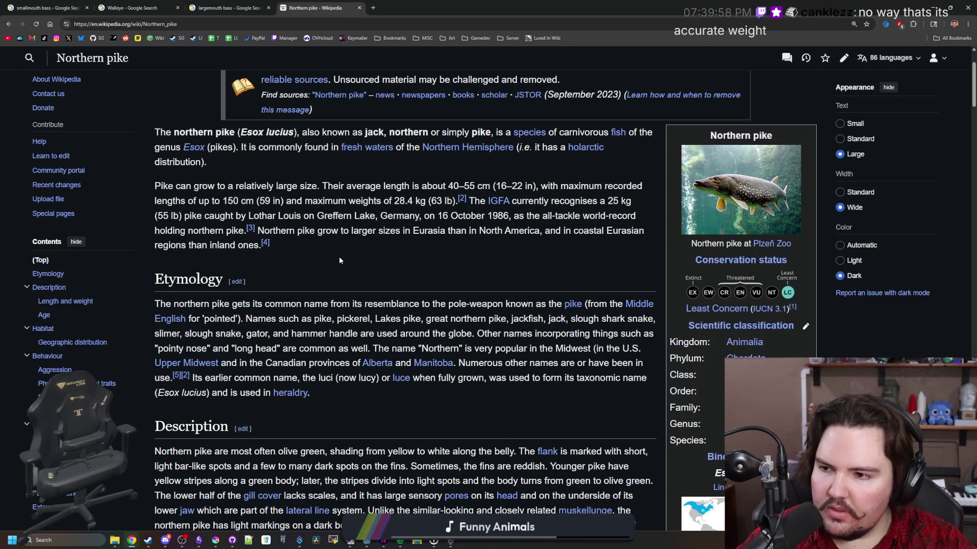
pyautogui.scroll(-5, 340, 261)
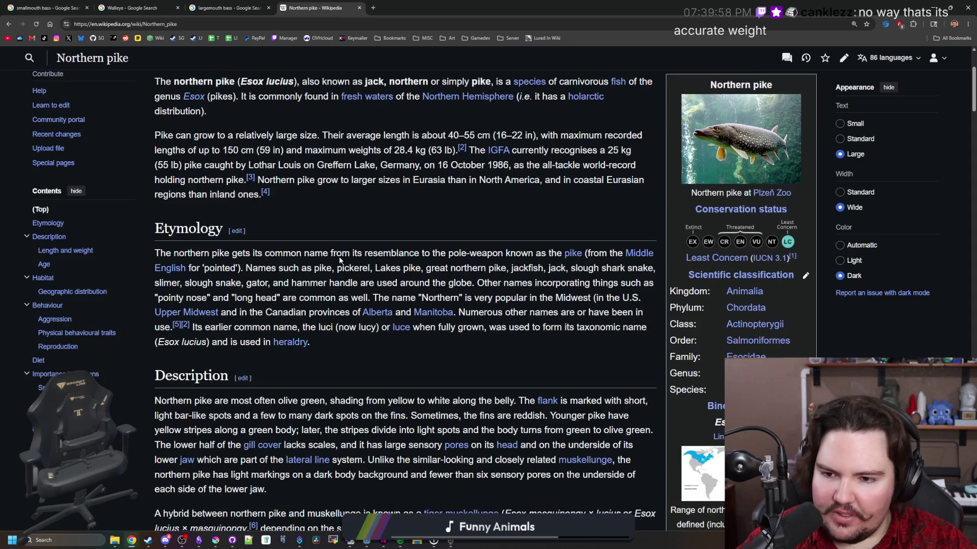
pyautogui.scroll(-2, 340, 258)
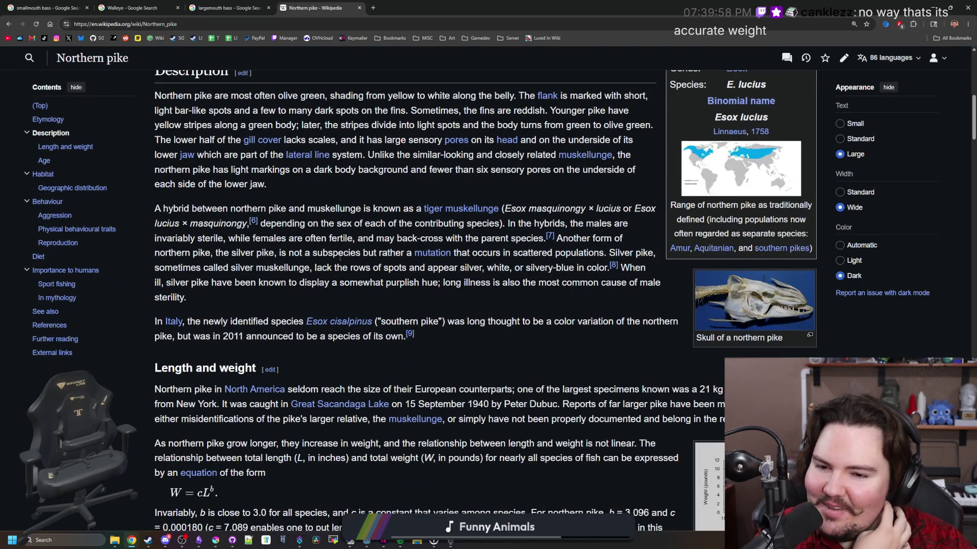
pyautogui.scroll(-1, 339, 257)
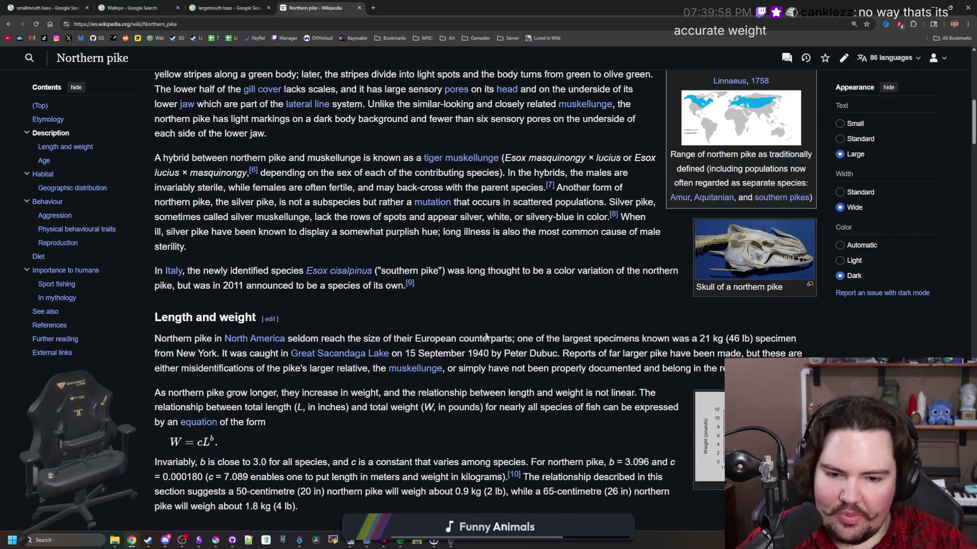
pyautogui.scroll(-1, 484, 331)
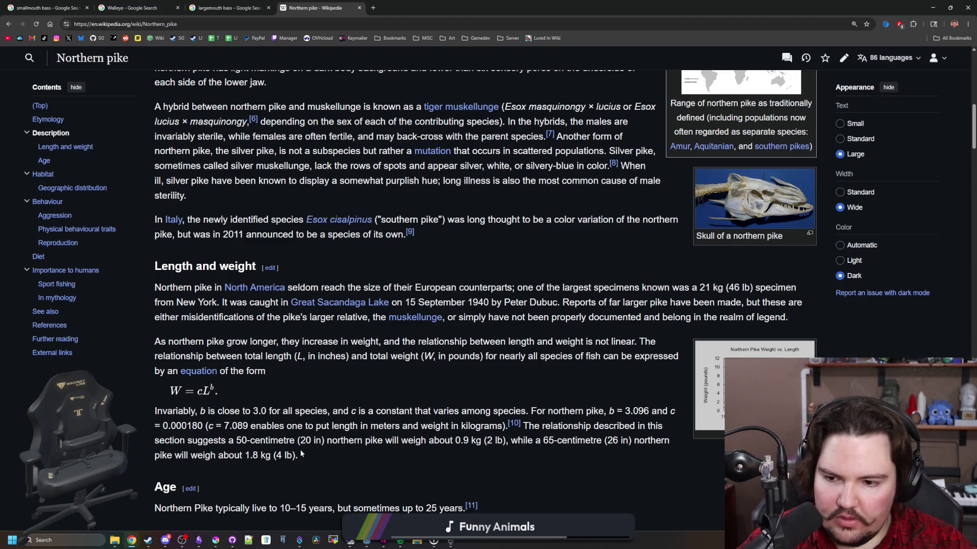
pyautogui.moveTo(321, 446); pyautogui.dragTo(468, 443)
pyautogui.click(472, 443)
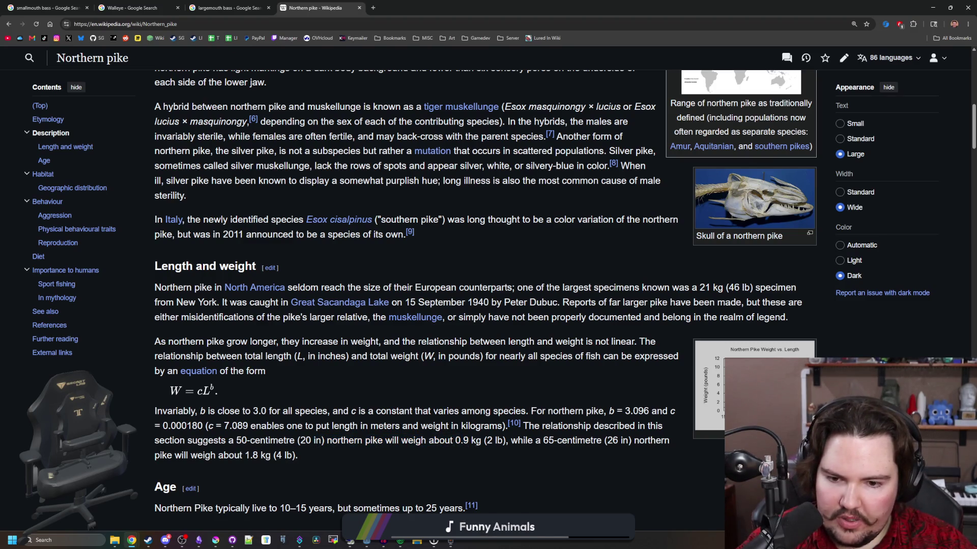
pyautogui.moveTo(598, 428)
pyautogui.mouseDown()
pyautogui.moveTo(155, 448)
pyautogui.moveTo(211, 427)
pyautogui.moveTo(268, 452)
pyautogui.mouseUp()
pyautogui.click(270, 455)
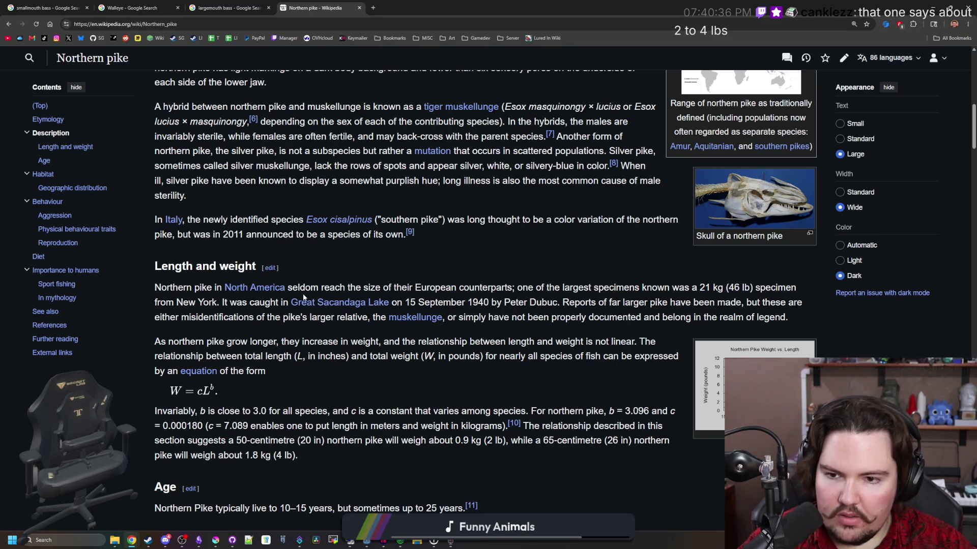
pyautogui.moveTo(329, 288); pyautogui.dragTo(671, 287)
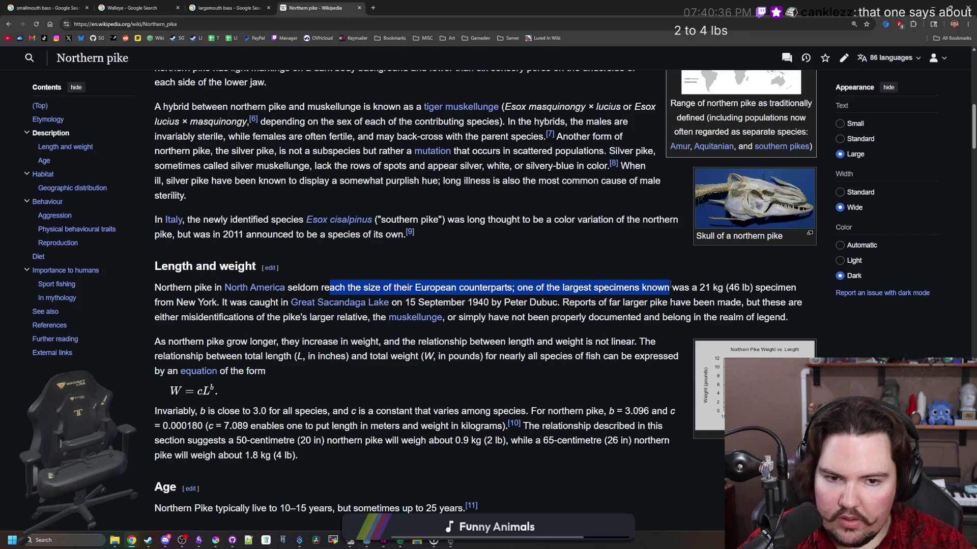
pyautogui.click(239, 313)
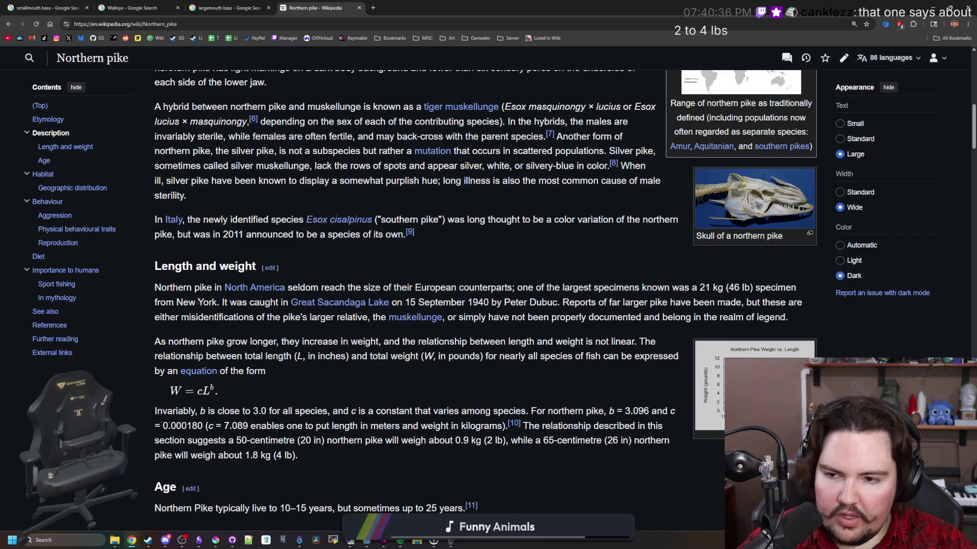
pyautogui.moveTo(322, 287); pyautogui.dragTo(586, 286)
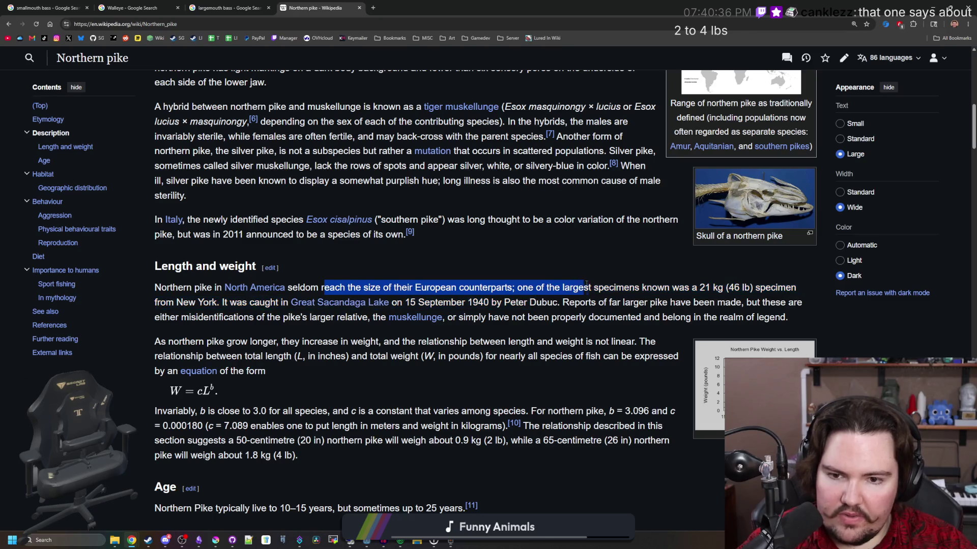
pyautogui.click(585, 285)
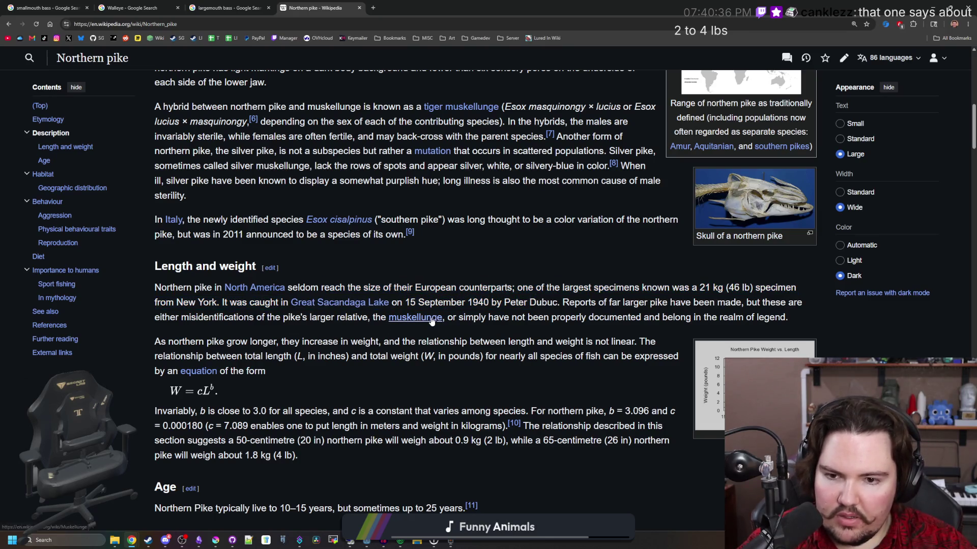
# Read the note on the b and c constants, then return to Google's pike results.
pyautogui.moveTo(432, 320)
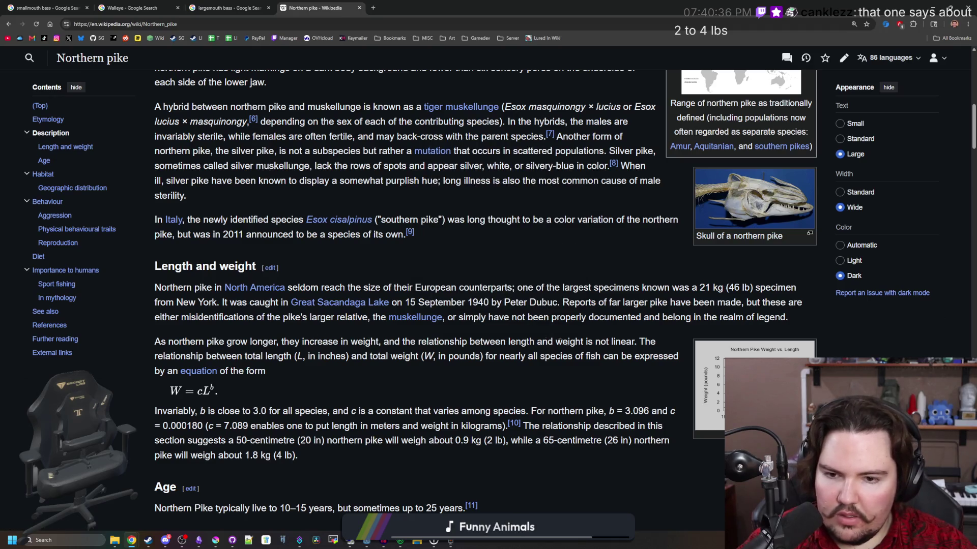
pyautogui.scroll(-1, 302, 343)
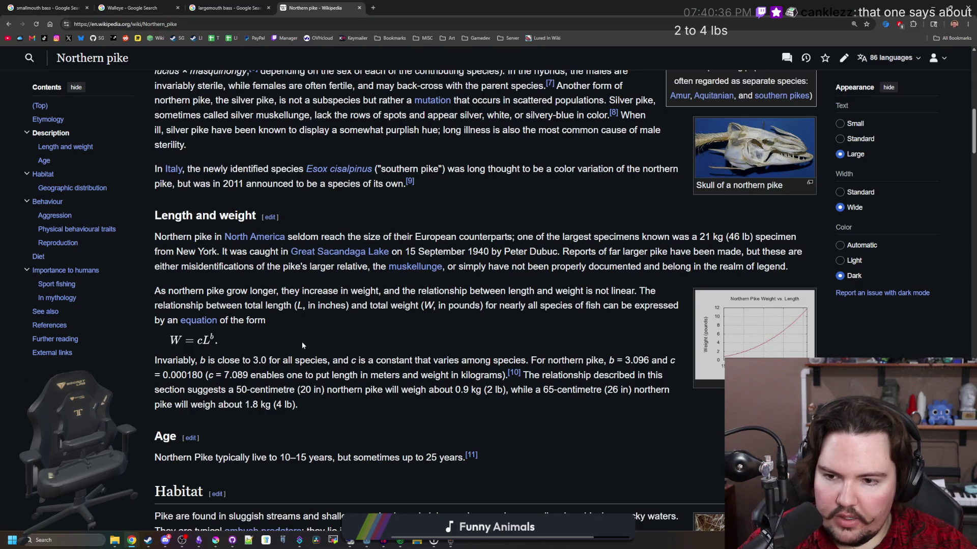
pyautogui.moveTo(259, 361); pyautogui.dragTo(467, 363)
pyautogui.click(470, 365)
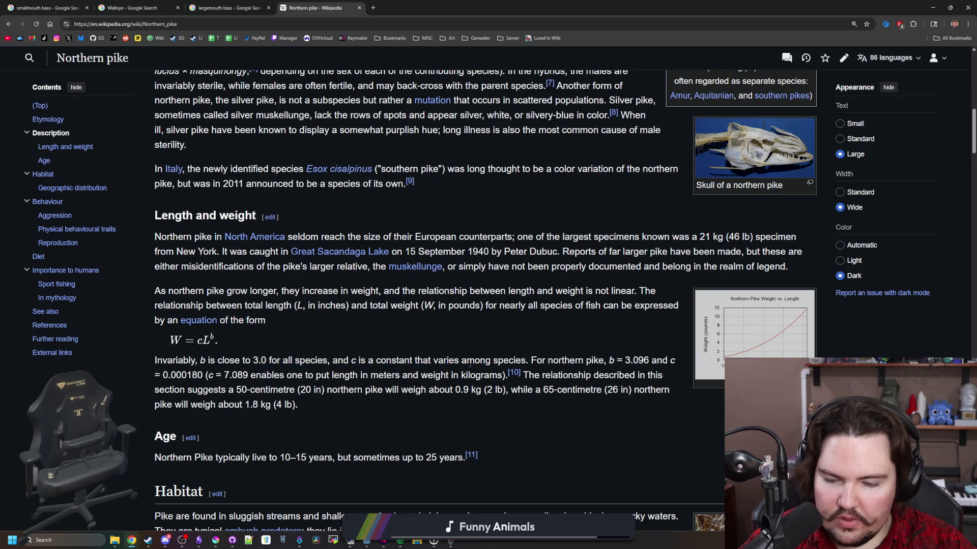
pyautogui.scroll(-2, 341, 360)
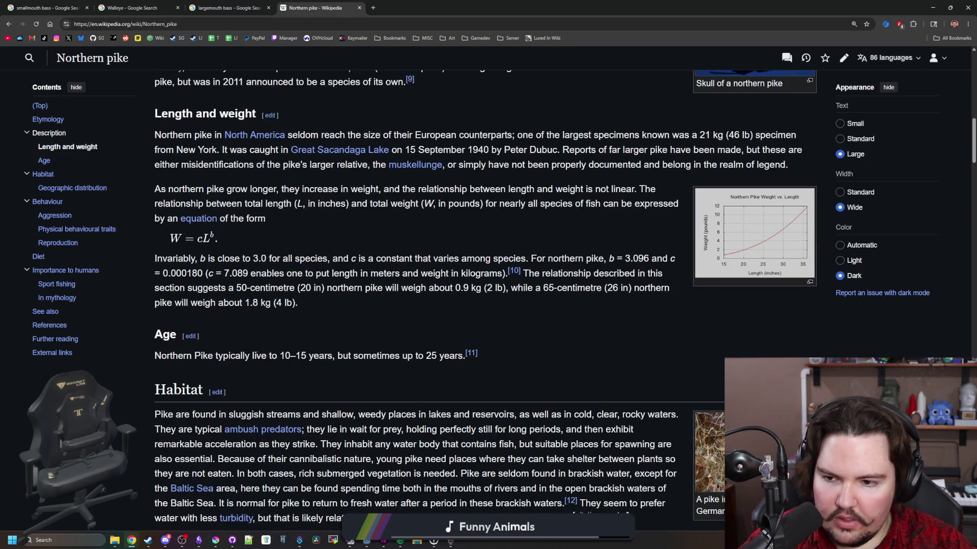
pyautogui.scroll(-5, 255, 353)
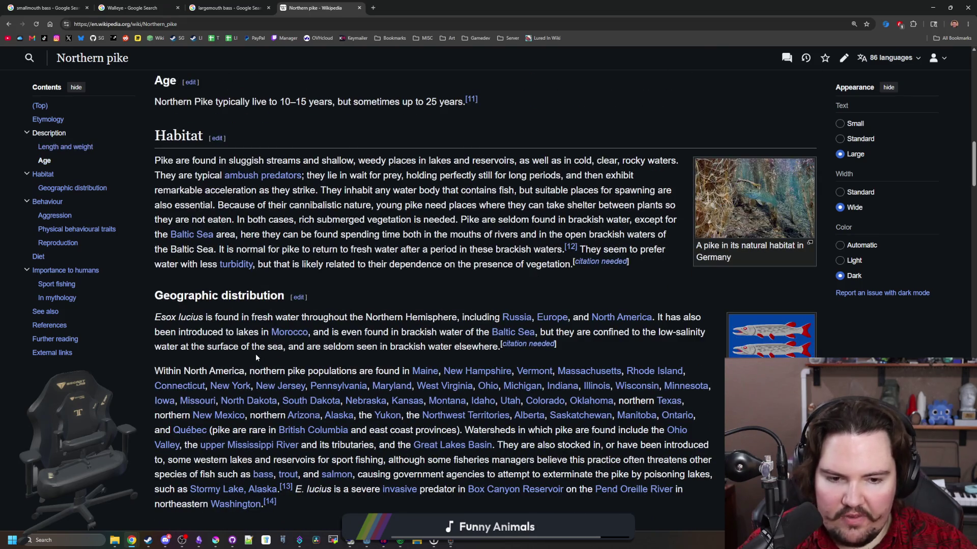
pyautogui.scroll(-4, 256, 353)
pyautogui.press('Home')
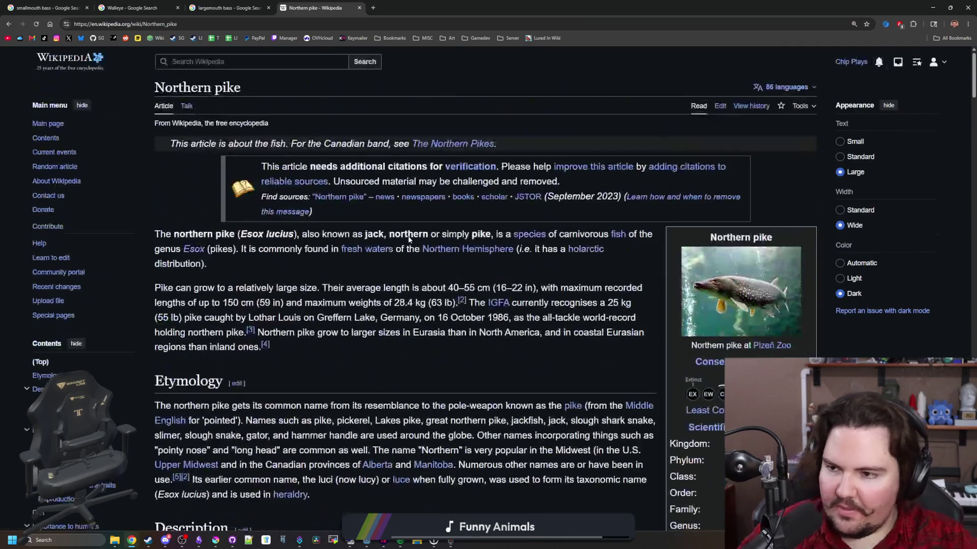
pyautogui.scroll(-3, 409, 238)
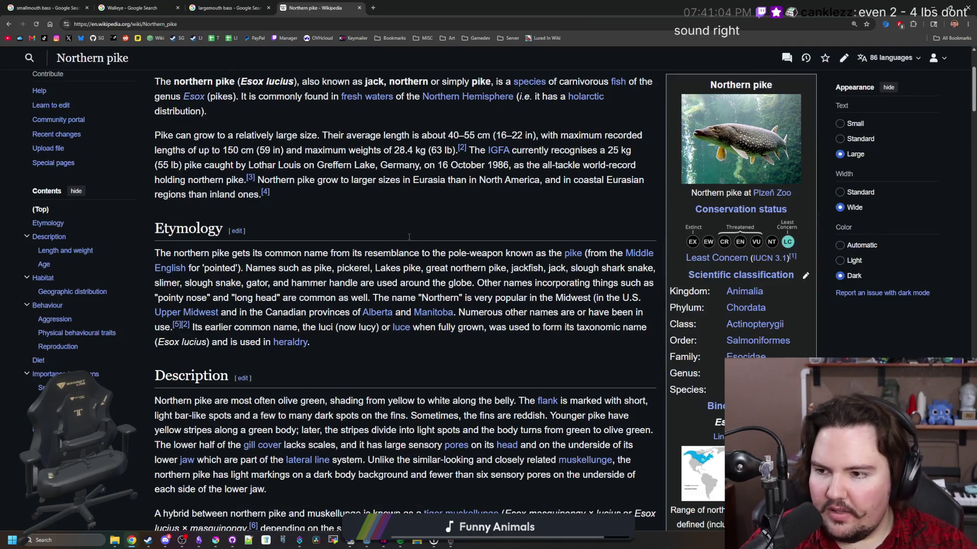
pyautogui.scroll(-8, 381, 287)
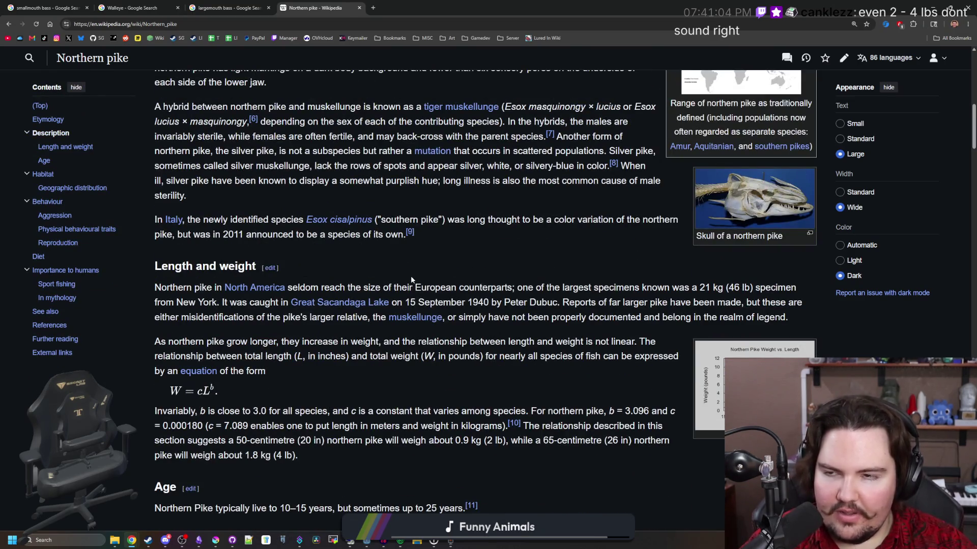
pyautogui.scroll(10, 386, 211)
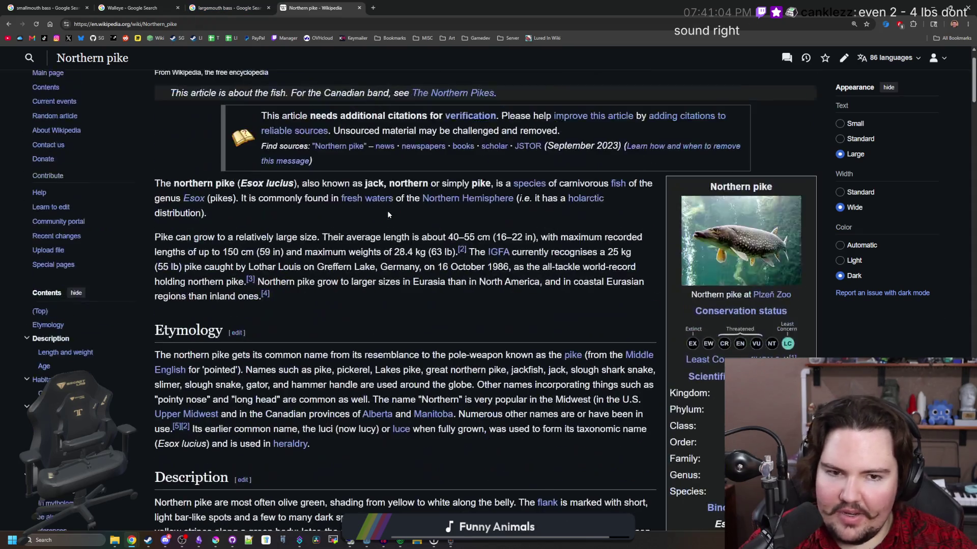
pyautogui.hotkey('alt', 'Left')
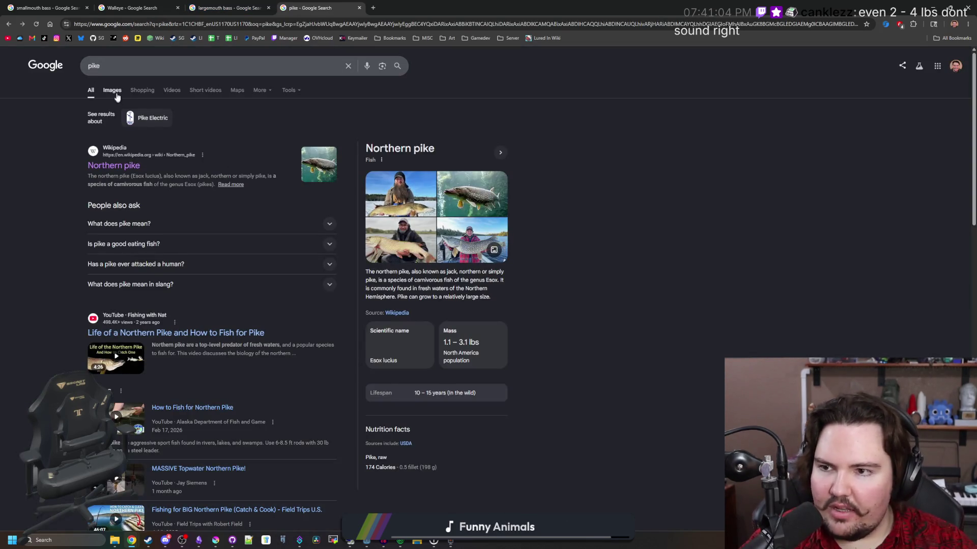
# Show pike image results and preview the northern pike and Westin Fishing photos.
pyautogui.click(113, 91)
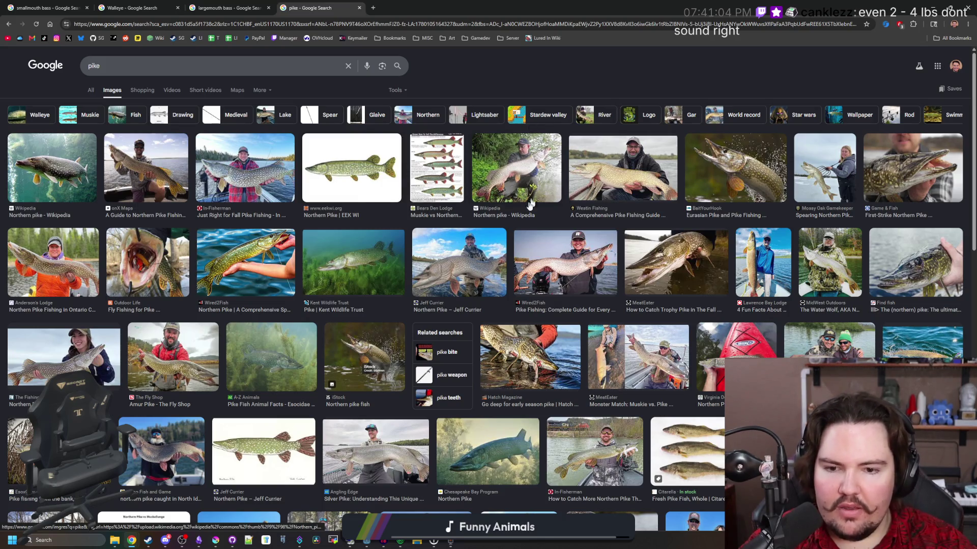
pyautogui.click(485, 260)
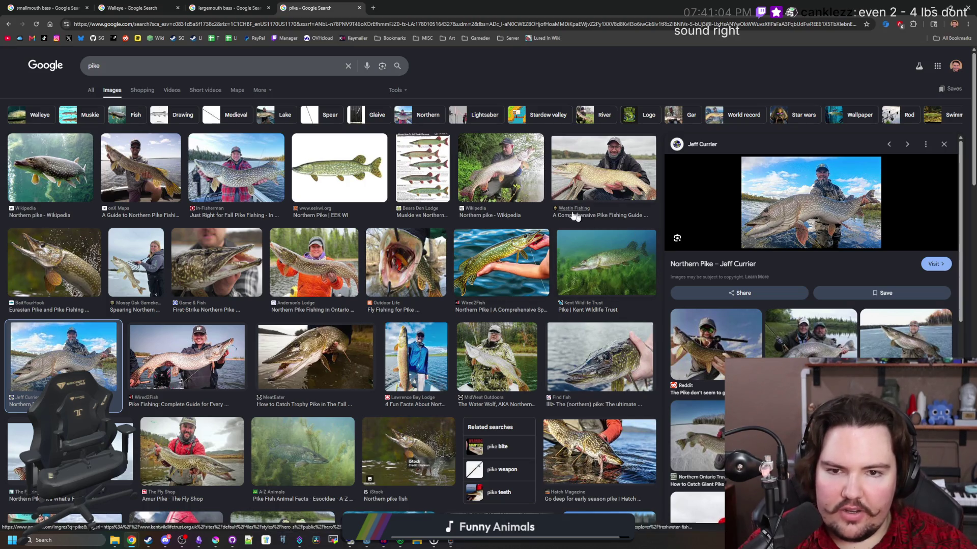
pyautogui.click(607, 191)
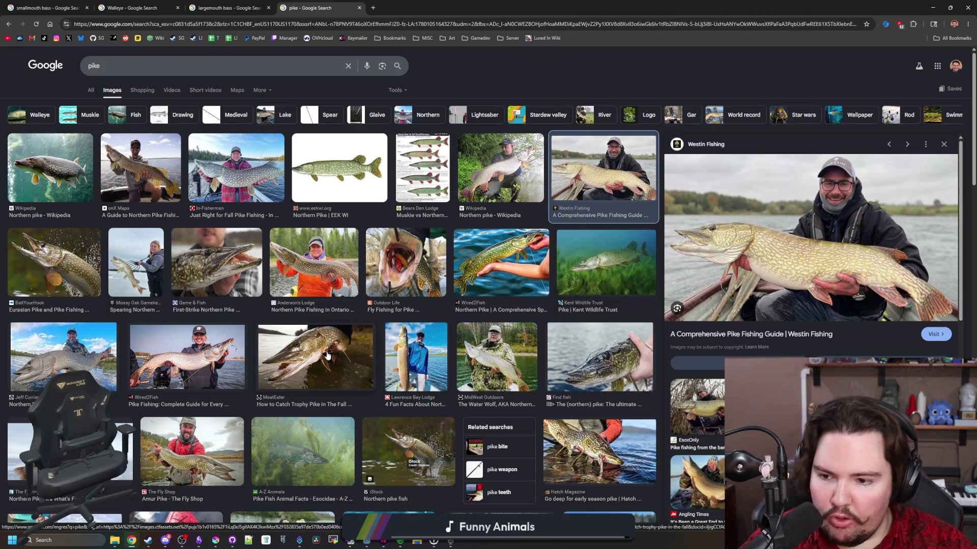
pyautogui.scroll(-4, 327, 355)
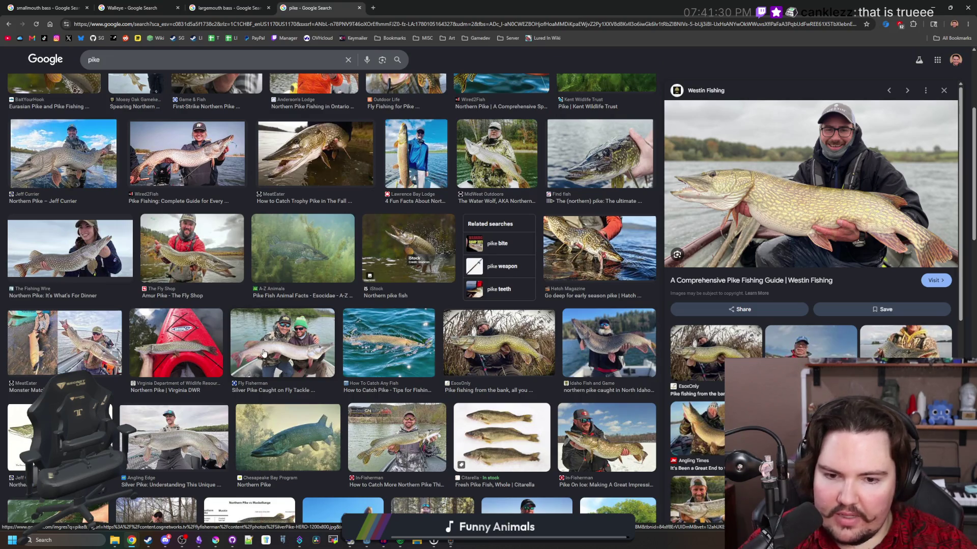
pyautogui.scroll(-2, 329, 409)
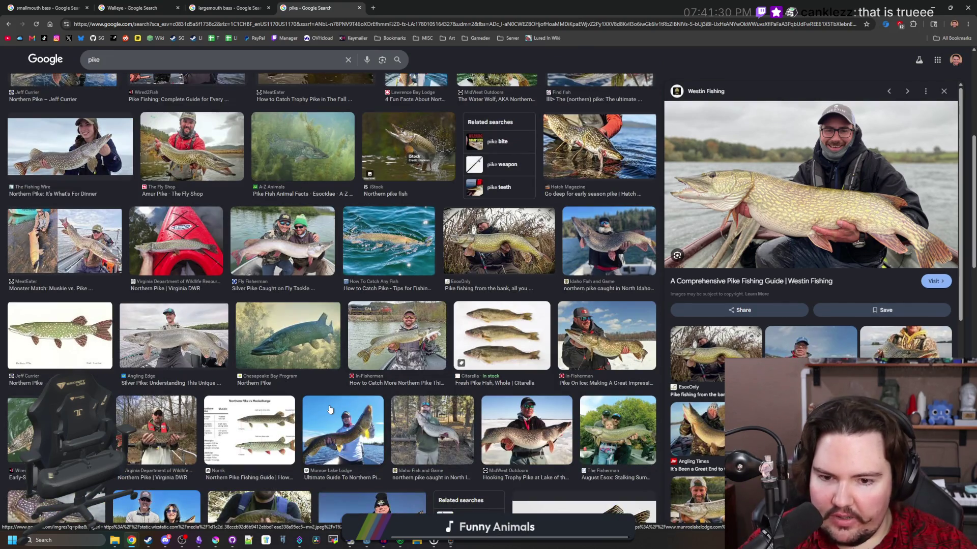
pyautogui.scroll(-2, 329, 410)
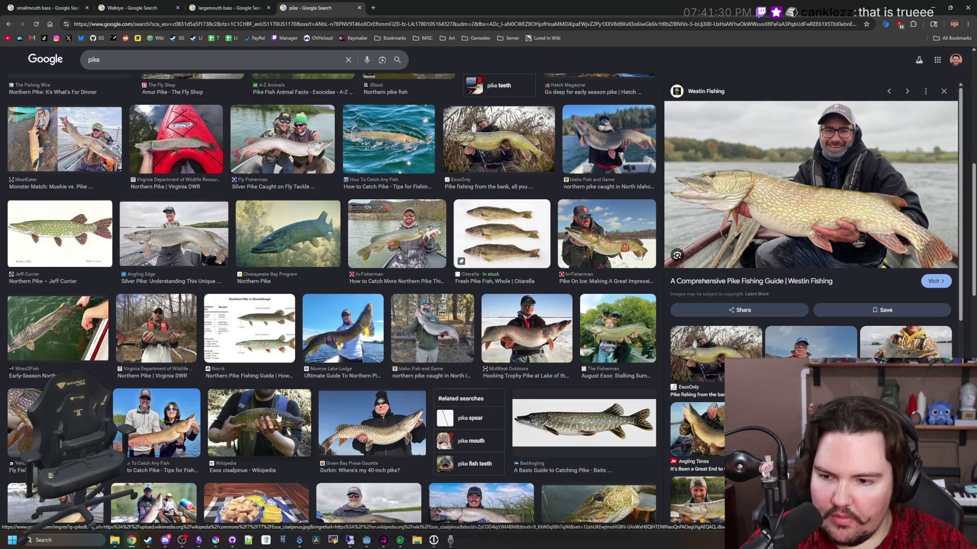
# Preview the Esox cisalpinus, Northern Pike Fish Sticks and Facebook angler pike photos.
pyautogui.click(280, 398)
pyautogui.scroll(-2, 276, 417)
pyautogui.scroll(-1, 275, 417)
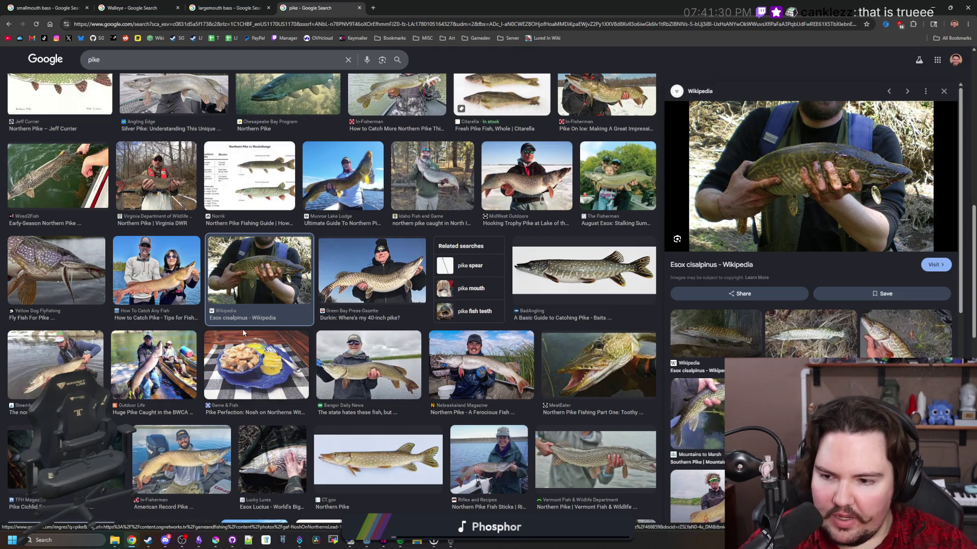
pyautogui.scroll(-1, 243, 333)
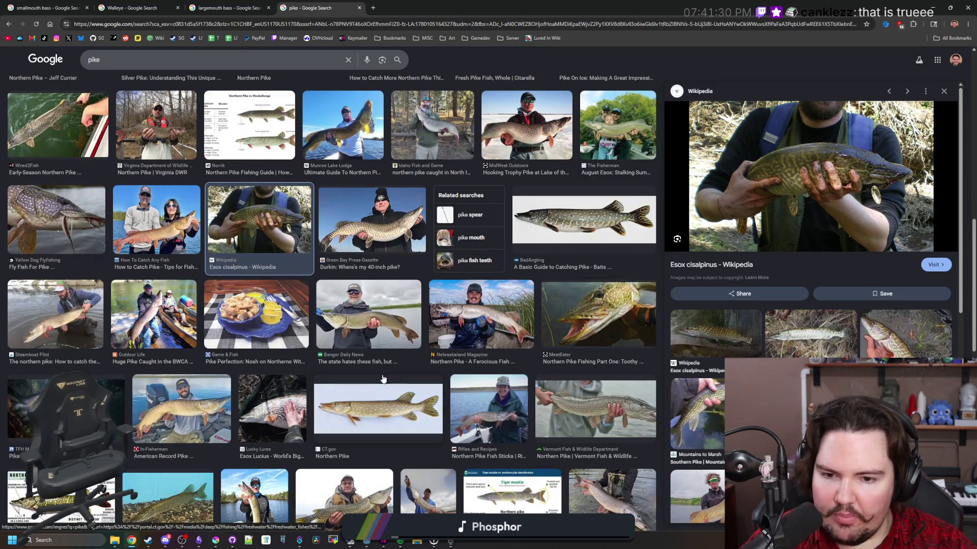
pyautogui.click(490, 409)
pyautogui.scroll(-2, 428, 354)
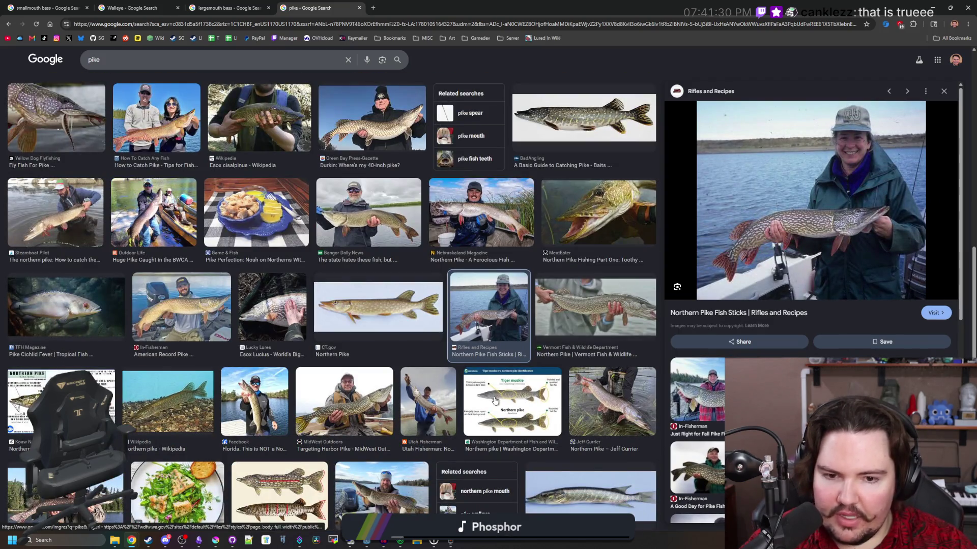
pyautogui.scroll(-1, 273, 389)
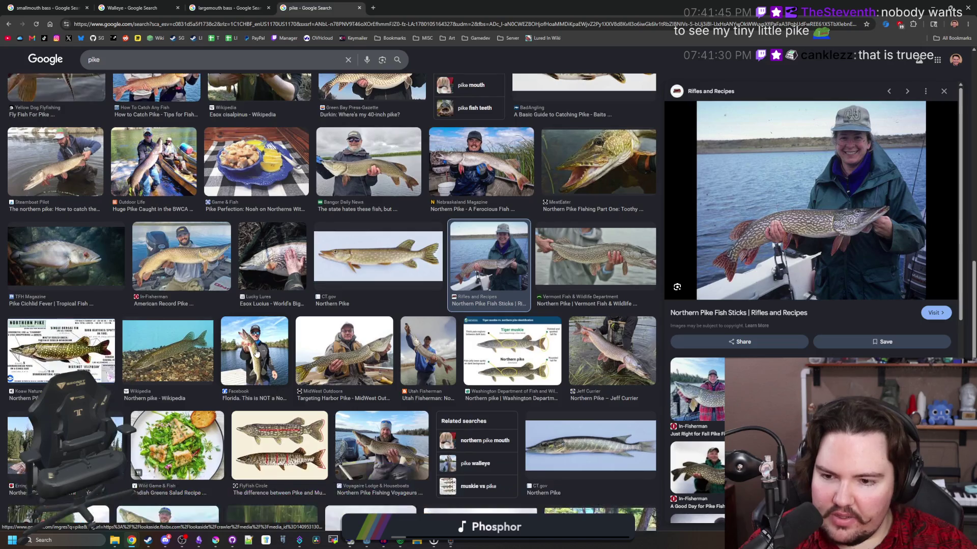
pyautogui.click(257, 353)
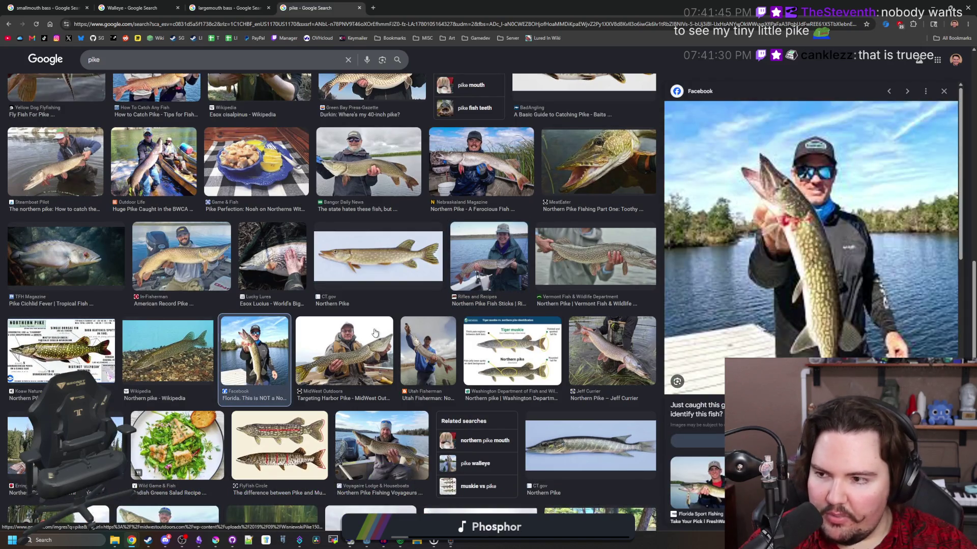
# Scroll further through the pike image grid, then switch to Godot's regions_table.gd script.
pyautogui.scroll(-2, 381, 346)
pyautogui.scroll(-2, 316, 285)
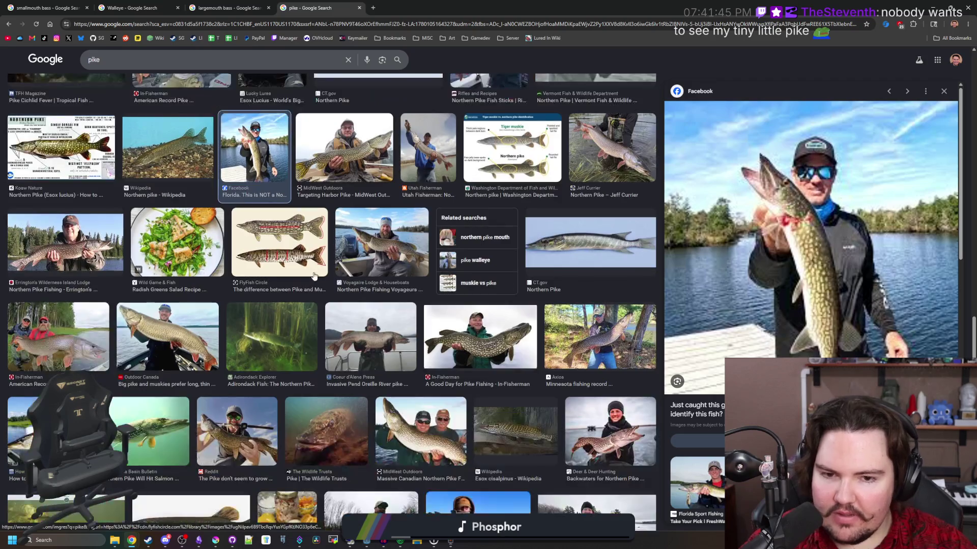
pyautogui.scroll(-2, 314, 275)
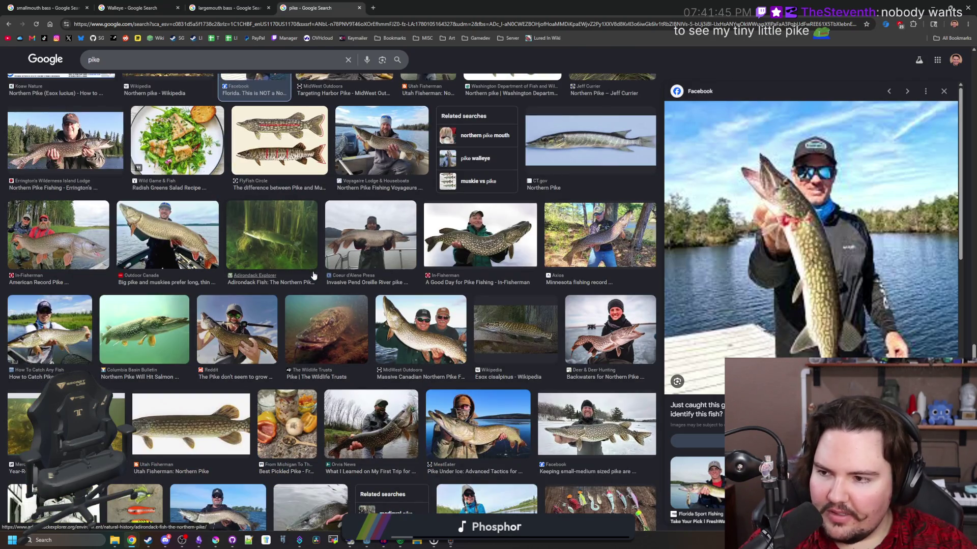
pyautogui.scroll(-2, 164, 213)
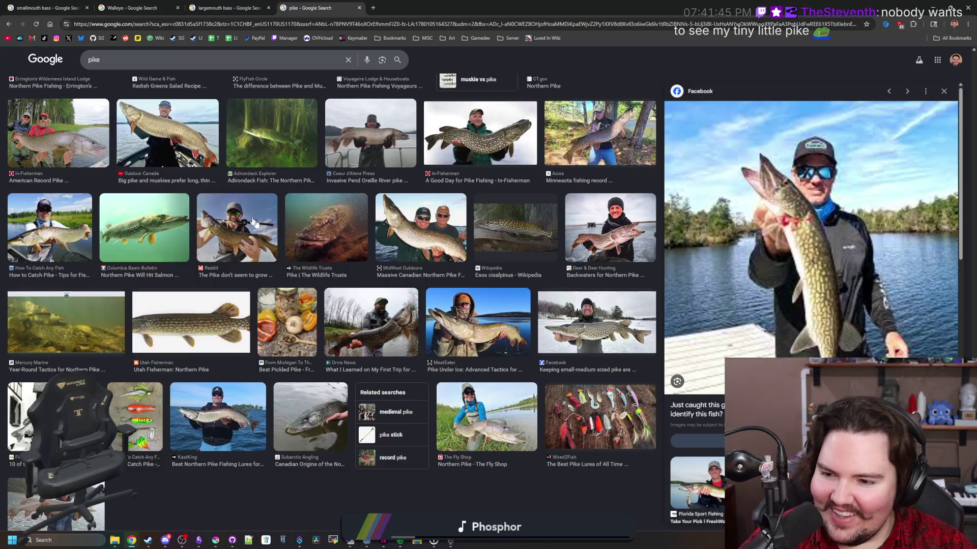
pyautogui.scroll(-2, 292, 262)
pyautogui.scroll(-1, 293, 262)
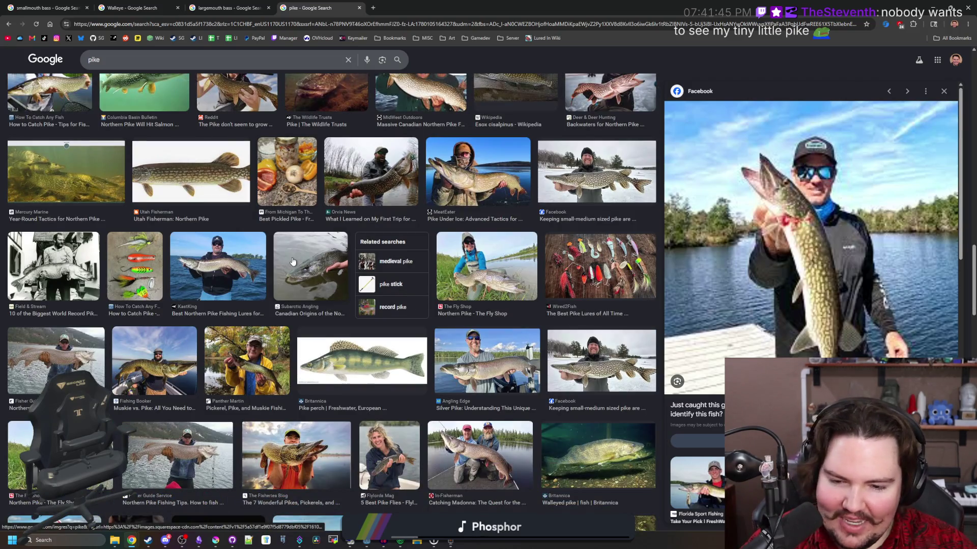
pyautogui.scroll(-2, 292, 262)
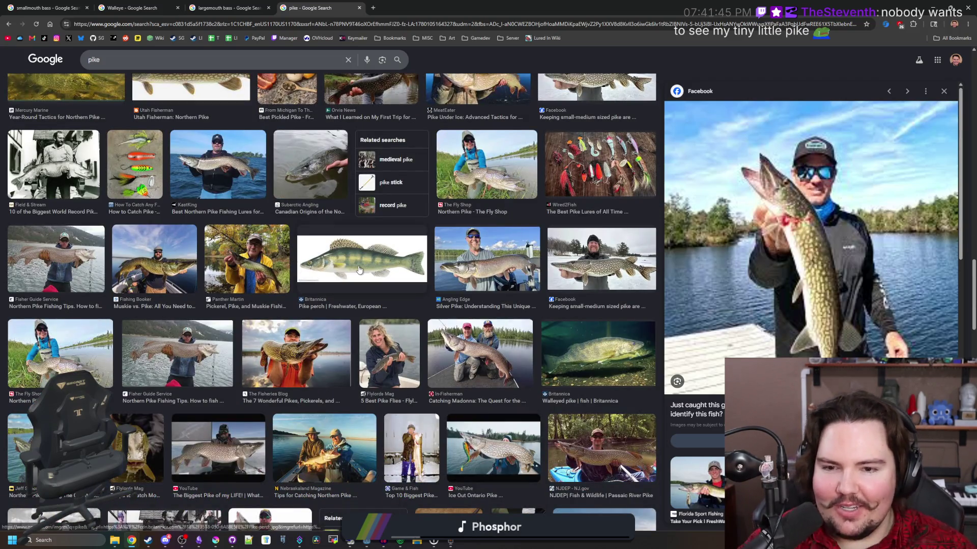
pyautogui.scroll(-4, 293, 260)
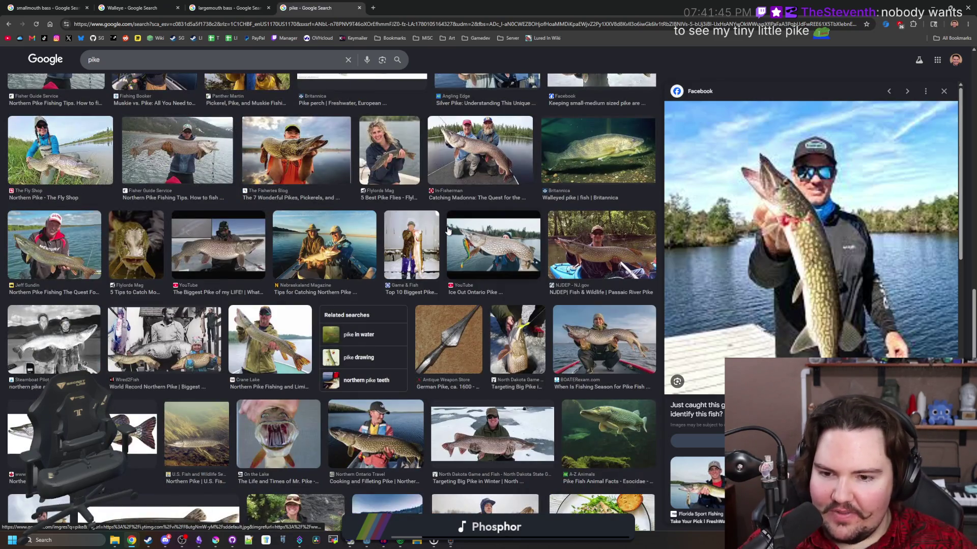
pyautogui.scroll(10, 448, 232)
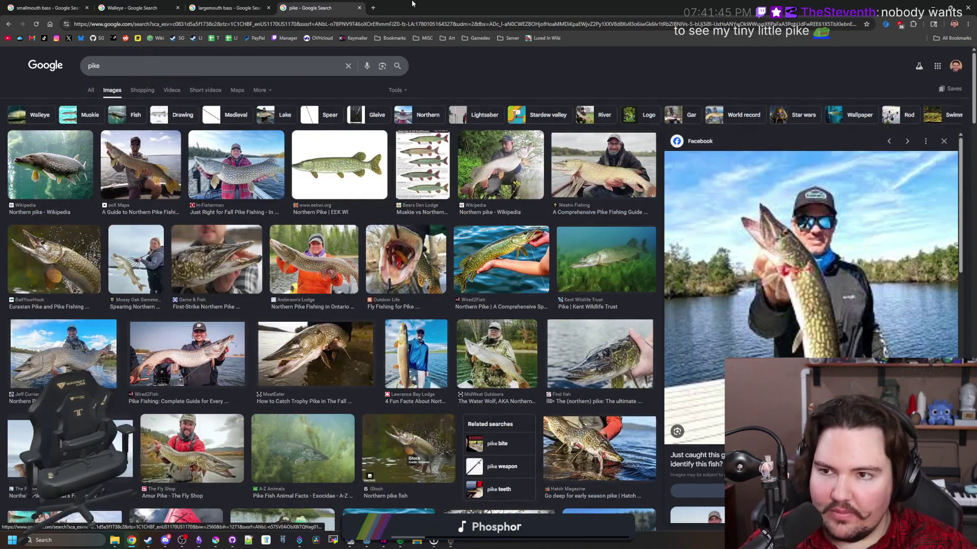
pyautogui.hotkey('alt', 'Tab')
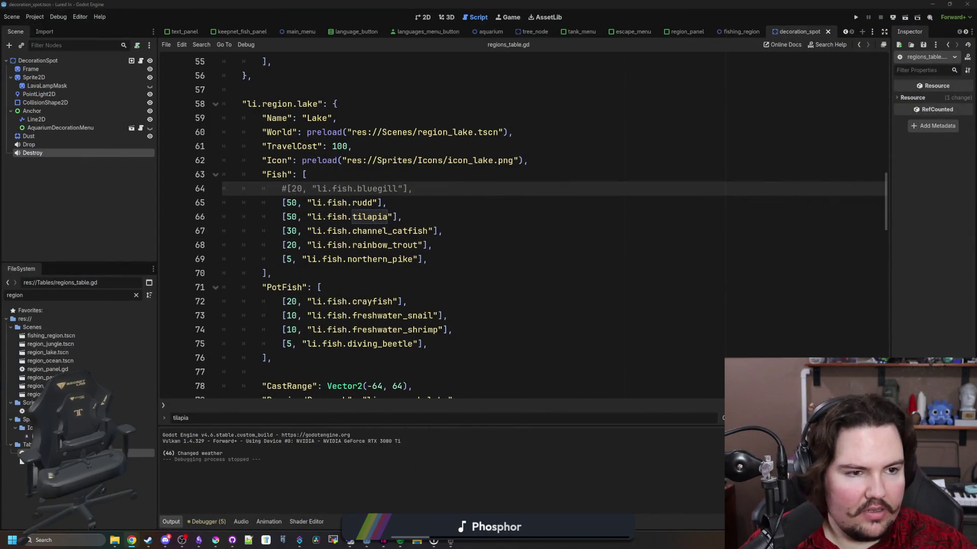
# Glance at the largemouth bass and pike browser tabs, resize the browser, and return to Godot.
pyautogui.hotkey('alt', 'Tab')
pyautogui.click(229, 7)
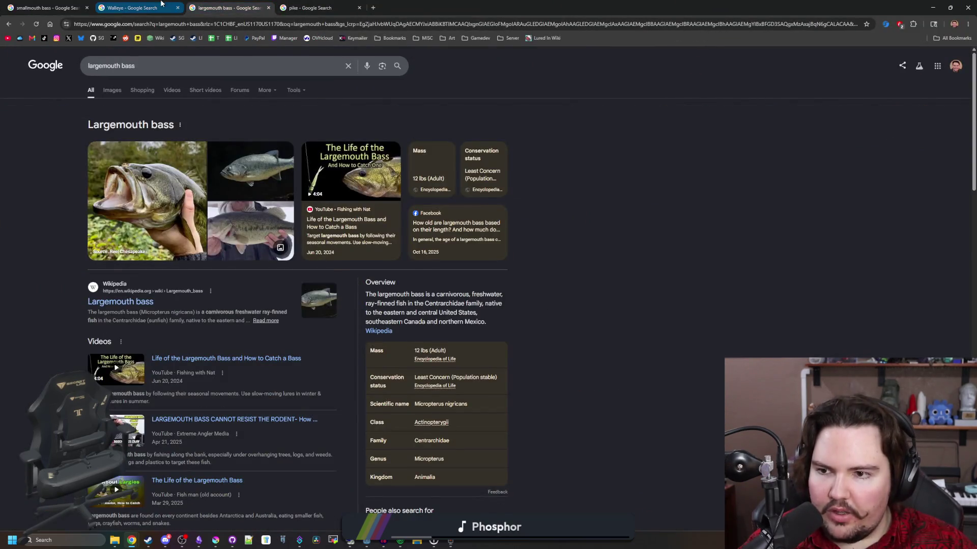
pyautogui.click(310, 8)
pyautogui.doubleClick(432, 8)
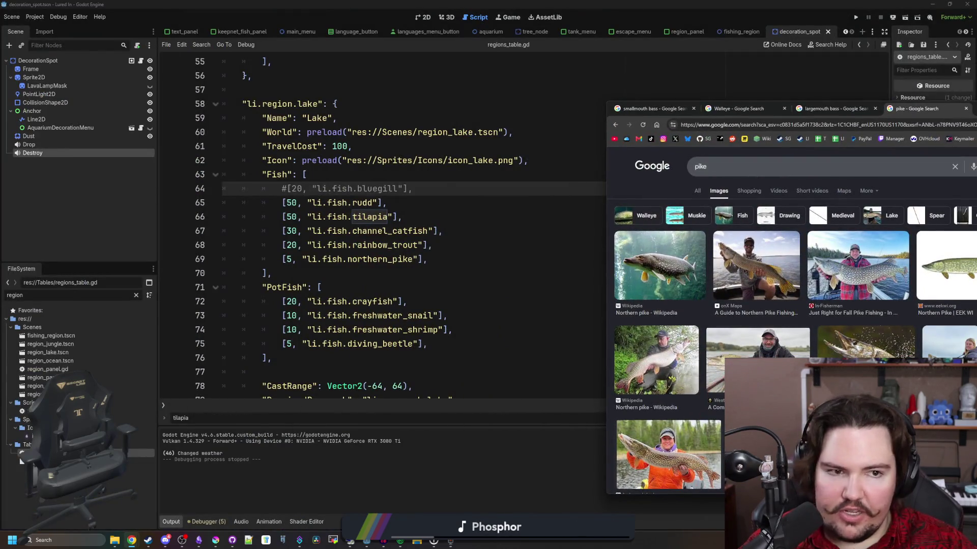
pyautogui.doubleClick(662, 104)
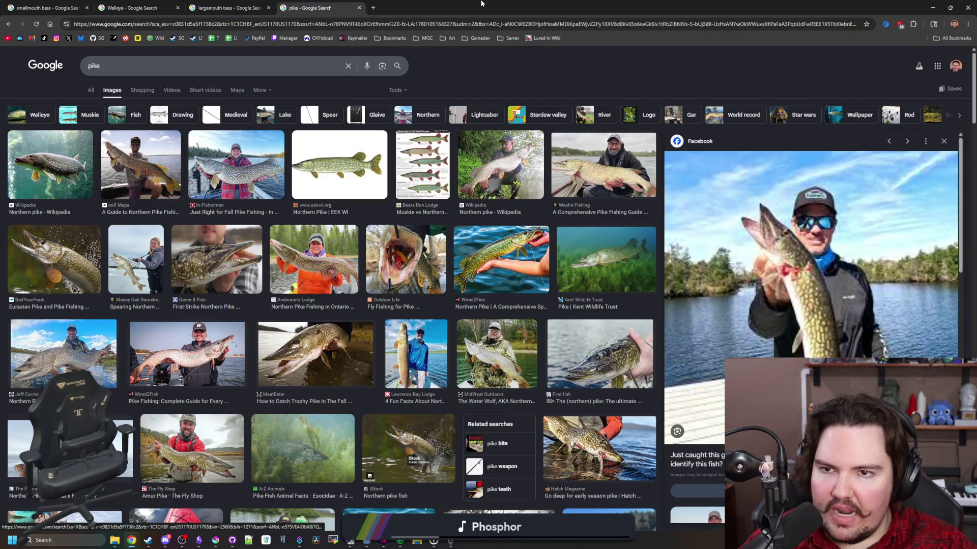
pyautogui.hotkey('alt', 'Tab')
# Review the lake, pond and PotFish lists in regions_table.gd, selecting lake fish lines 65–69.
pyautogui.moveTo(430, 260); pyautogui.dragTo(210, 206)
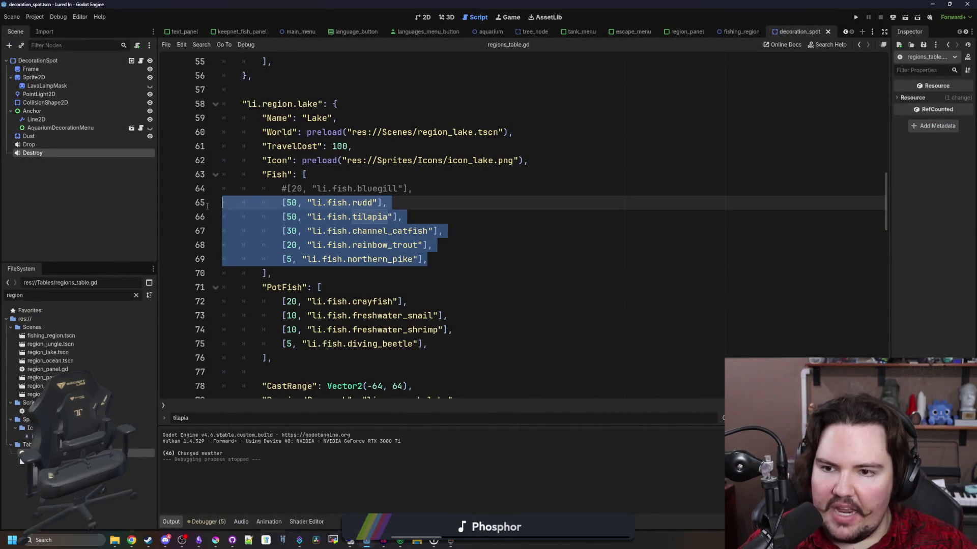
pyautogui.click(298, 211)
pyautogui.scroll(-2, 356, 229)
pyautogui.click(454, 245)
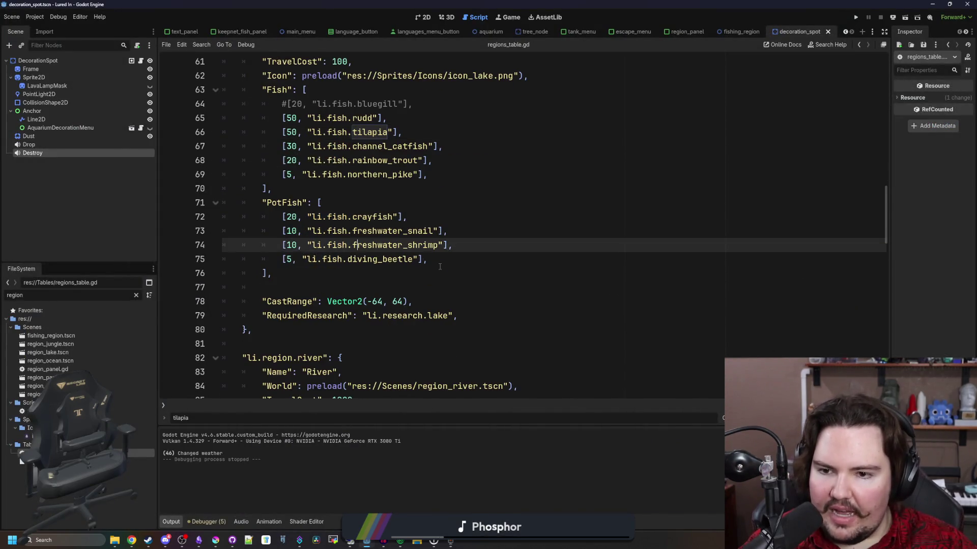
pyautogui.press('Down')
pyautogui.press('Down')
pyautogui.press('Up')
pyautogui.scroll(3, 454, 257)
pyautogui.click(325, 328)
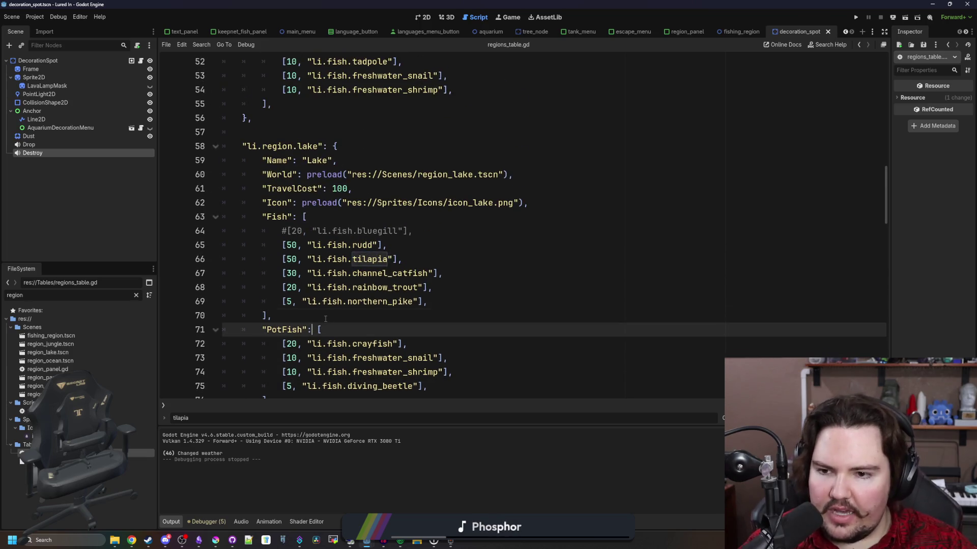
pyautogui.press('Up')
pyautogui.scroll(6, 326, 319)
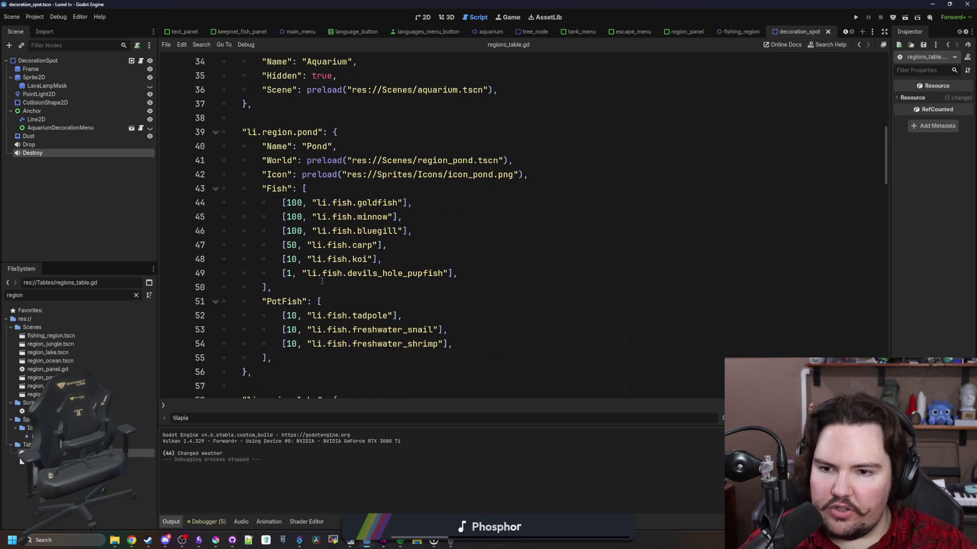
pyautogui.click(322, 282)
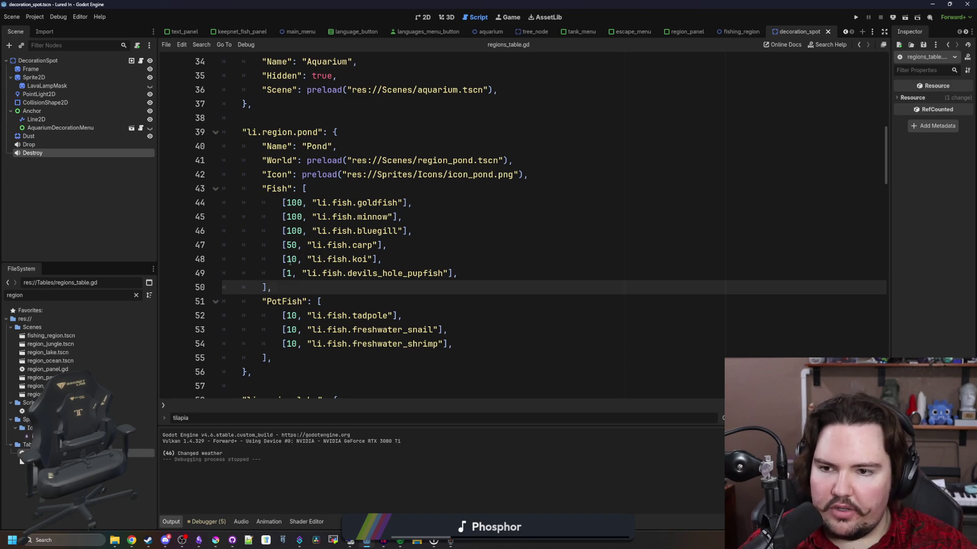
# Jump to the next tilapia match, reselect the lake fish entries, and rest on the commented bluegill line.
pyautogui.press('F3')
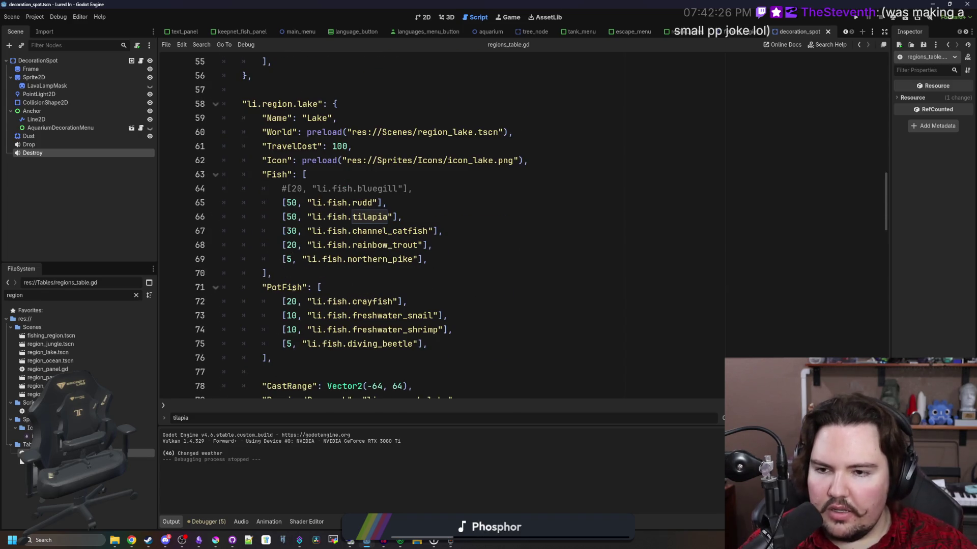
pyautogui.click(301, 274)
pyautogui.moveTo(280, 199)
pyautogui.mouseDown()
pyautogui.moveTo(442, 257)
pyautogui.moveTo(219, 233)
pyautogui.moveTo(204, 192)
pyautogui.mouseUp()
pyautogui.click(442, 257)
pyautogui.click(349, 189)
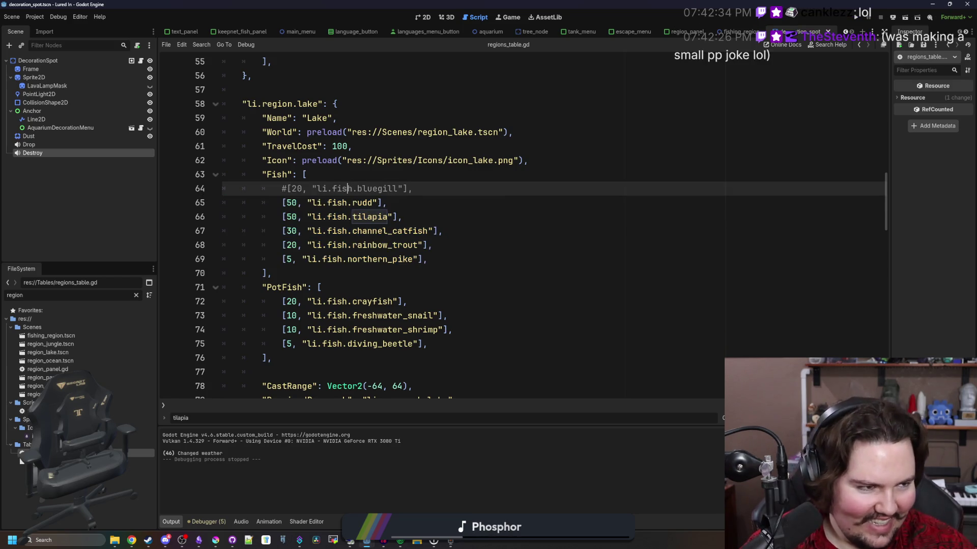
# Move the Chrome window over the editor and open a new blank Google tab.
pyautogui.hotkey('alt', 'Tab')
pyautogui.scroll(-5, 601, 235)
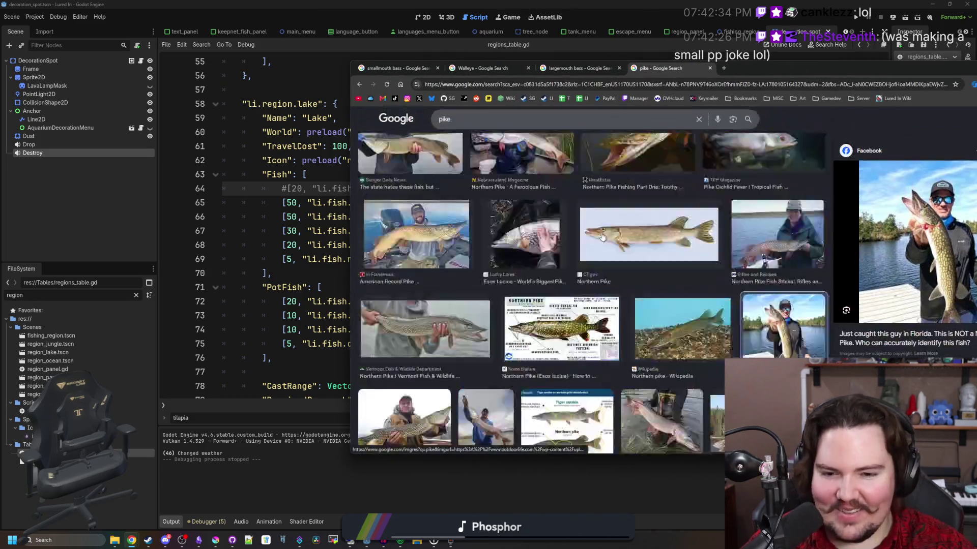
pyautogui.moveTo(788, 68)
pyautogui.mouseDown()
pyautogui.moveTo(645, 87)
pyautogui.moveTo(976, 145)
pyautogui.moveTo(836, 116)
pyautogui.moveTo(843, 111)
pyautogui.mouseUp()
pyautogui.scroll(5, 496, 261)
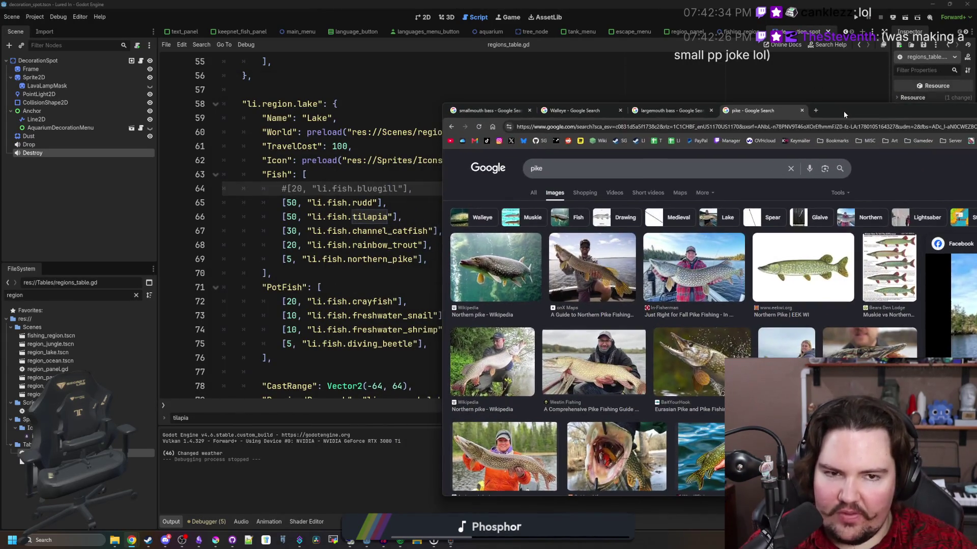
pyautogui.click(817, 111)
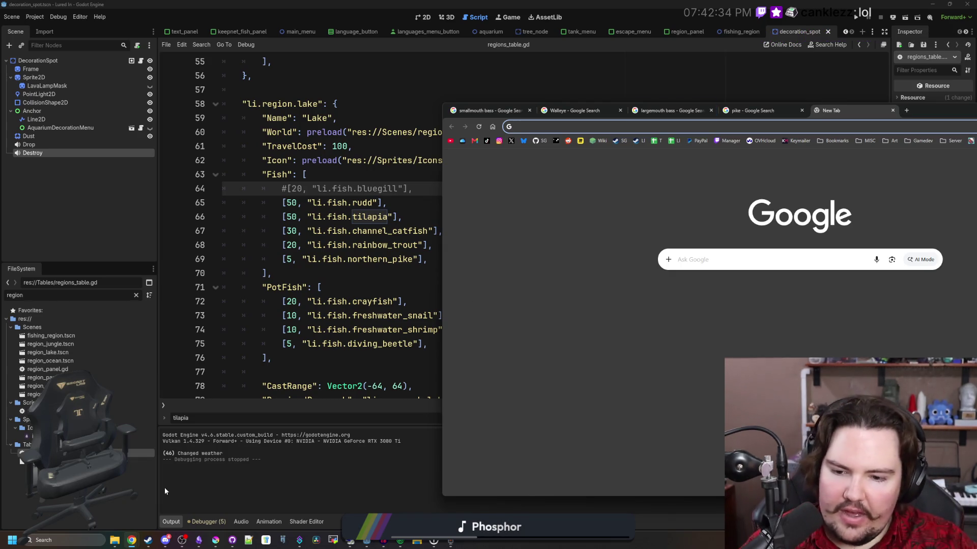
# Launch Calculator from Windows search, trying and clearing entries 8 and 6.
pyautogui.click(61, 540)
pyautogui.write('calculator')
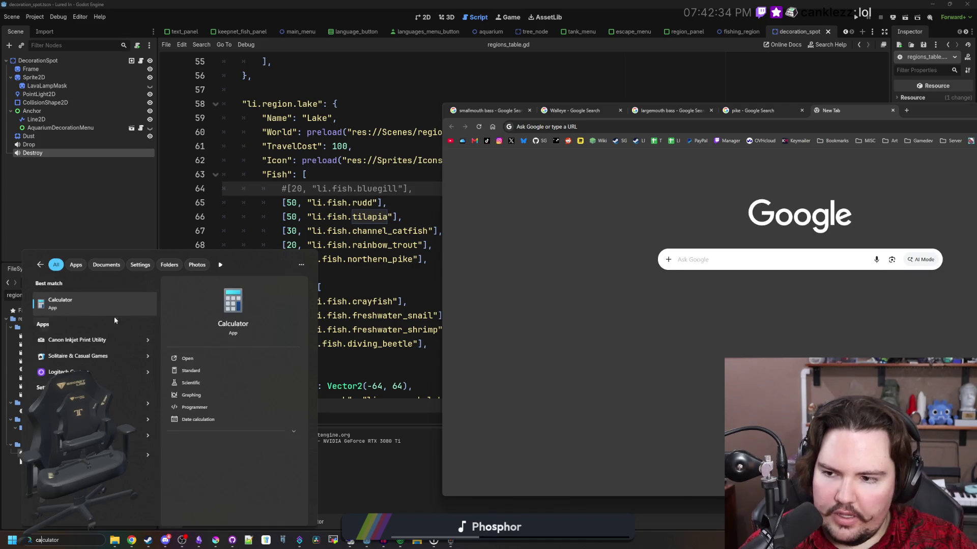
pyautogui.click(21, 461)
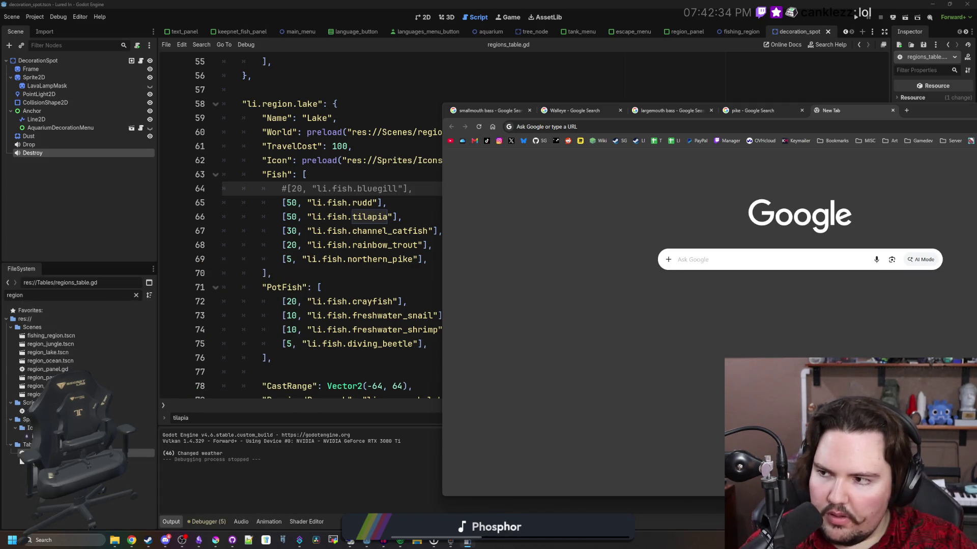
pyautogui.write('8')
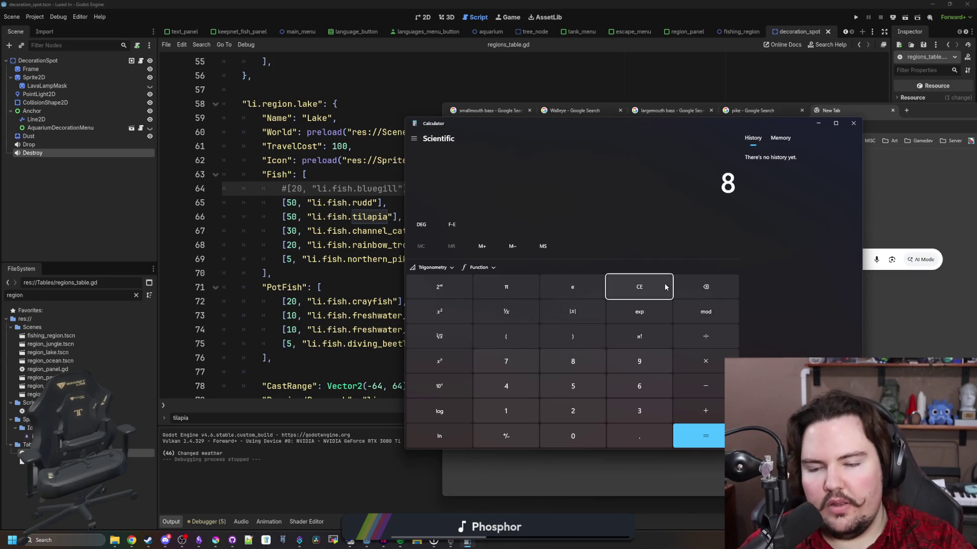
pyautogui.click(664, 288)
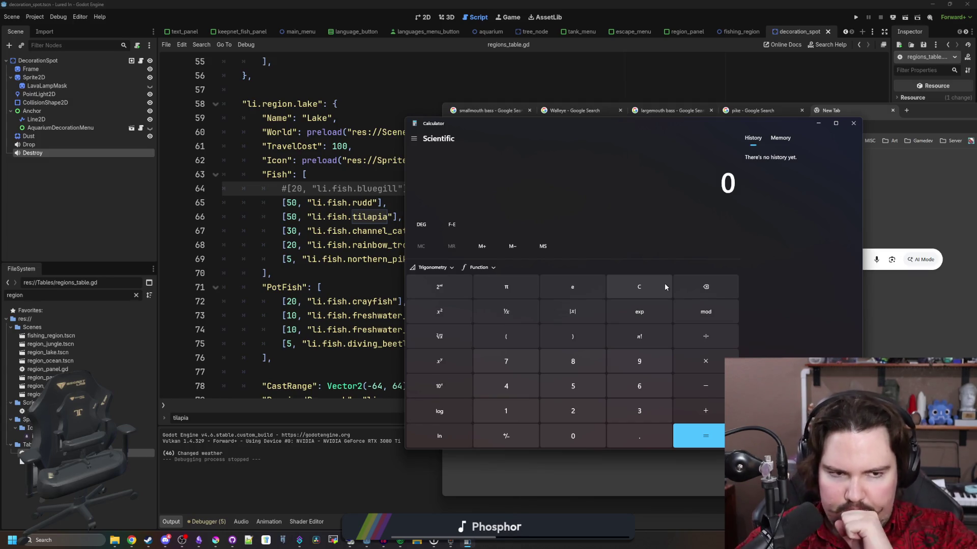
pyautogui.write('6')
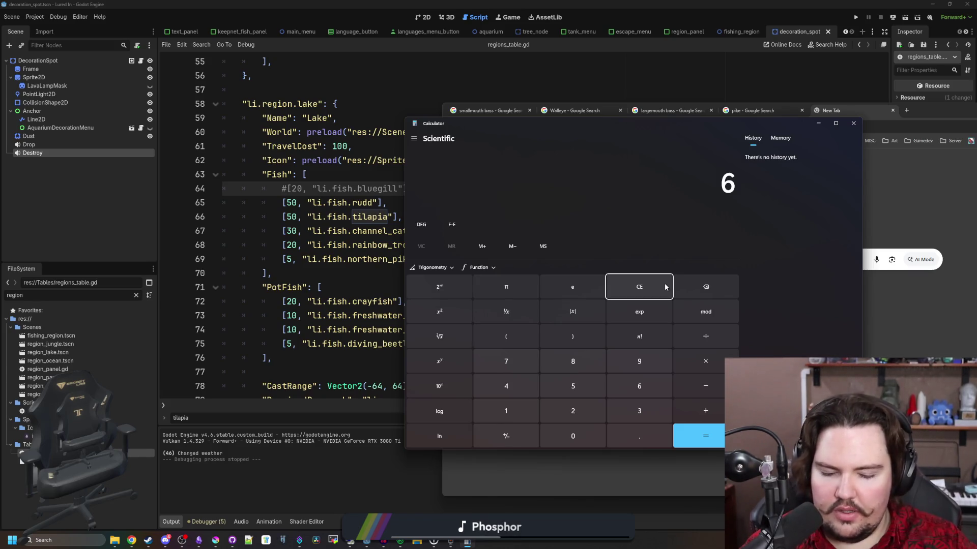
pyautogui.click(665, 287)
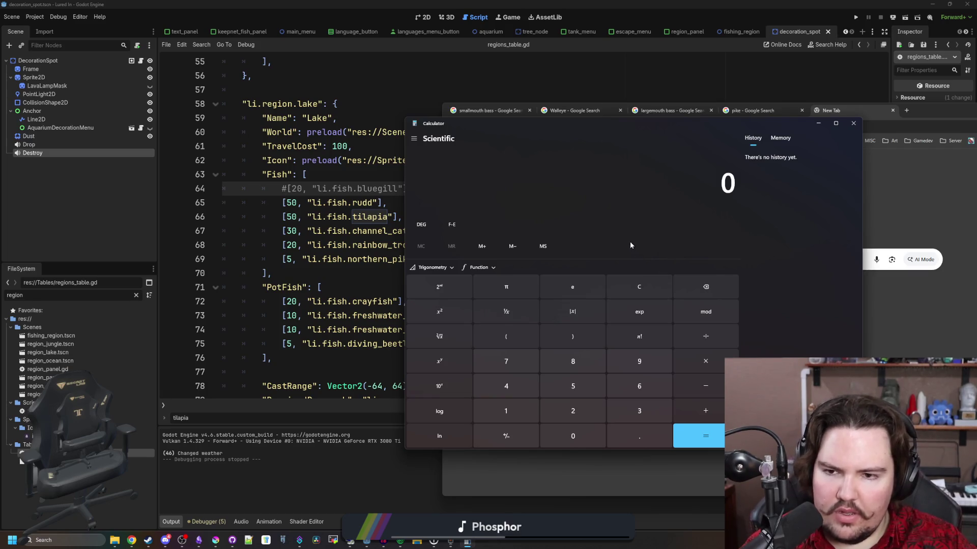
# Compute 8×100 = 800, ×0.8 = 640, ÷6 ≈ 106.67, then clear.
pyautogui.write('8')
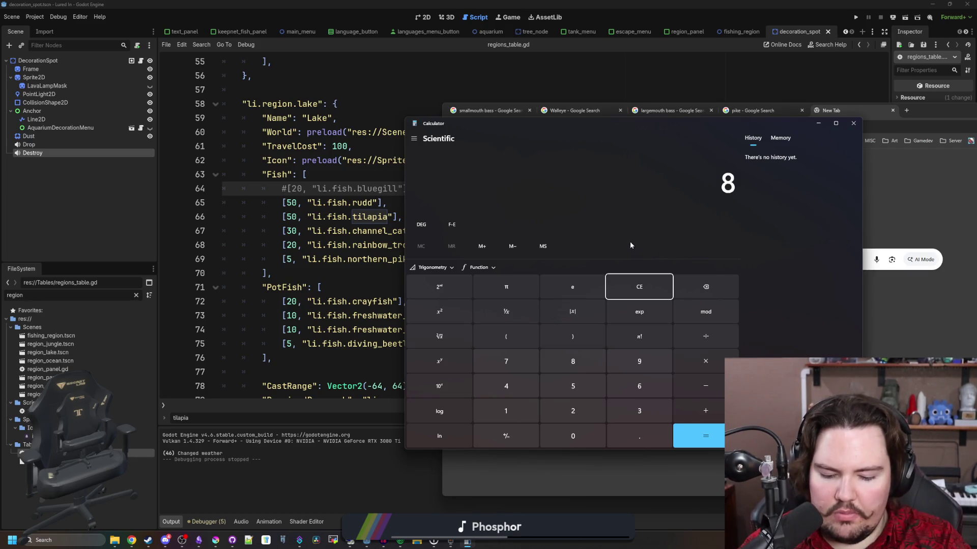
pyautogui.write('*100')
pyautogui.press('Return')
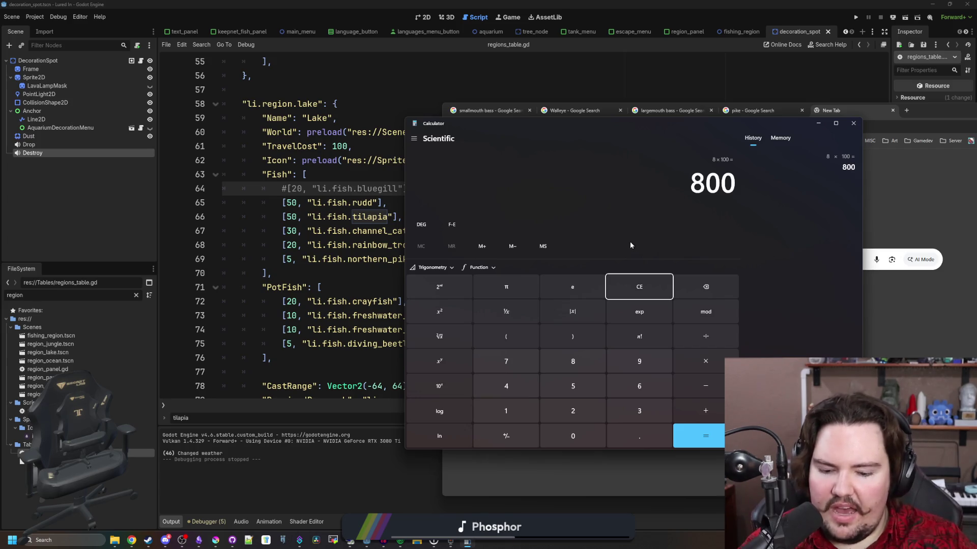
pyautogui.write('*0.8')
pyautogui.press('Return')
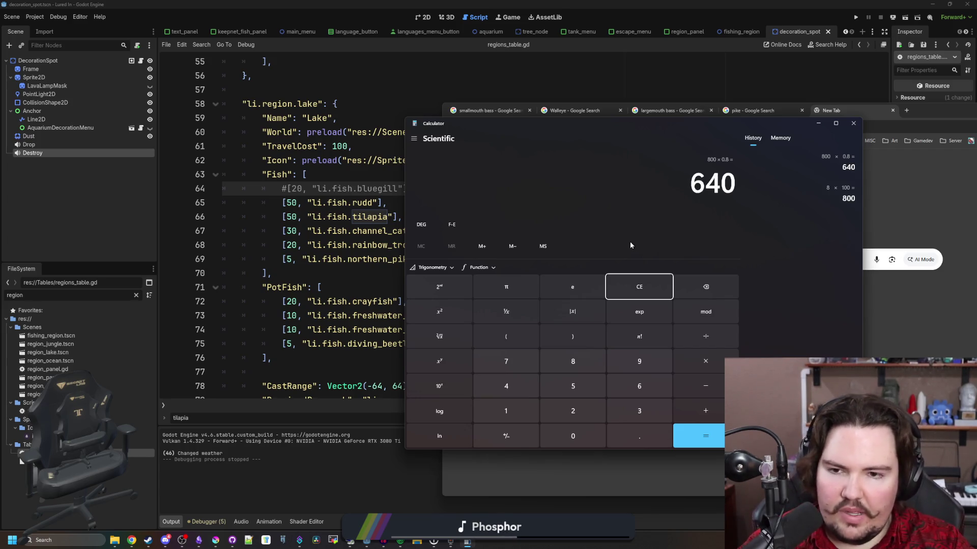
pyautogui.write('/6')
pyautogui.press('Return')
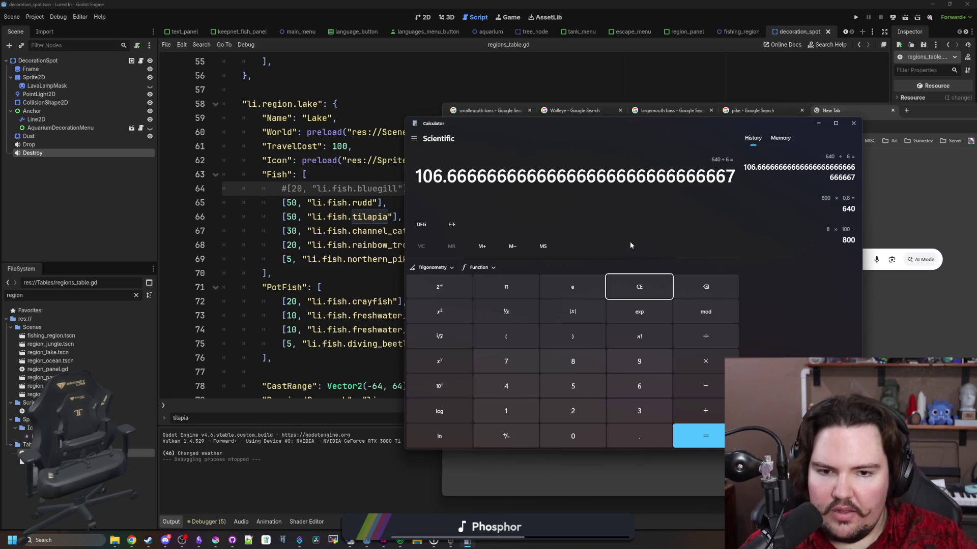
pyautogui.click(652, 290)
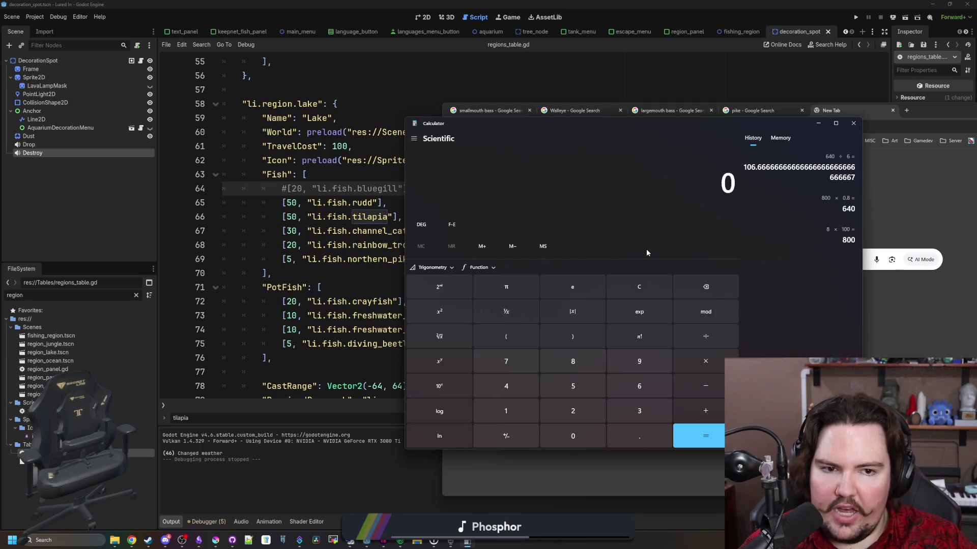
# Compute 800−640 = 160 and halve it to 80, then clear.
pyautogui.write('800-640')
pyautogui.press('Return')
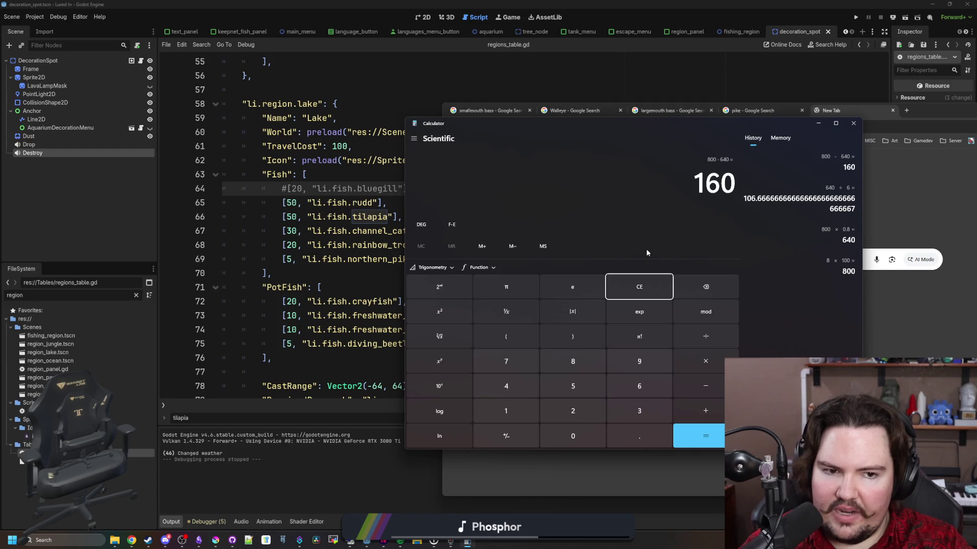
pyautogui.write('/2')
pyautogui.press('Return')
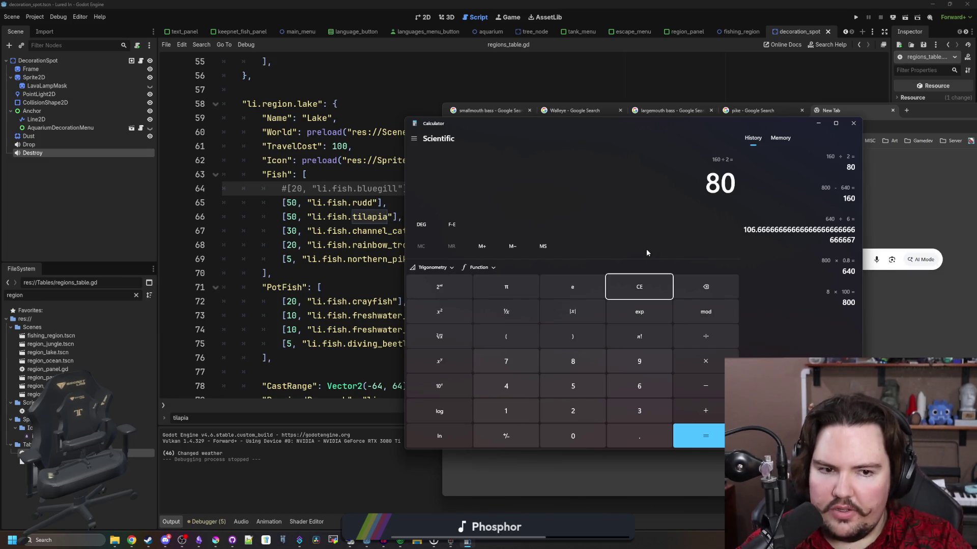
pyautogui.click(645, 286)
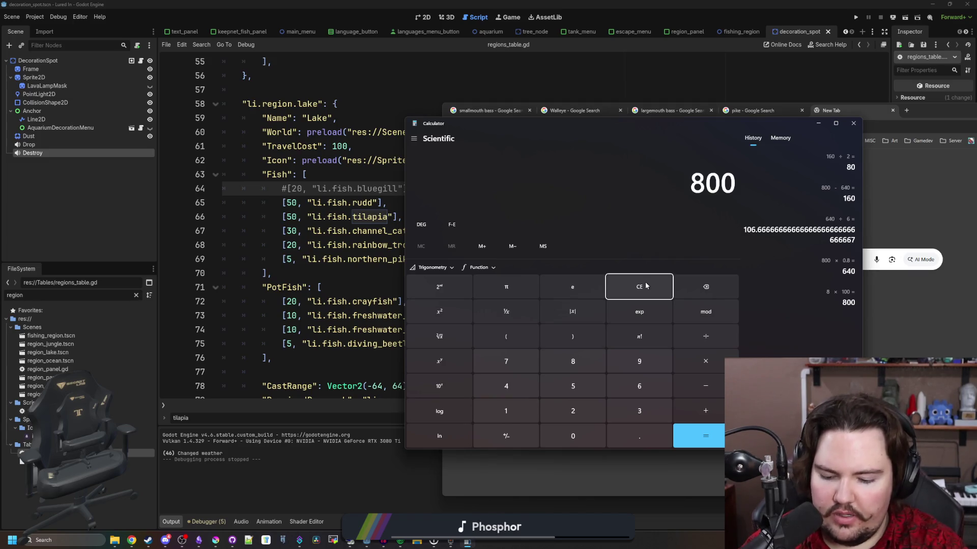
# Compute 800×0.9 = 720, ÷6 = 120, and 80÷2 = 40, then close Calculator.
pyautogui.write('0.9')
pyautogui.press('Return')
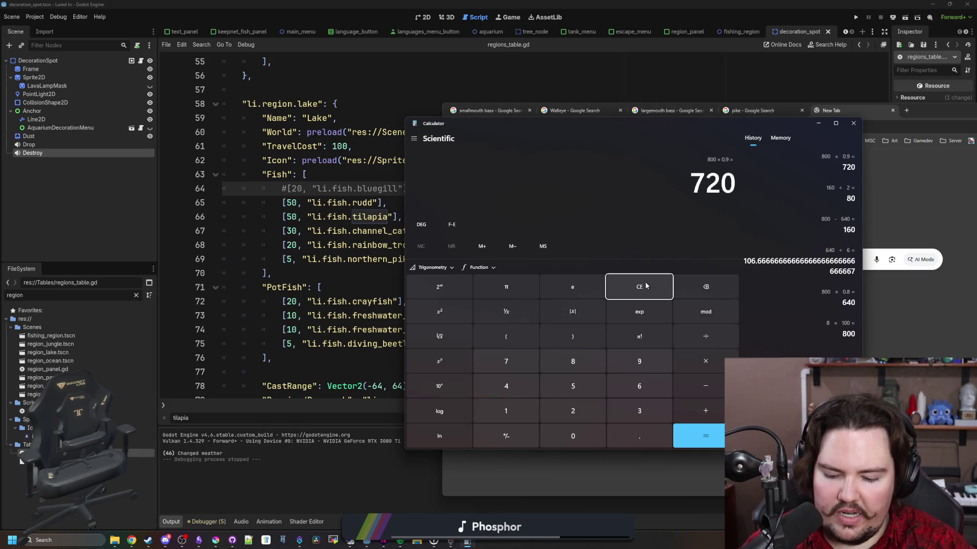
pyautogui.write('6')
pyautogui.press('Return')
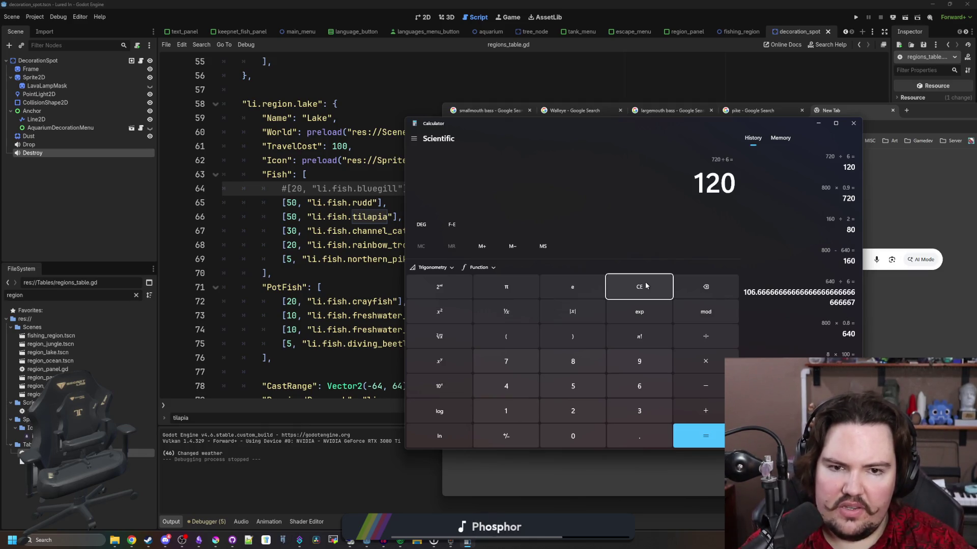
pyautogui.click(645, 285)
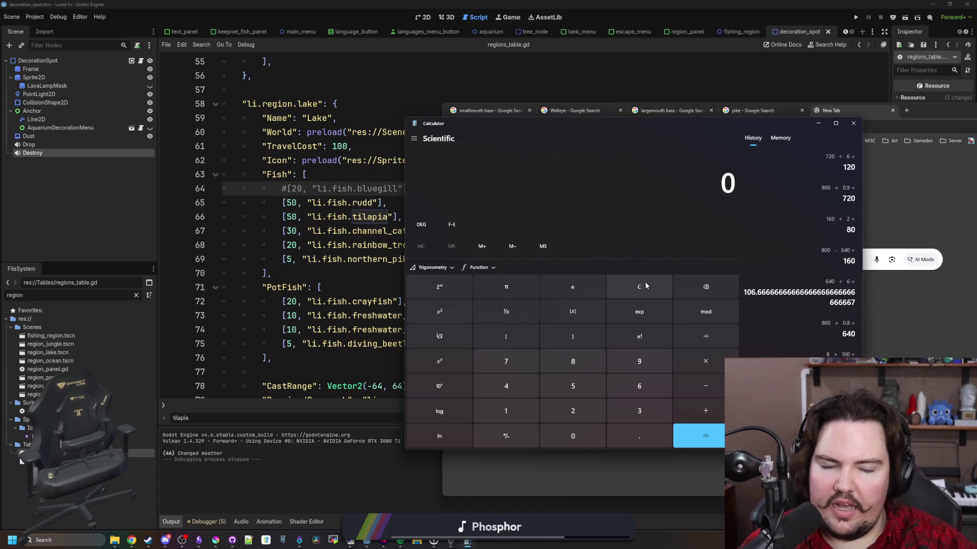
pyautogui.write('809')
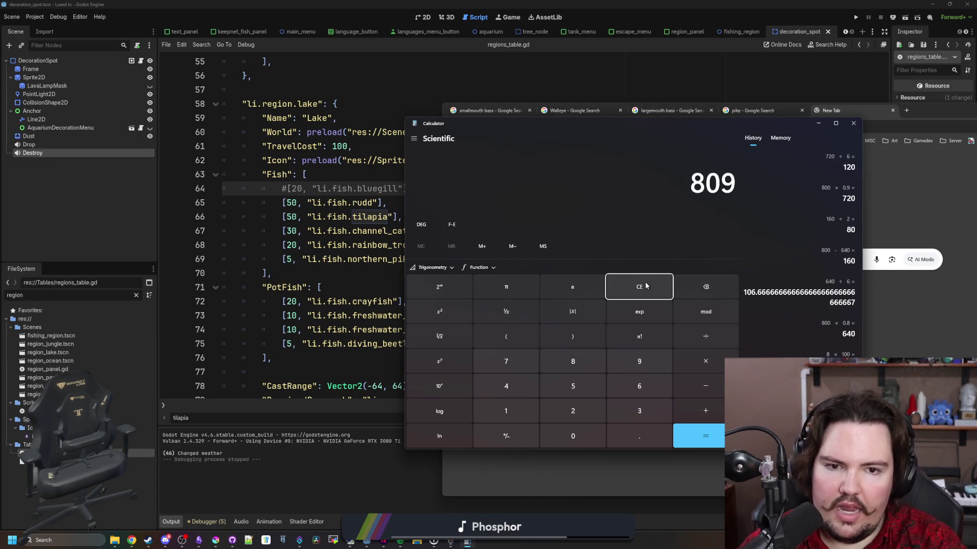
pyautogui.press('Return')
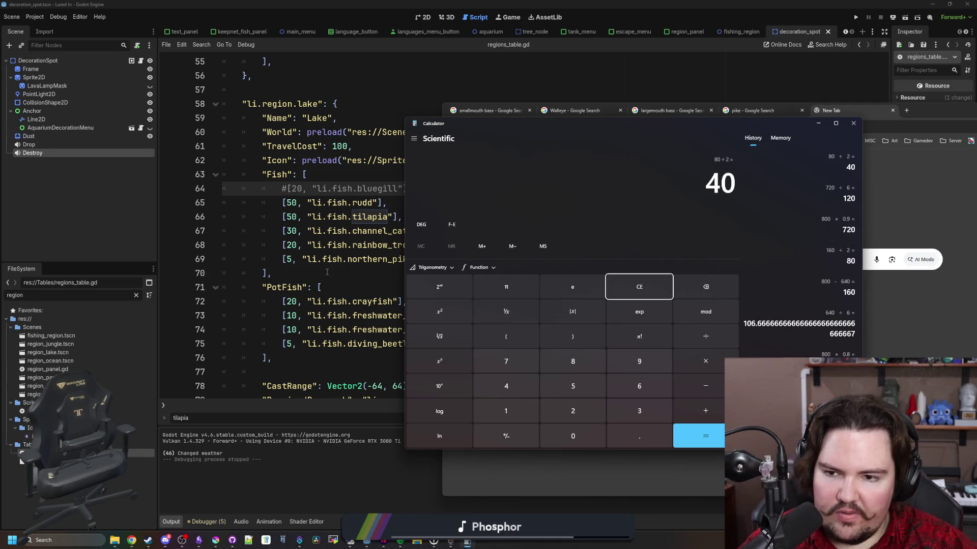
pyautogui.click(853, 123)
# Maximize the browser, show largemouth bass images, and move on to the smallmouth bass image results.
pyautogui.moveTo(935, 118); pyautogui.dragTo(828, 113)
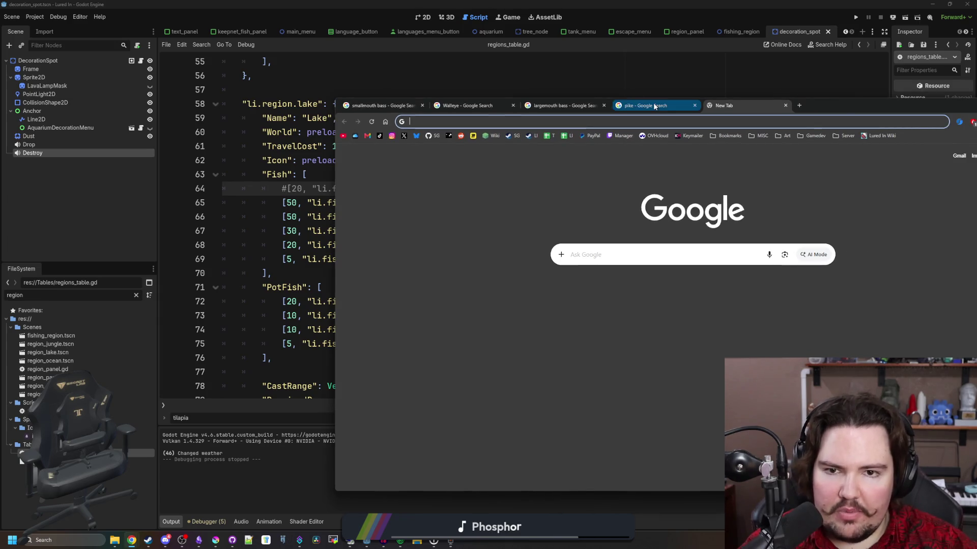
pyautogui.click(646, 105)
pyautogui.click(579, 109)
pyautogui.click(447, 188)
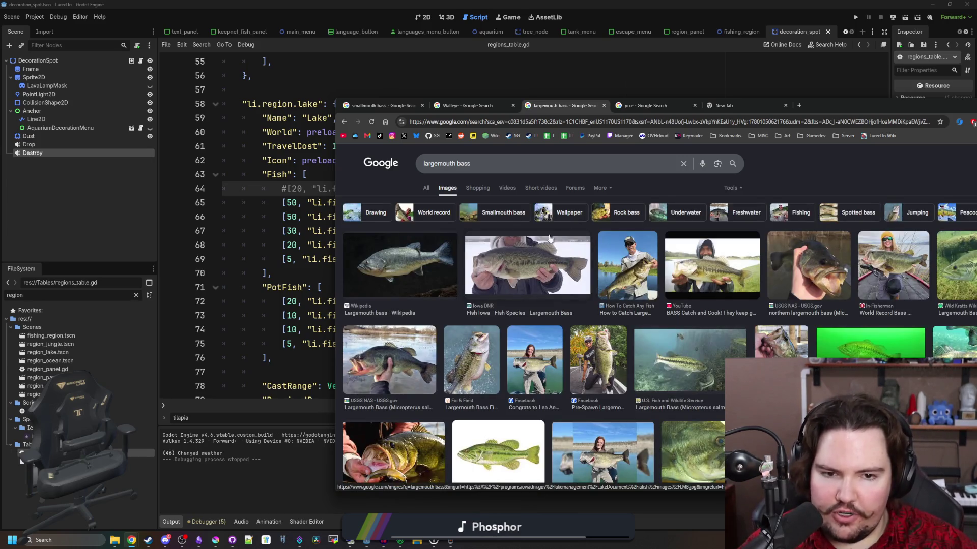
pyautogui.doubleClick(862, 107)
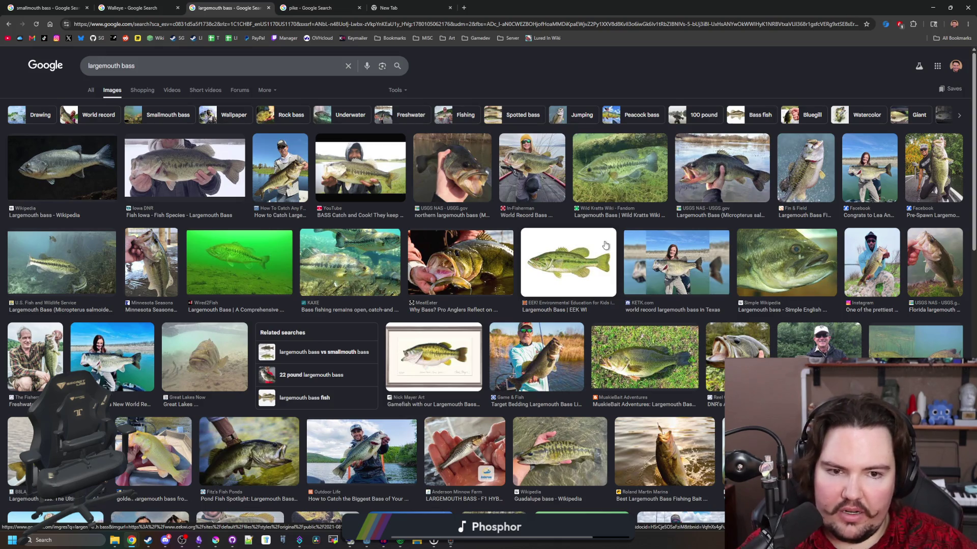
pyautogui.click(316, 7)
pyautogui.click(229, 7)
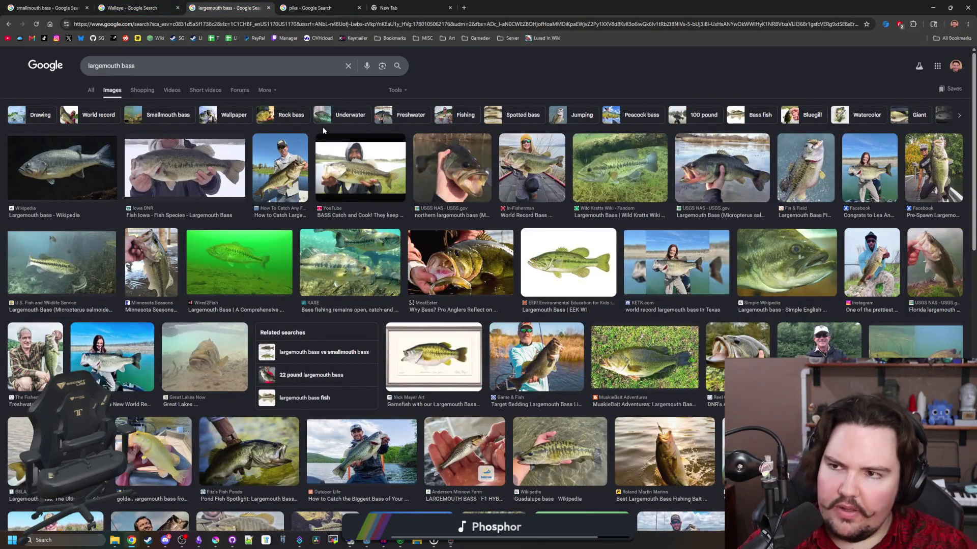
pyautogui.click(68, 4)
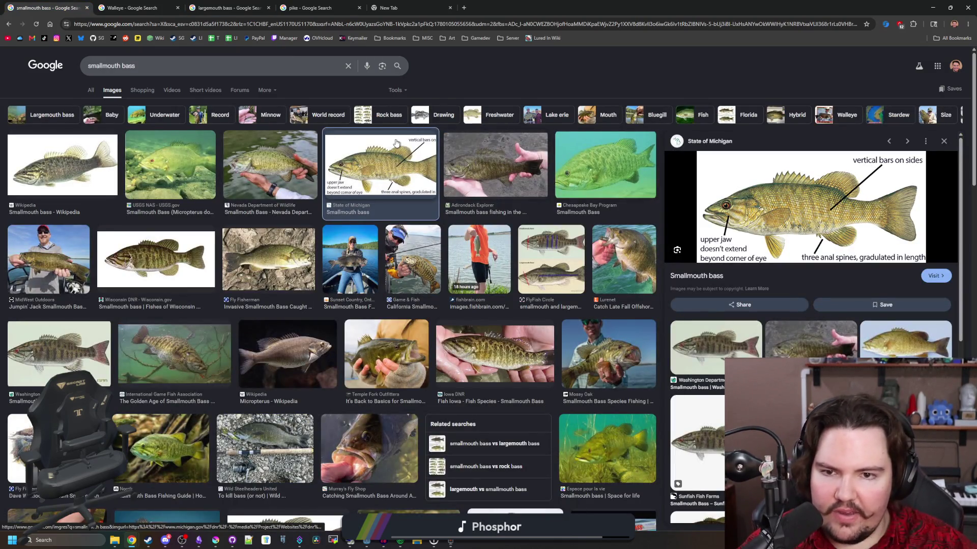
# Open the Wisconsin DNR smallmouth bass picture in a new tab, reset its zoom, and return to results.
pyautogui.click(156, 259)
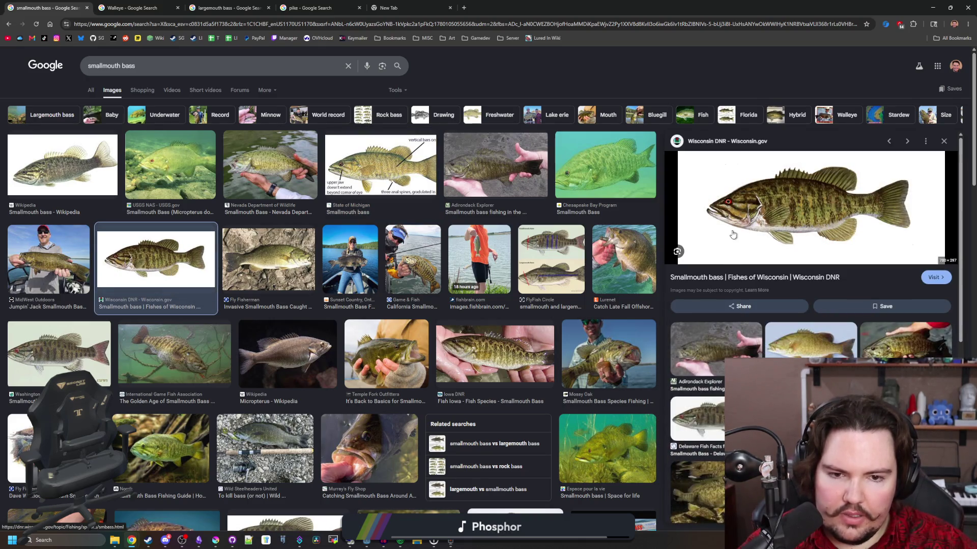
pyautogui.rightClick(778, 216)
pyautogui.click(804, 292)
pyautogui.click(173, 8)
pyautogui.click(177, 4)
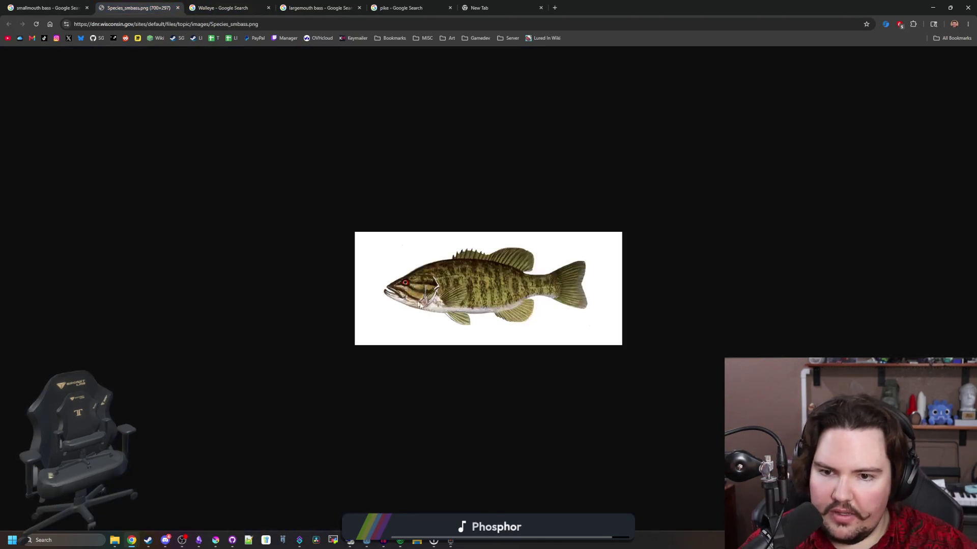
pyautogui.scroll(9, 260, 313)
pyautogui.hotkey('ctrl', '0')
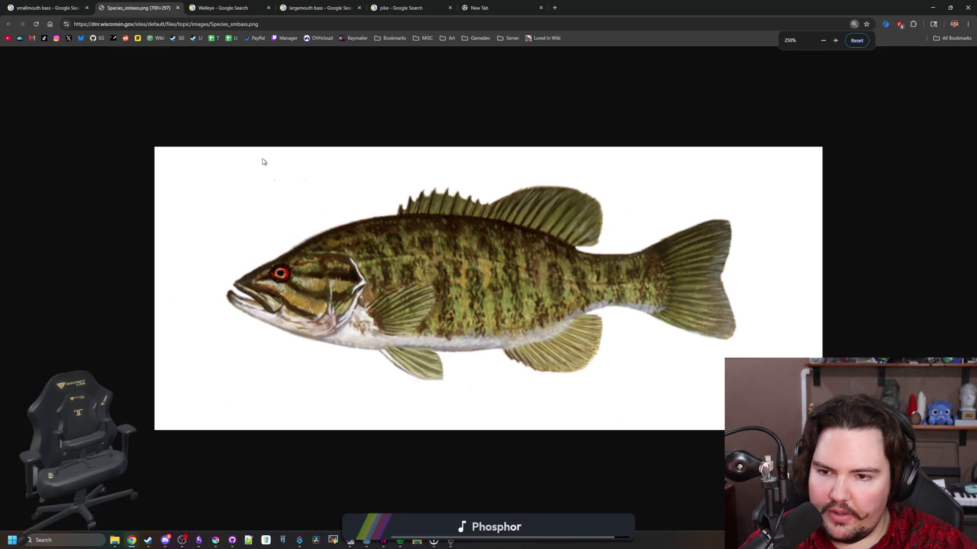
pyautogui.click(46, 8)
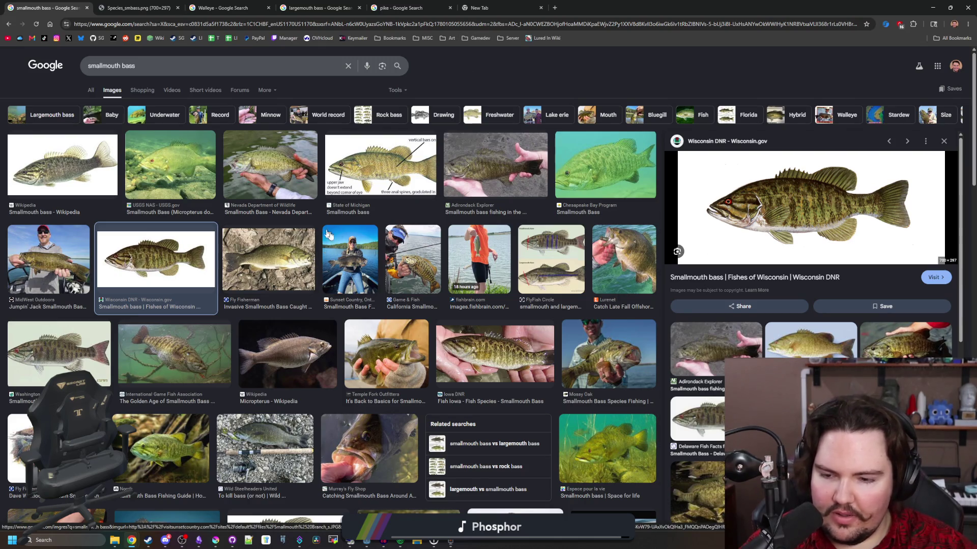
pyautogui.hotkey('alt', 'Tab')
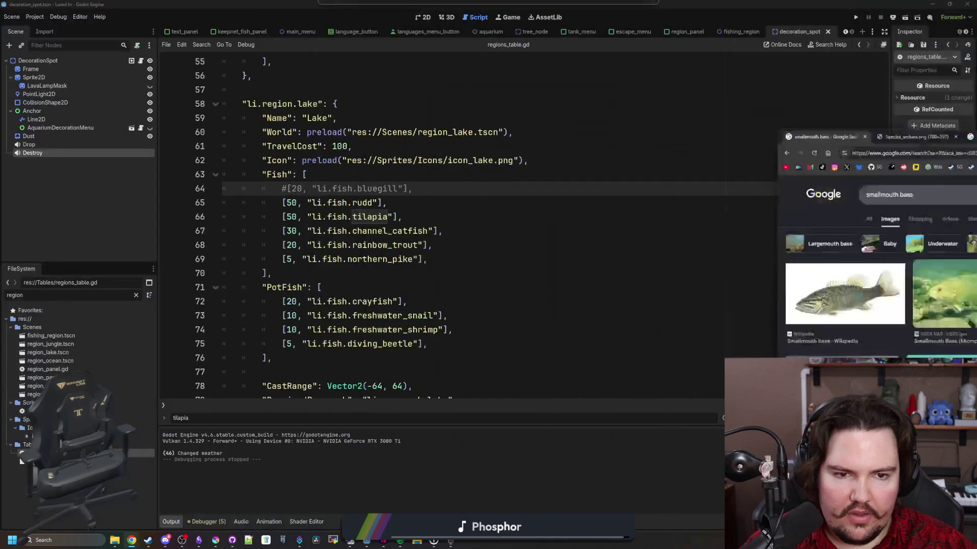
# In Krita, check the dust_particle and unsaved fish sheet tabs, then cancel an Open file dialog.
pyautogui.click(214, 540)
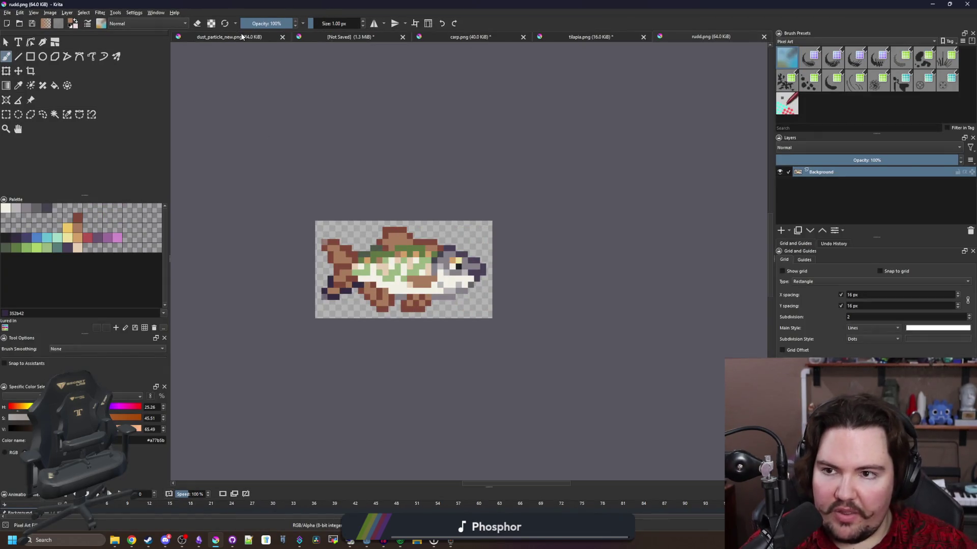
pyautogui.click(242, 37)
pyautogui.click(313, 39)
pyautogui.scroll(-5, 447, 226)
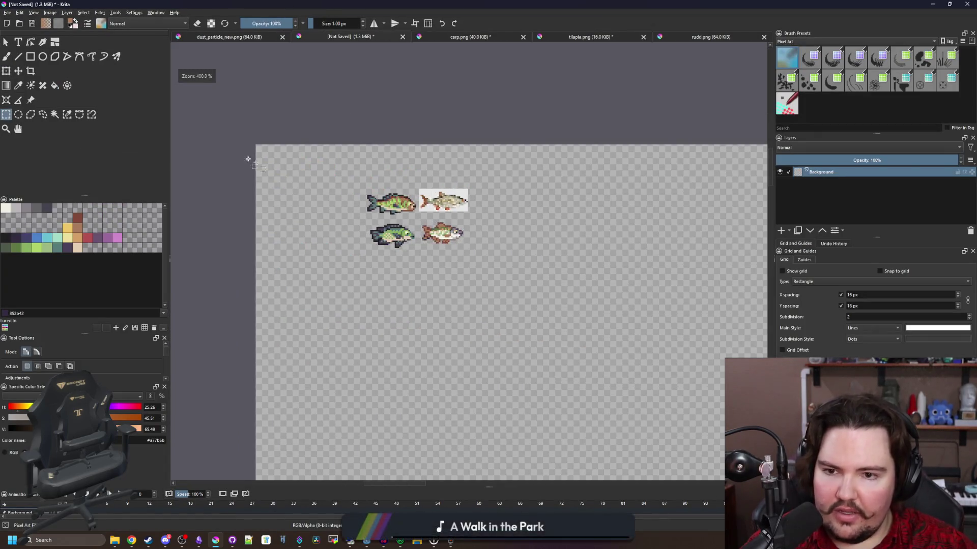
pyautogui.click(7, 12)
pyautogui.click(23, 30)
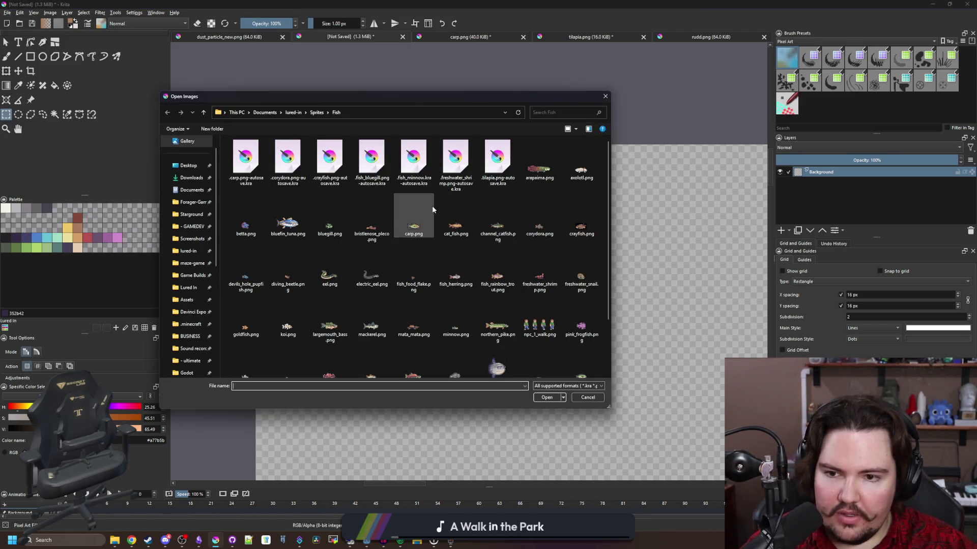
pyautogui.press('Escape')
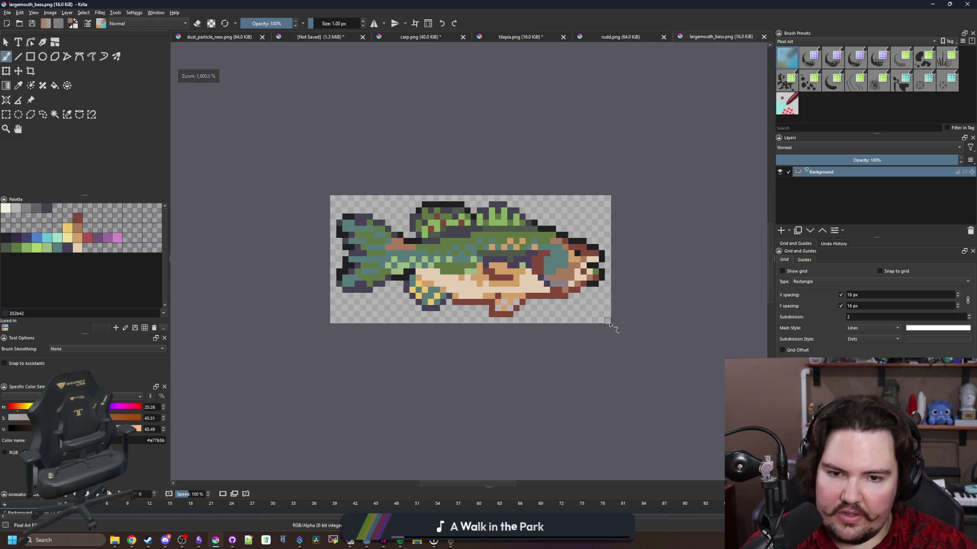
# Rectangle-select the largemouth bass sprite and drop a copy below the four fish on the unsaved sheet.
pyautogui.click(6, 115)
pyautogui.click(493, 339)
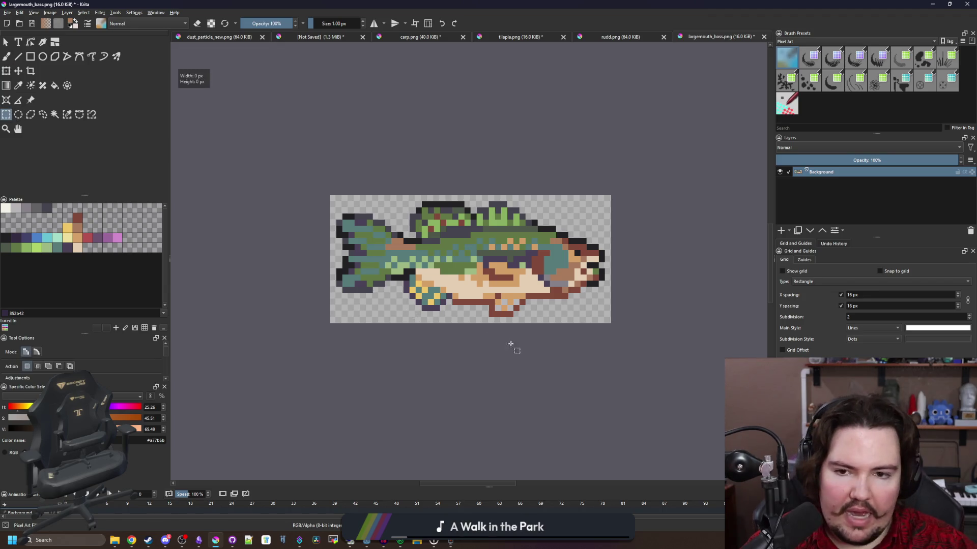
pyautogui.moveTo(515, 266)
pyautogui.mouseDown()
pyautogui.moveTo(273, 218)
pyautogui.moveTo(321, 190)
pyautogui.mouseUp()
pyautogui.scroll(1, 529, 226)
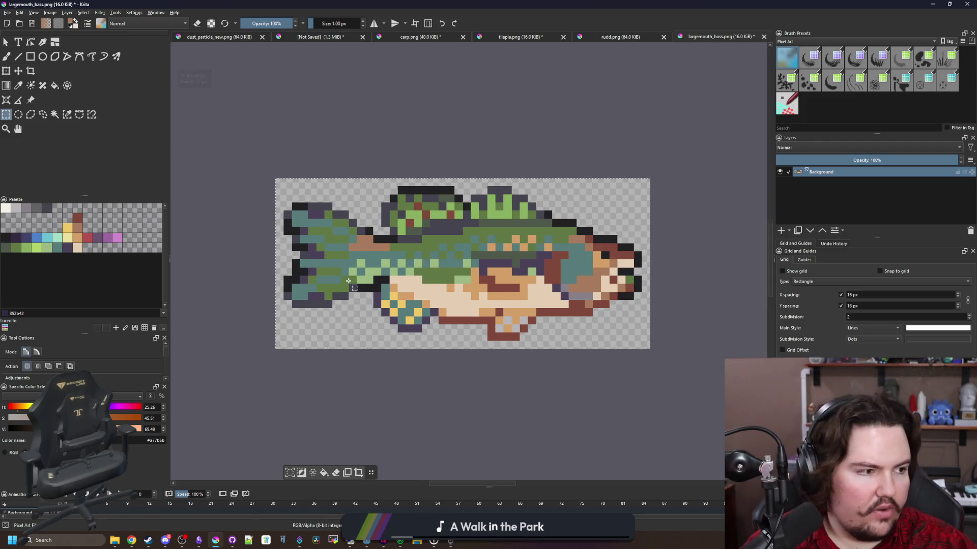
pyautogui.scroll(1, 392, 257)
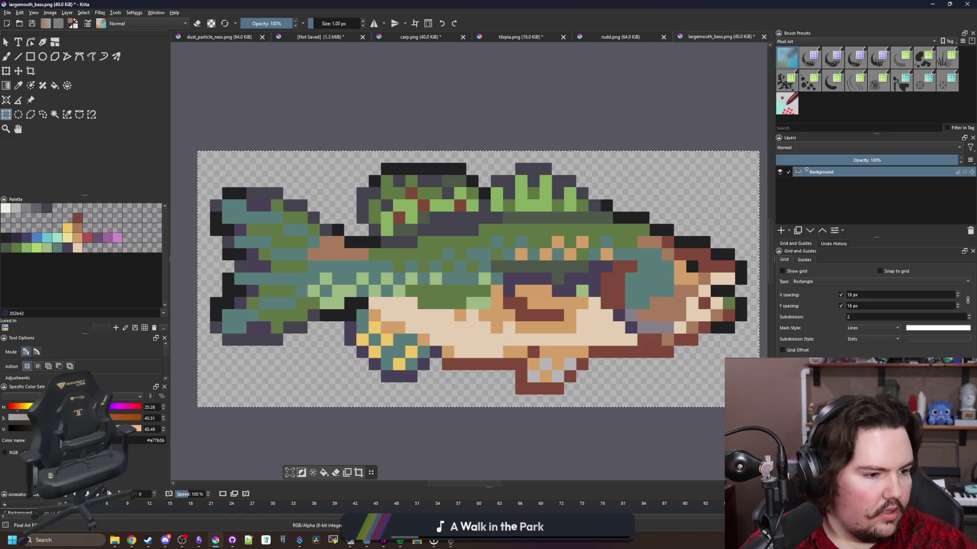
pyautogui.hotkey('alt', 'Tab')
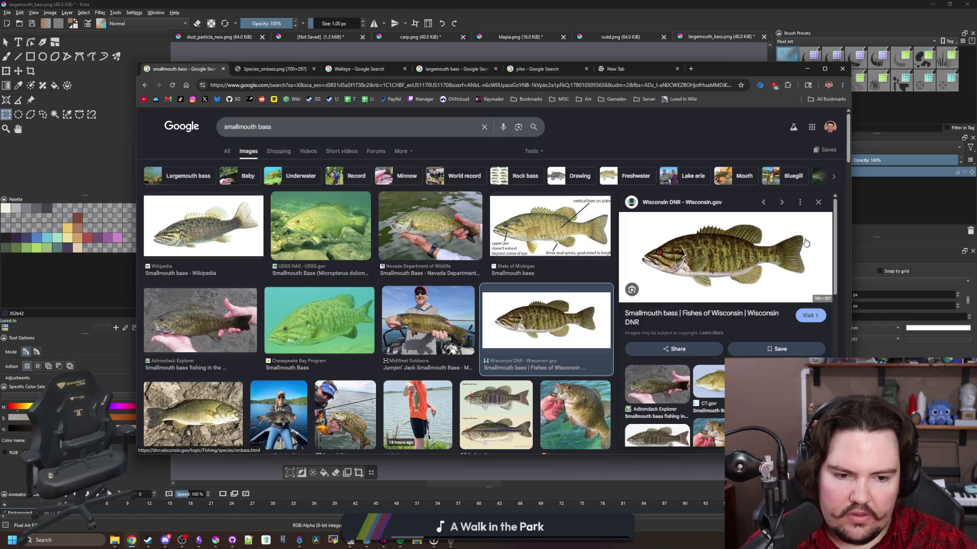
pyautogui.click(807, 69)
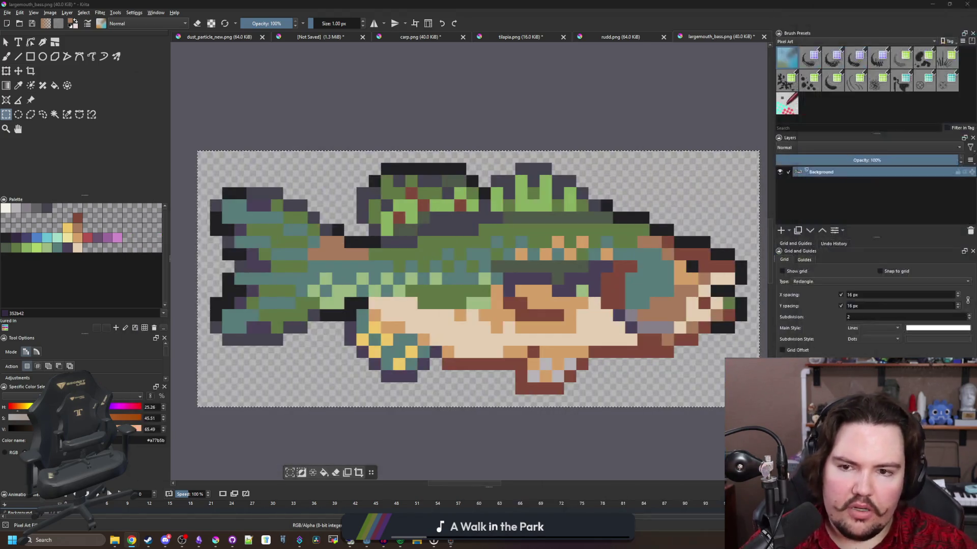
pyautogui.scroll(-5, 485, 229)
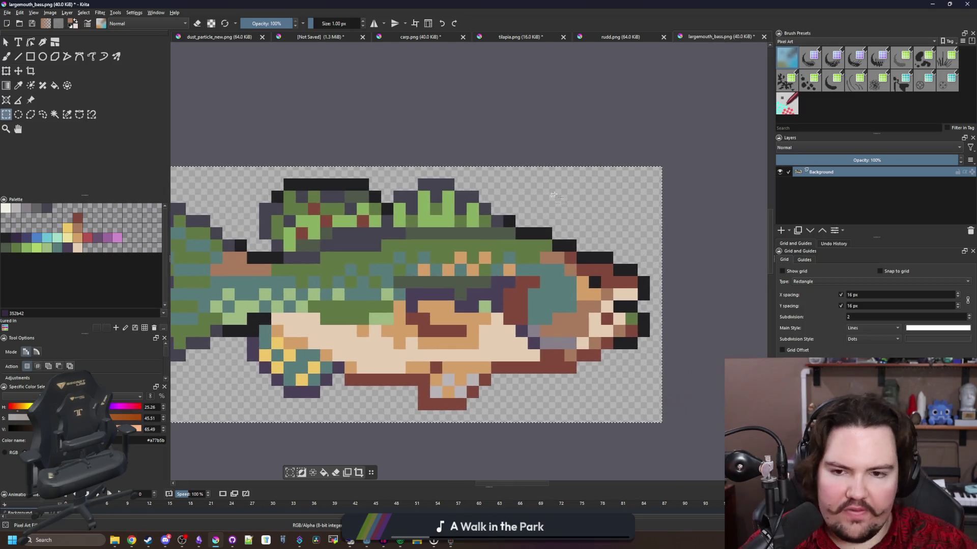
pyautogui.moveTo(454, 43)
pyautogui.mouseDown()
pyautogui.moveTo(308, 40)
pyautogui.moveTo(321, 188)
pyautogui.moveTo(411, 266)
pyautogui.moveTo(389, 273)
pyautogui.mouseUp()
pyautogui.scroll(4, 398, 262)
pyautogui.scroll(1, 399, 262)
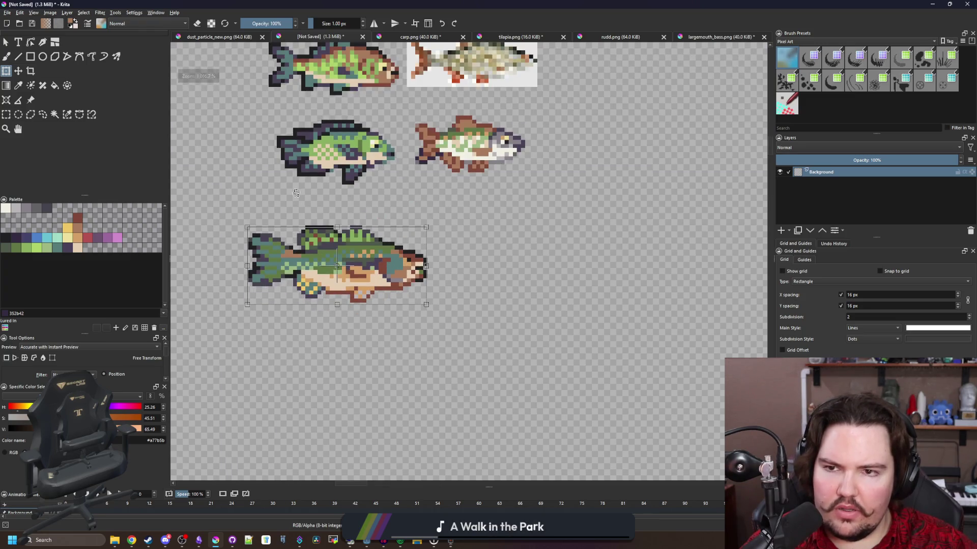
# Select the top-left fish and place a copy of it below the largemouth bass.
pyautogui.scroll(3, 251, 208)
pyautogui.click(6, 115)
pyautogui.scroll(2, 288, 149)
pyautogui.moveTo(247, 140); pyautogui.dragTo(500, 262)
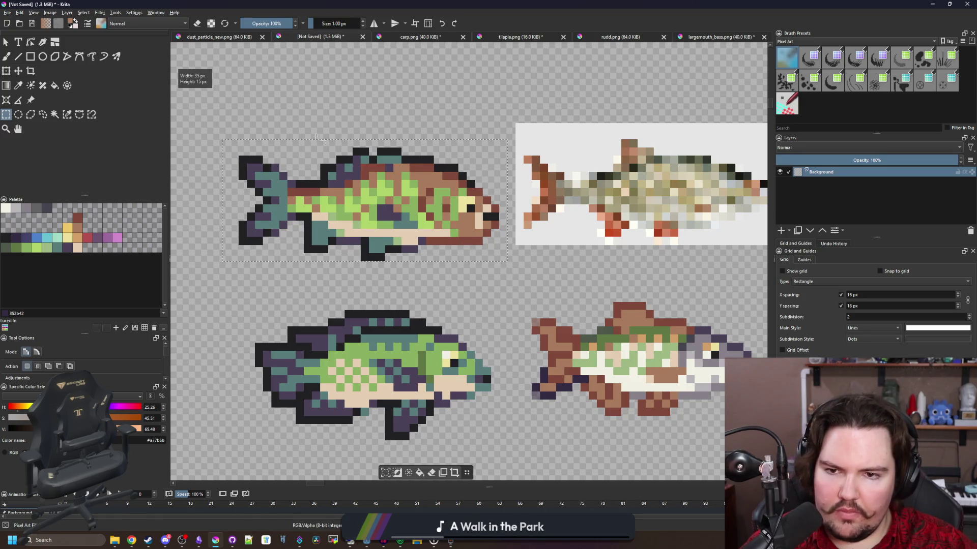
pyautogui.scroll(-5, 324, 136)
pyautogui.hotkey('ctrl', 't')
pyautogui.moveTo(337, 153); pyautogui.dragTo(353, 293)
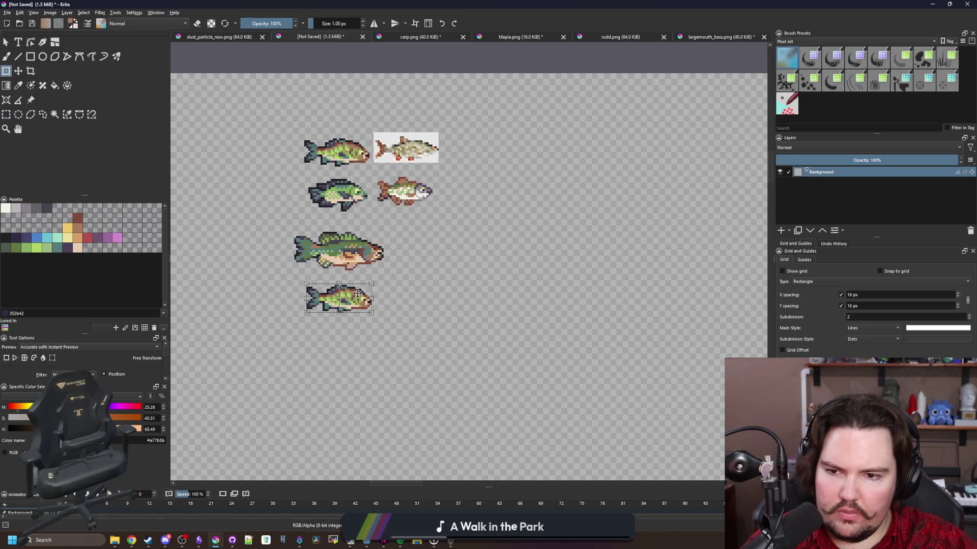
pyautogui.scroll(4, 353, 293)
pyautogui.scroll(-2, 353, 262)
pyautogui.scroll(2, 400, 239)
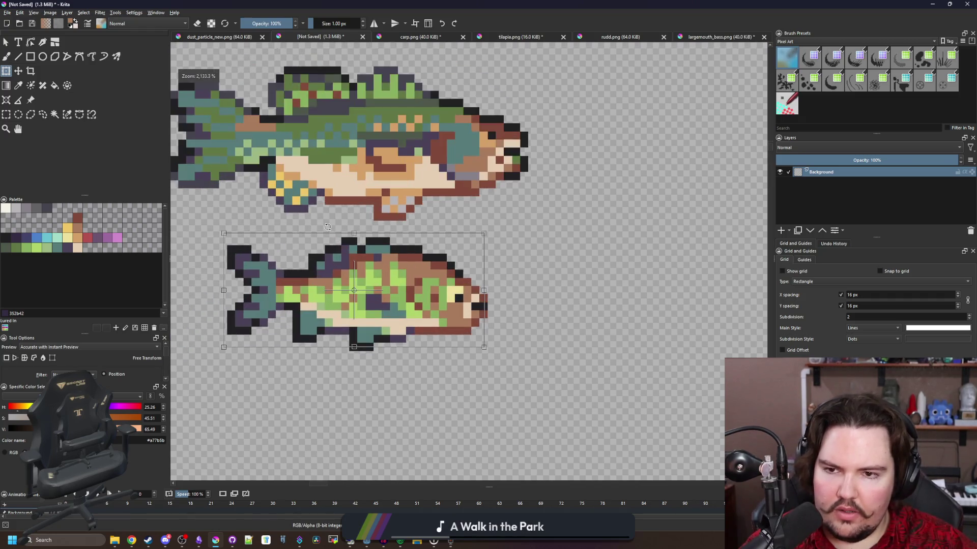
pyautogui.press('Return')
# Fill the copy's tail with teal, covering the leftover dark tail pixels.
pyautogui.scroll(2, 339, 347)
pyautogui.press('b')
pyautogui.keyDown('ctrl'); pyautogui.click(339, 348); pyautogui.keyUp('ctrl')
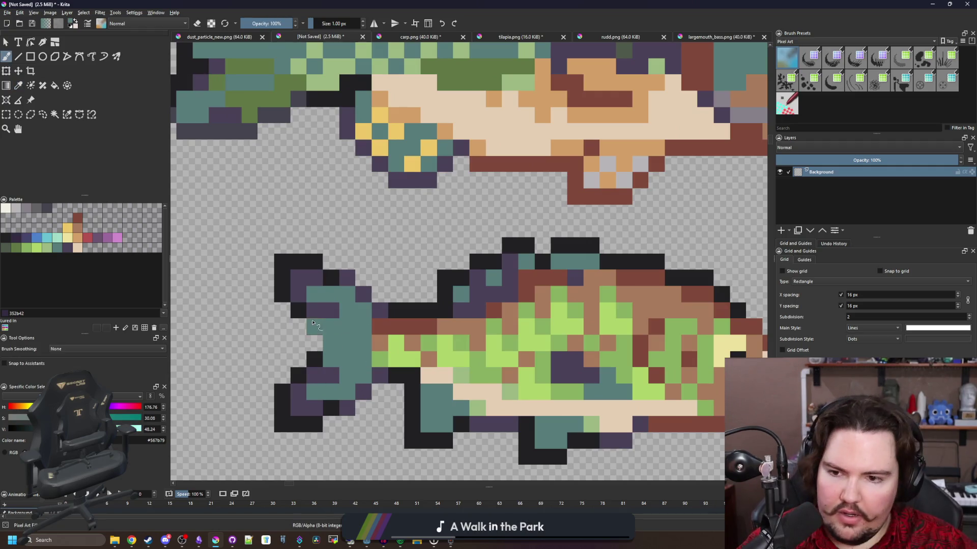
pyautogui.moveTo(322, 349); pyautogui.dragTo(305, 372)
pyautogui.click(332, 378)
pyautogui.click(331, 310)
# Outline the tail's left edge in near-black and fix a stray tail pixel.
pyautogui.keyDown('ctrl'); pyautogui.click(280, 389); pyautogui.keyUp('ctrl')
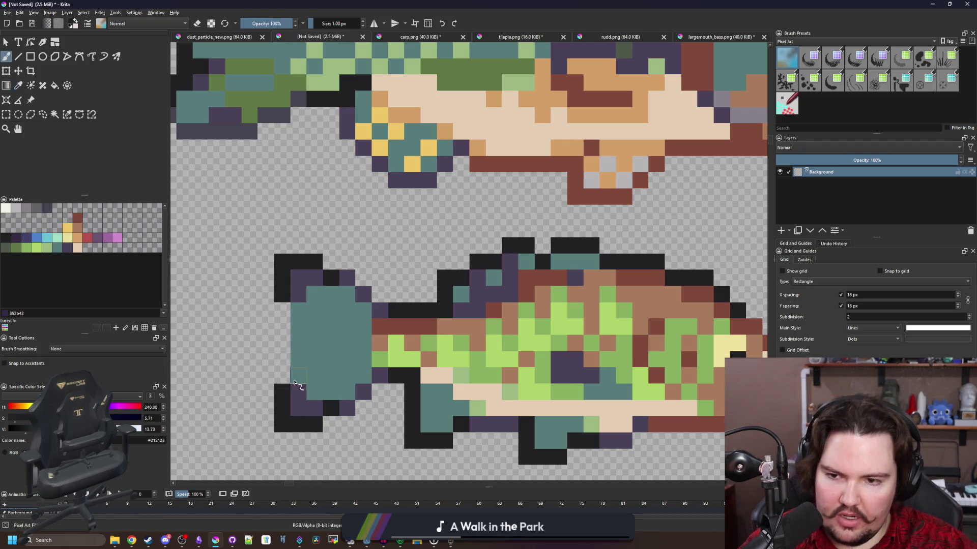
pyautogui.moveTo(298, 382); pyautogui.dragTo(298, 311)
pyautogui.scroll(-5, 306, 338)
pyautogui.scroll(10, 310, 315)
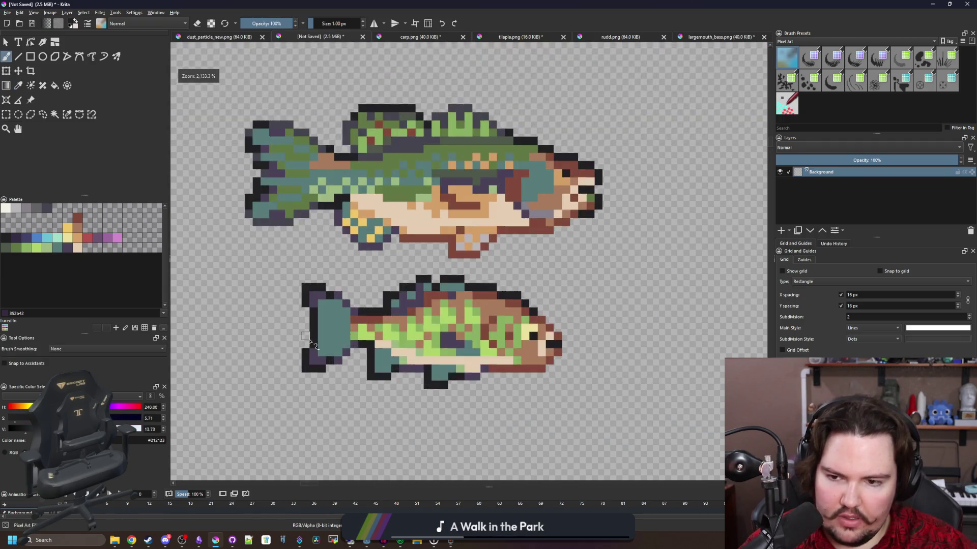
pyautogui.press('e')
pyautogui.click(315, 288)
pyautogui.press('e')
pyautogui.click(320, 279)
# Extend the teal over the tail's upper-left and lower-left columns.
pyautogui.keyDown('ctrl'); pyautogui.click(345, 261); pyautogui.keyUp('ctrl')
pyautogui.moveTo(323, 255)
pyautogui.mouseDown()
pyautogui.moveTo(323, 206)
pyautogui.moveTo(347, 206)
pyautogui.mouseUp()
pyautogui.moveTo(327, 349); pyautogui.dragTo(342, 404)
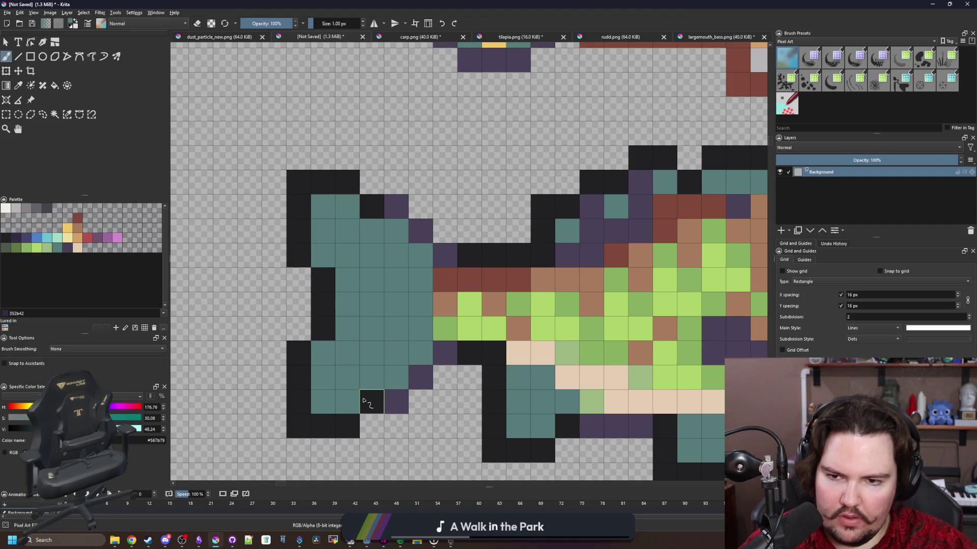
pyautogui.scroll(-4, 363, 401)
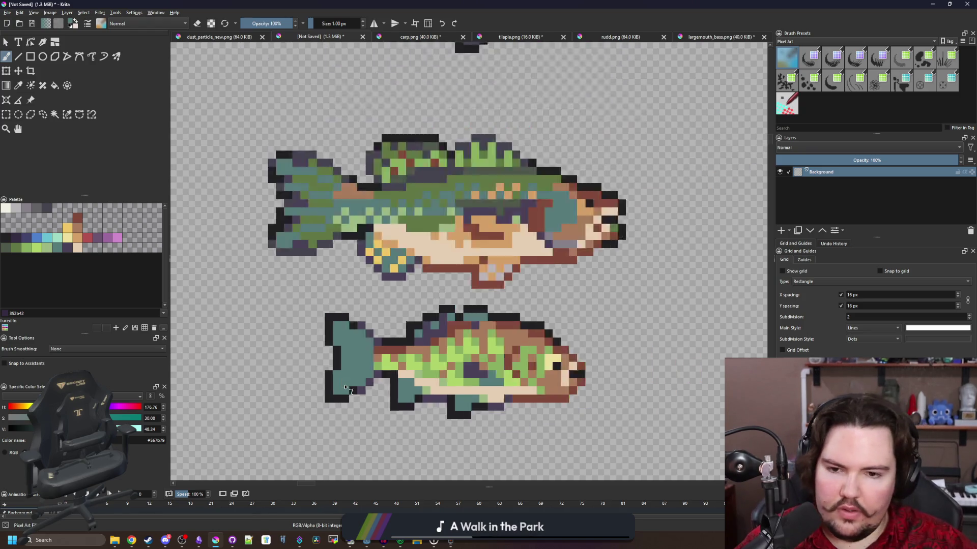
pyautogui.scroll(-2, 345, 388)
pyautogui.scroll(2, 435, 377)
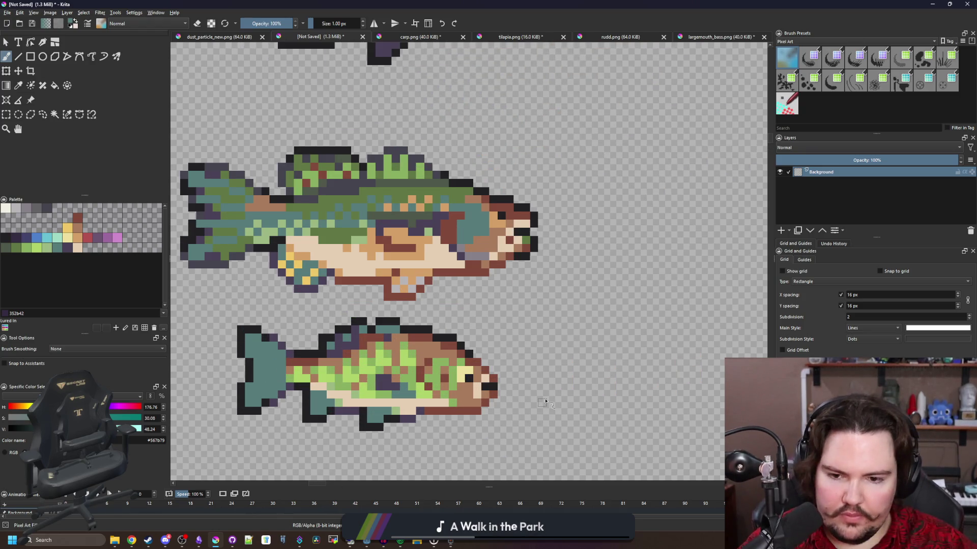
pyautogui.scroll(3, 546, 402)
pyautogui.scroll(-4, 475, 394)
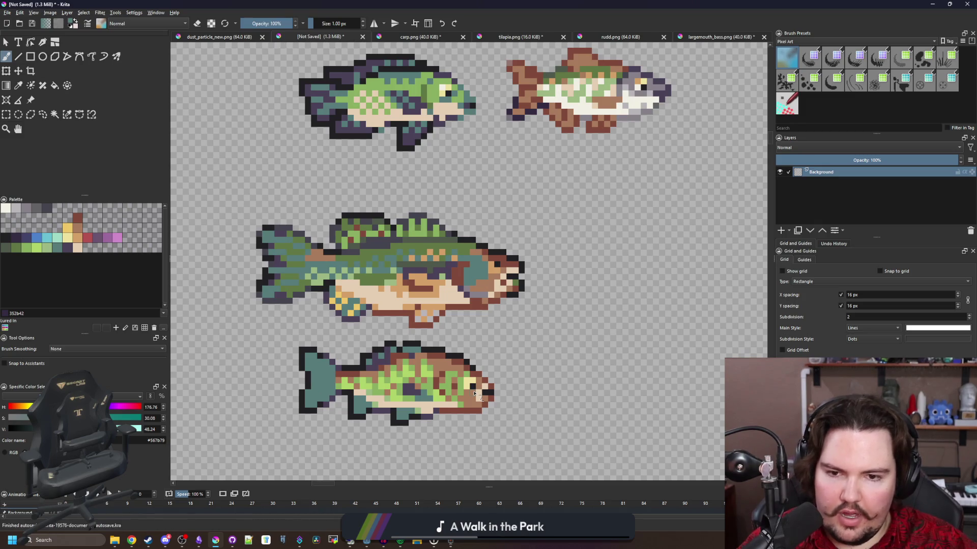
pyautogui.scroll(1, 485, 379)
pyautogui.scroll(1, 487, 433)
pyautogui.scroll(1, 487, 432)
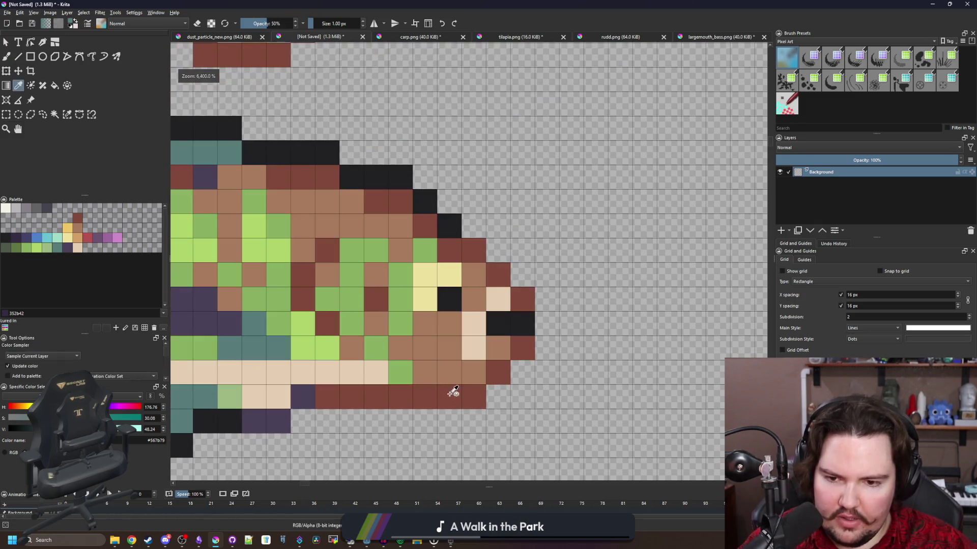
# Clear the red belly-edge pixels and repaint the red near the head brown.
pyautogui.keyDown('ctrl'); pyautogui.click(460, 397); pyautogui.keyUp('ctrl')
pyautogui.press('e')
pyautogui.moveTo(478, 397); pyautogui.dragTo(455, 394)
pyautogui.click(504, 374)
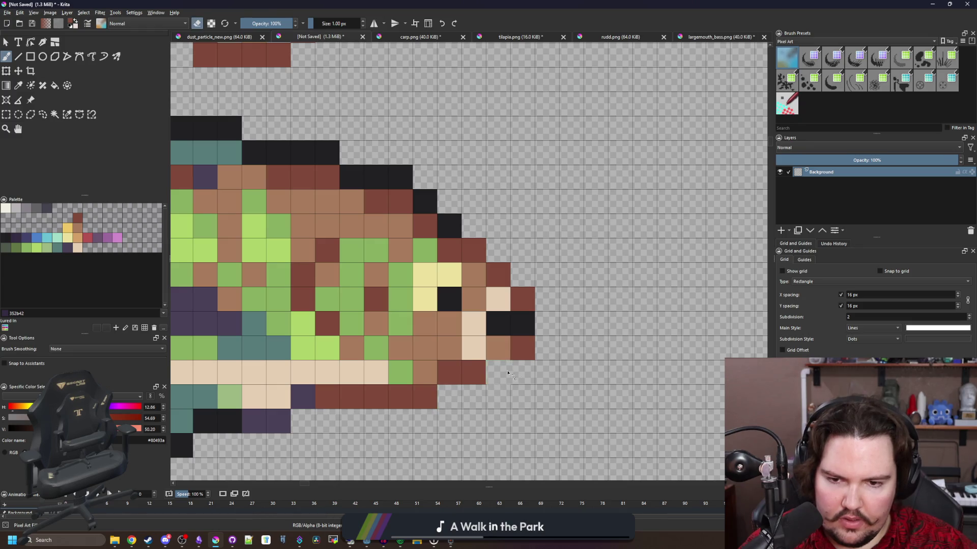
pyautogui.moveTo(521, 283); pyautogui.dragTo(475, 231)
pyautogui.press('e')
pyautogui.click(522, 348)
pyautogui.moveTo(496, 275)
pyautogui.mouseDown()
pyautogui.moveTo(452, 231)
pyautogui.moveTo(395, 203)
pyautogui.moveTo(323, 175)
pyautogui.moveTo(269, 177)
pyautogui.mouseUp()
pyautogui.keyDown('ctrl'); pyautogui.click(475, 272); pyautogui.keyUp('ctrl')
pyautogui.press('e')
pyautogui.scroll(-2, 270, 177)
pyautogui.scroll(1, 297, 225)
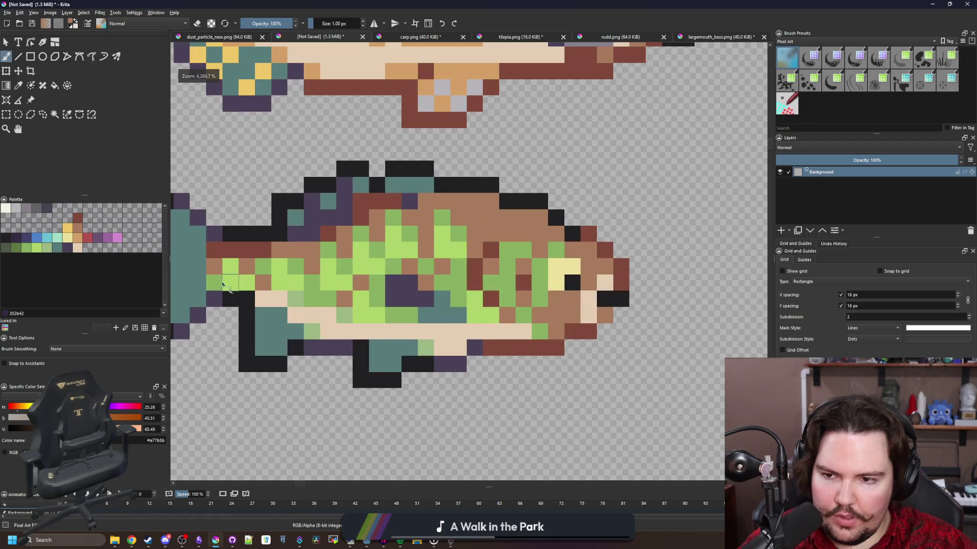